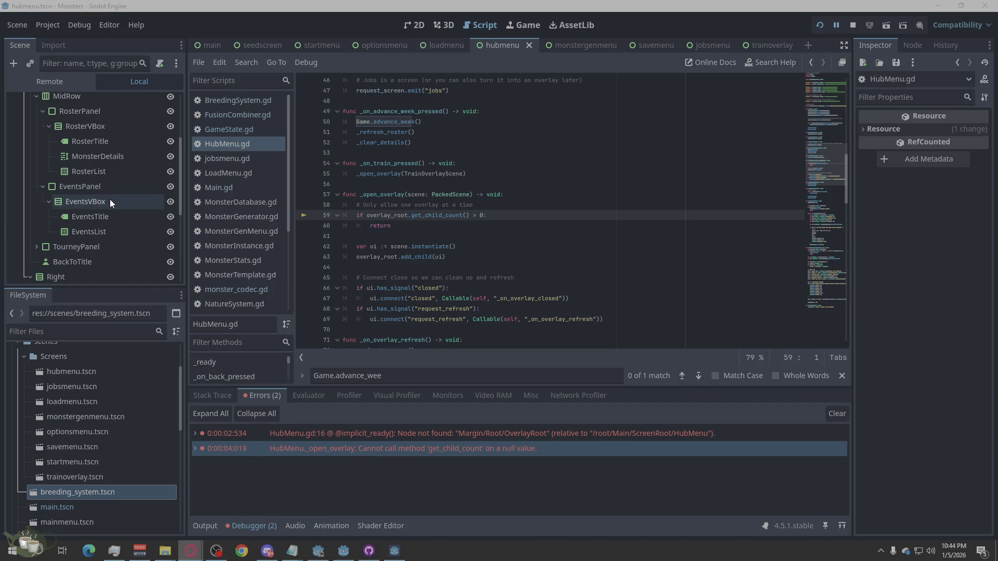
- Add a Control node under Root, found by searching 'con' in Create New Node
scroll(110, 203, up, 4)
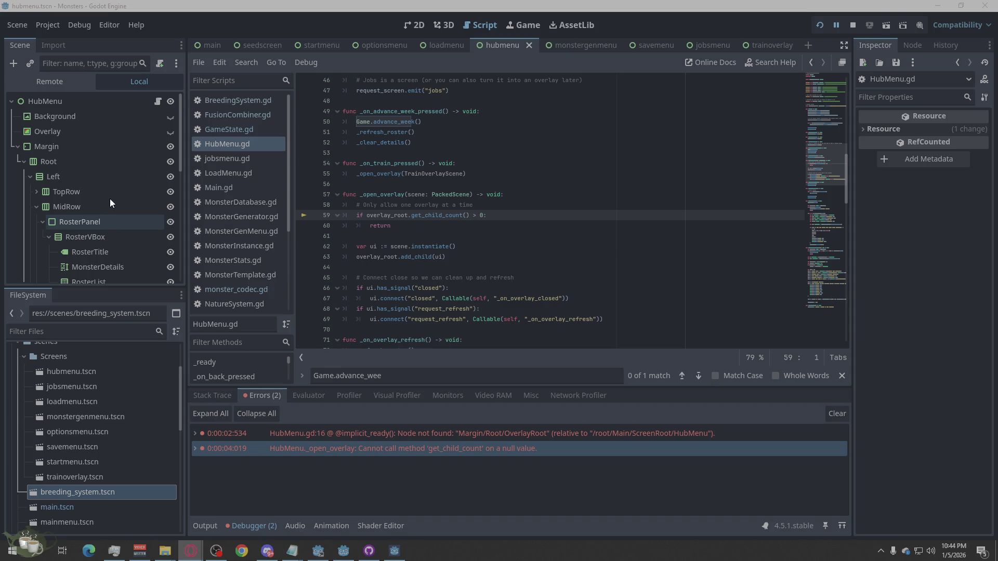
right_click(46, 161)
click(69, 168)
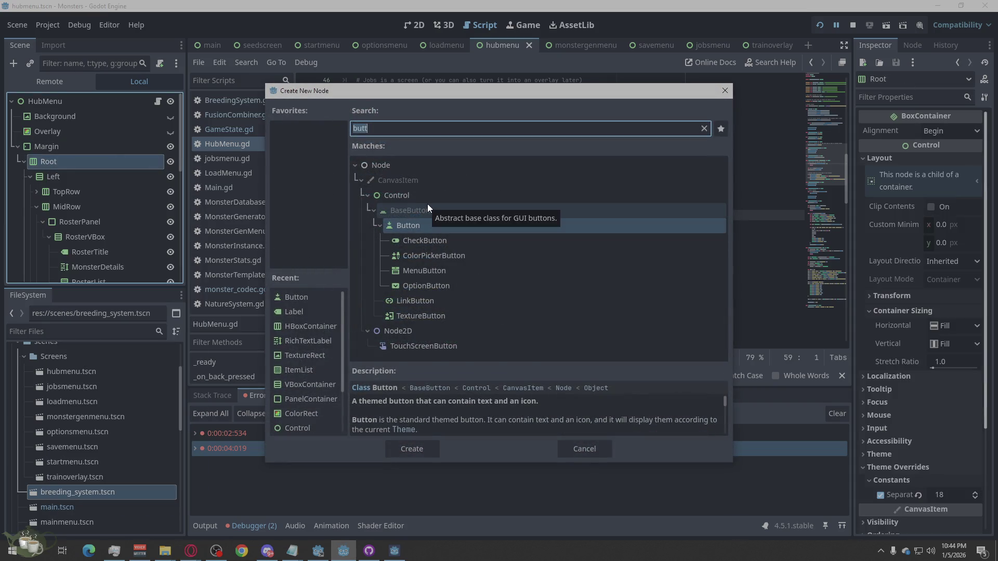
text(cobn)
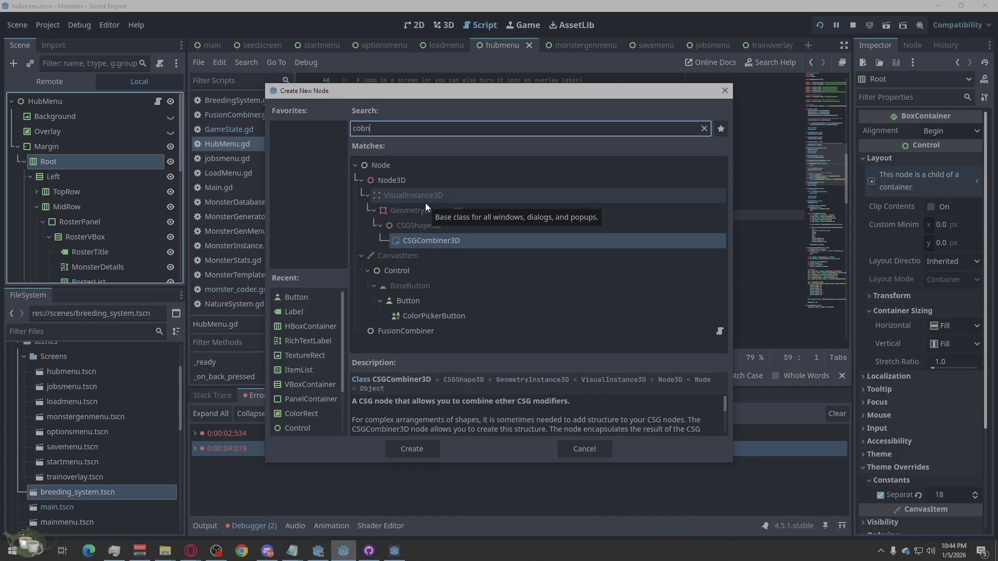
key(BackSpace)
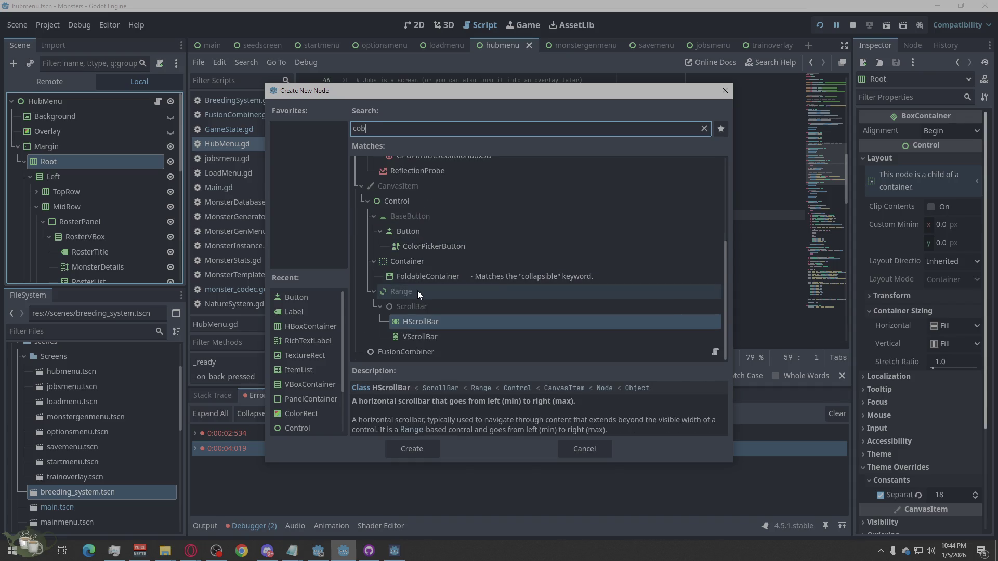
key(BackSpace)
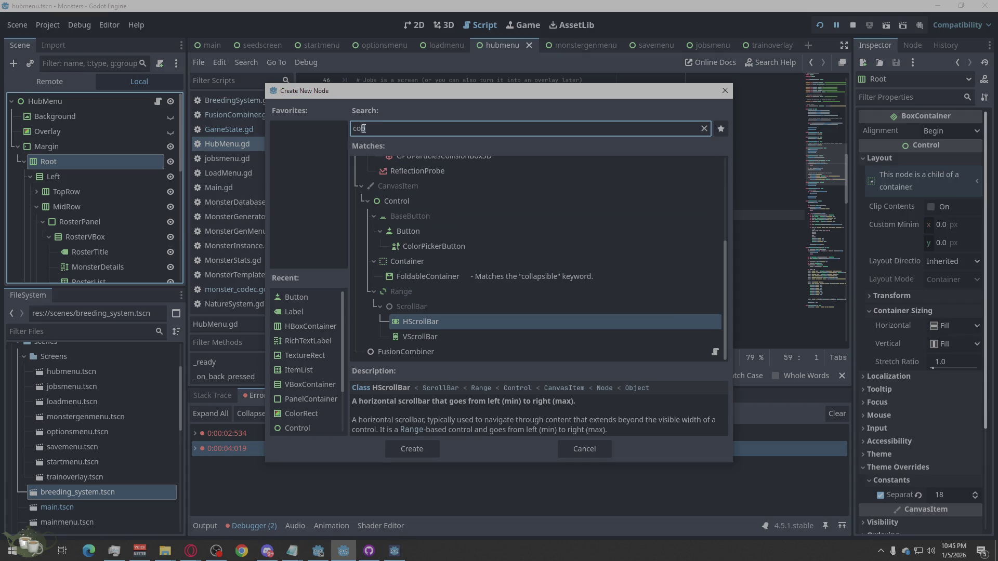
text(n)
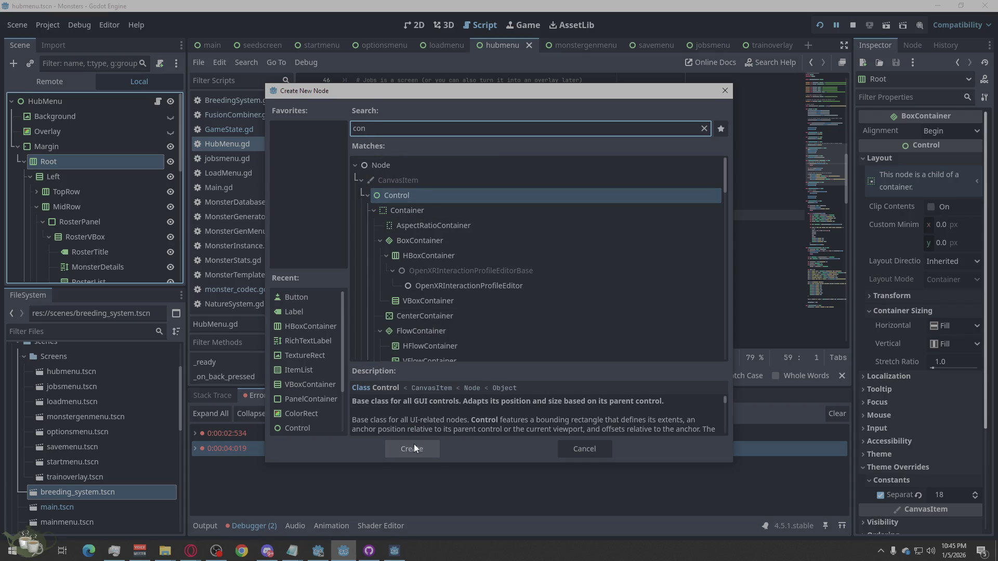
click(413, 446)
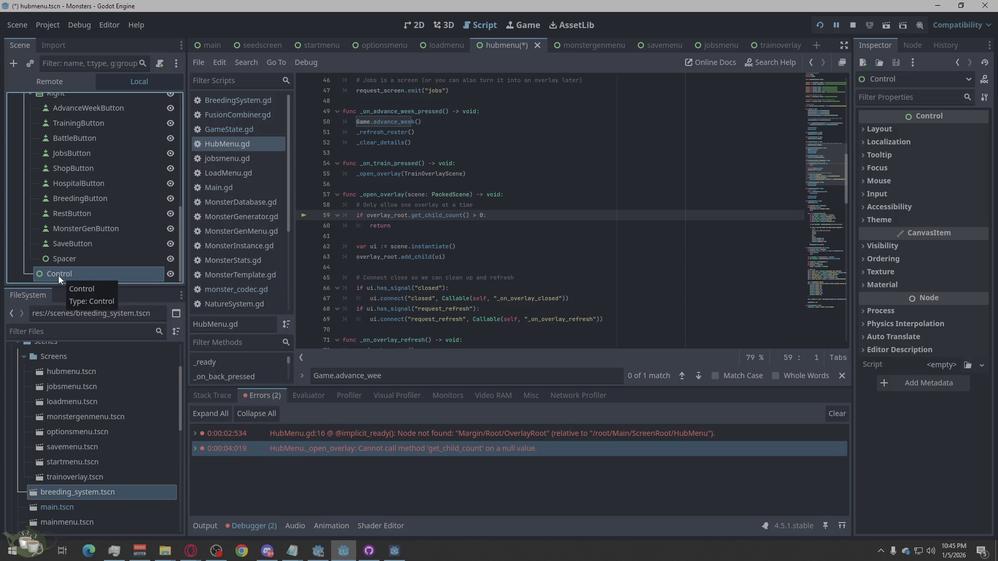
- Rename the new Control node to OverlayRoot
double_click(58, 276)
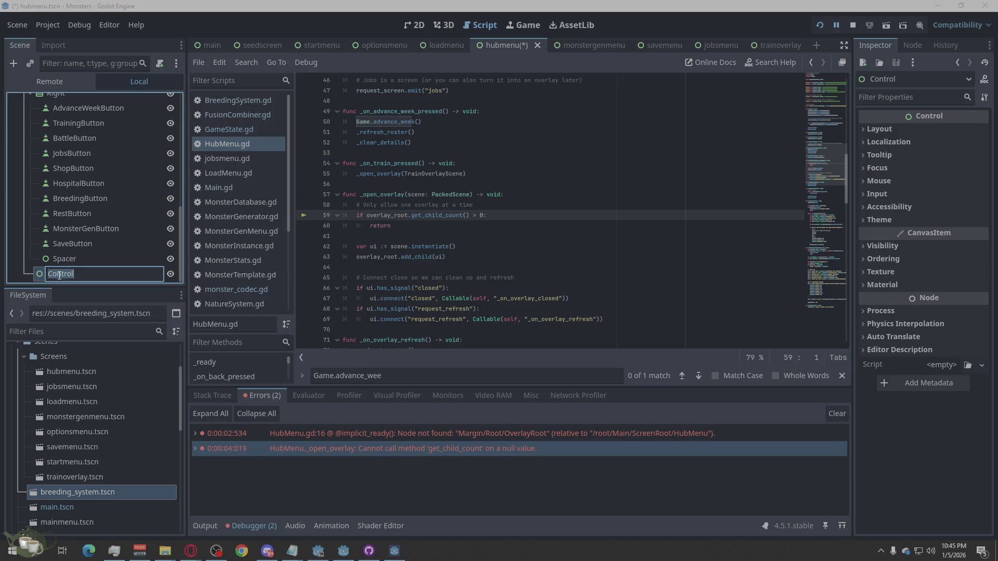
text(Over)
text(layRoot)
key(Return)
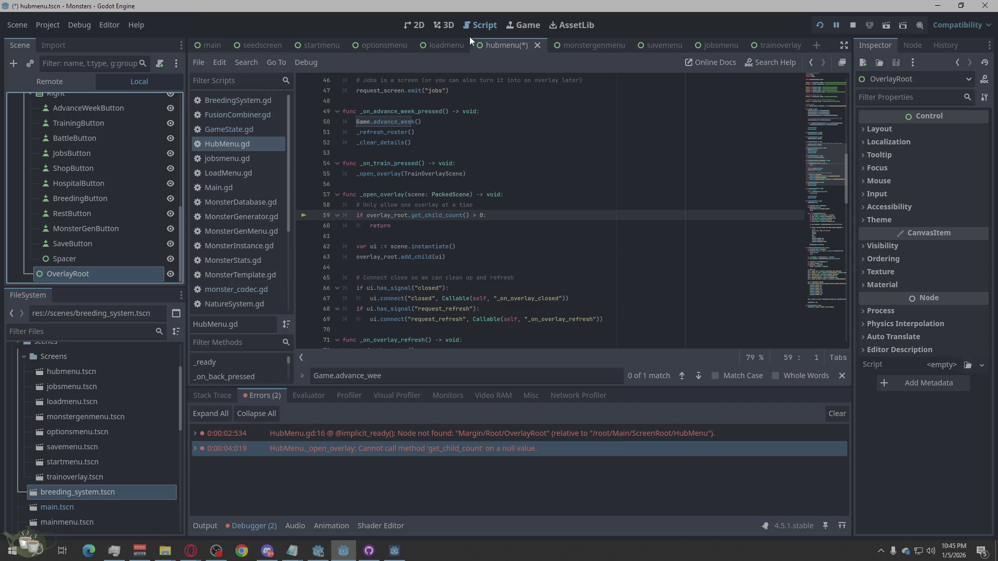
- Switch the editor to the 2D view with OverlayRoot selected
click(419, 27)
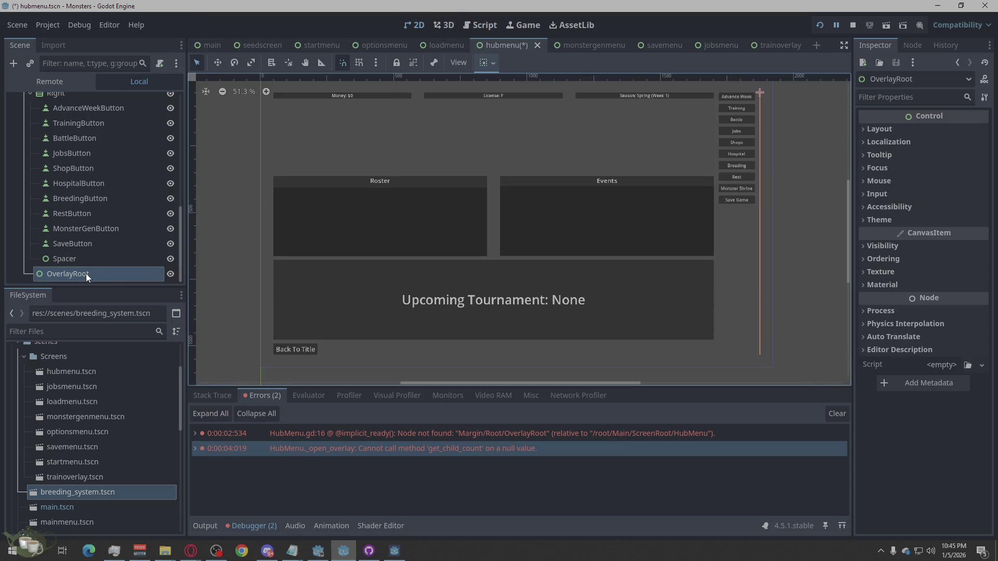
right_click(86, 273)
click(916, 448)
- Expand OverlayRoot's Layout section and inspect Container Sizing, Transform and Layout Direction
click(868, 129)
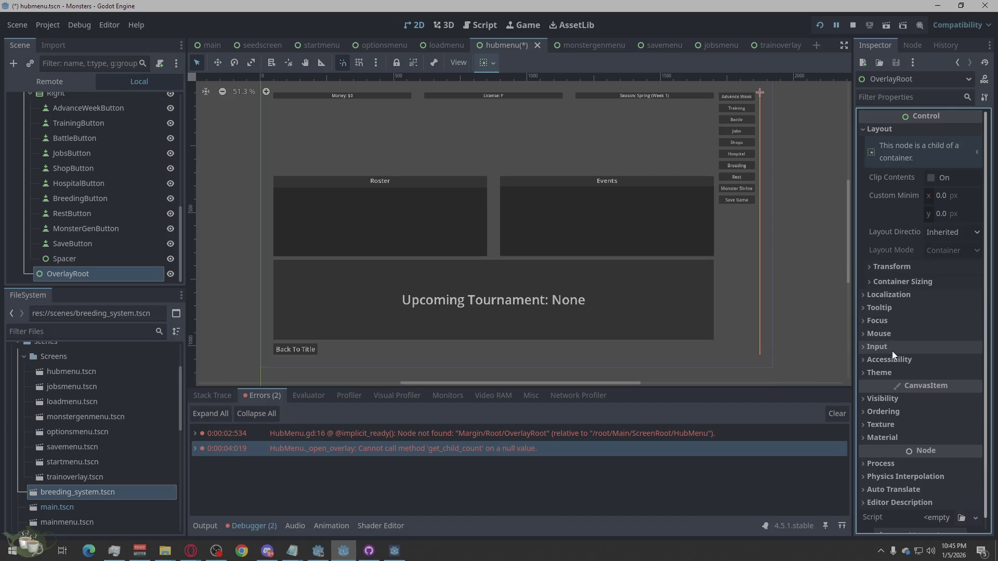
click(903, 282)
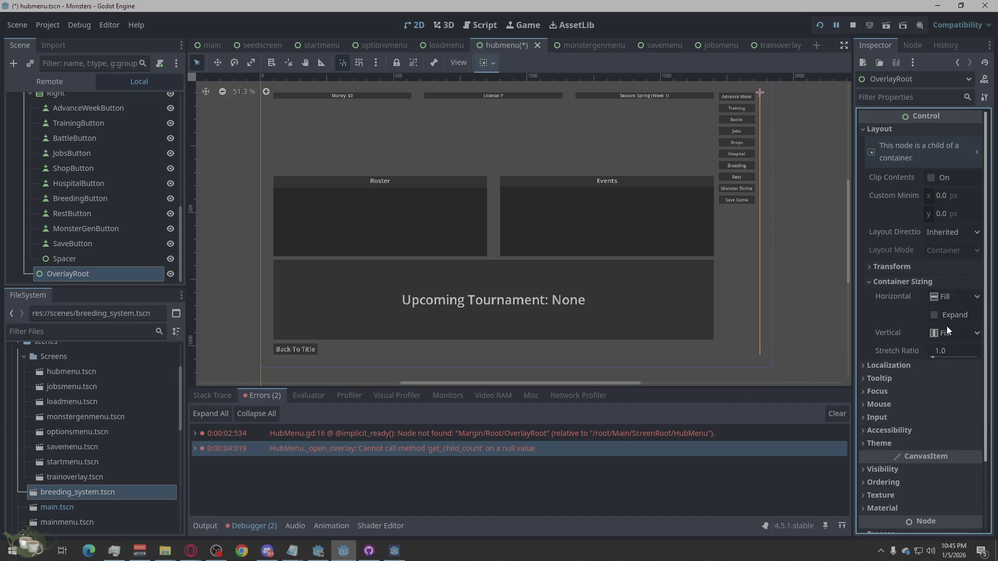
click(922, 286)
click(899, 267)
click(927, 268)
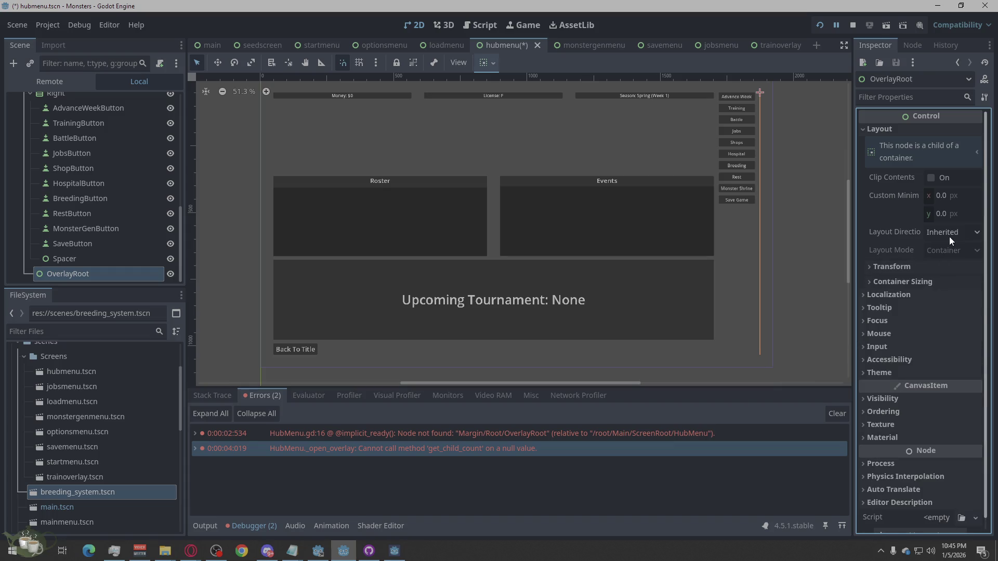
click(950, 235)
click(950, 238)
scroll(435, 216, down, 1)
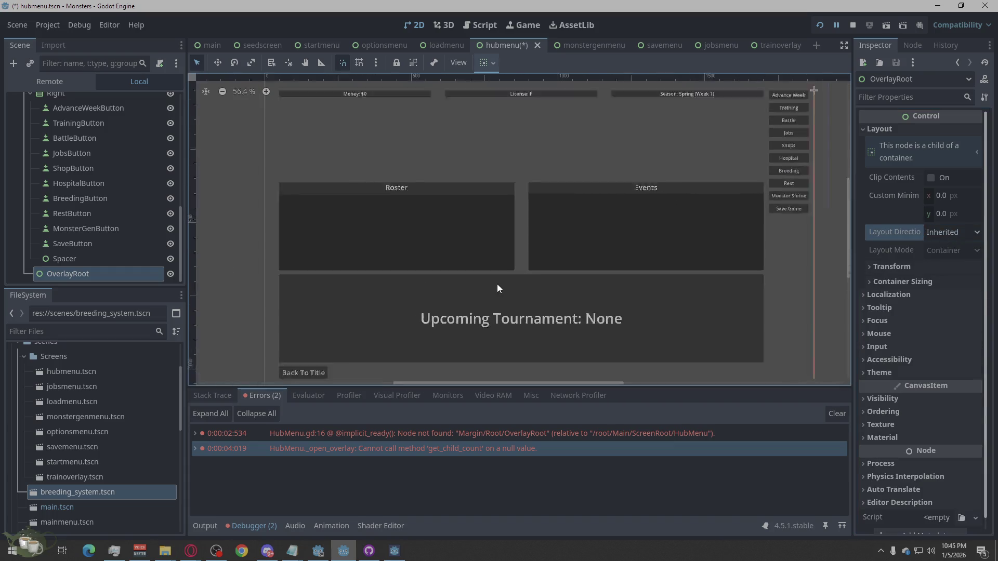
scroll(92, 220, up, 10)
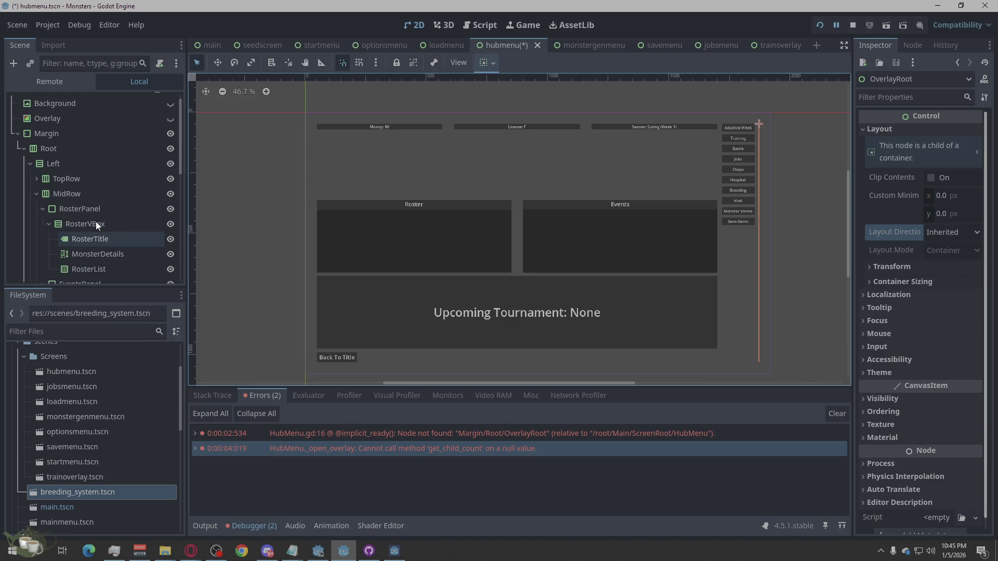
scroll(95, 221, down, 10)
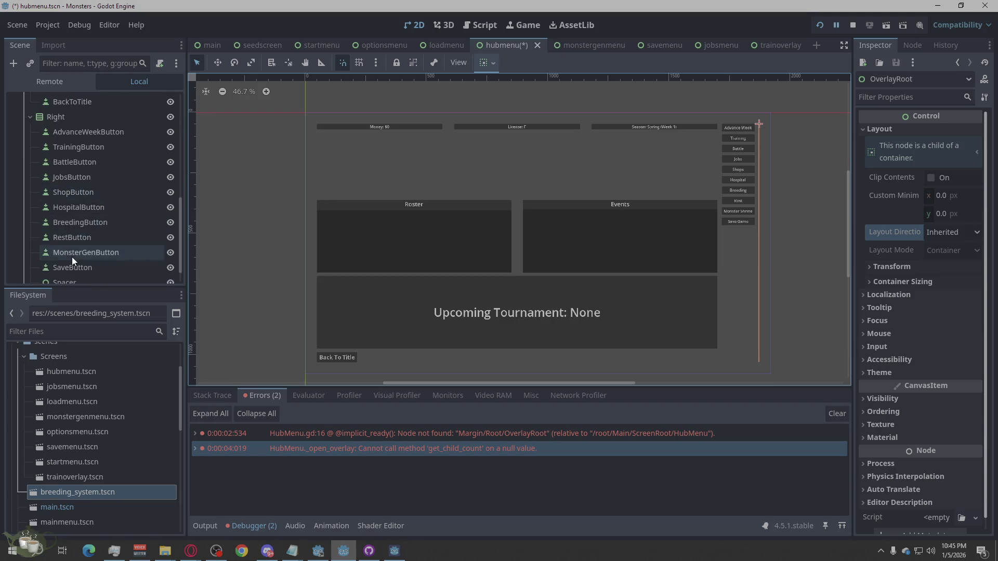
- Drag OverlayRoot up in the Scene dock, keeping its name OverlayRoot
mouse_move(61, 276)
mouse_down()
mouse_move(58, 260)
mouse_move(83, 216)
mouse_move(74, 226)
mouse_move(25, 162)
mouse_up()
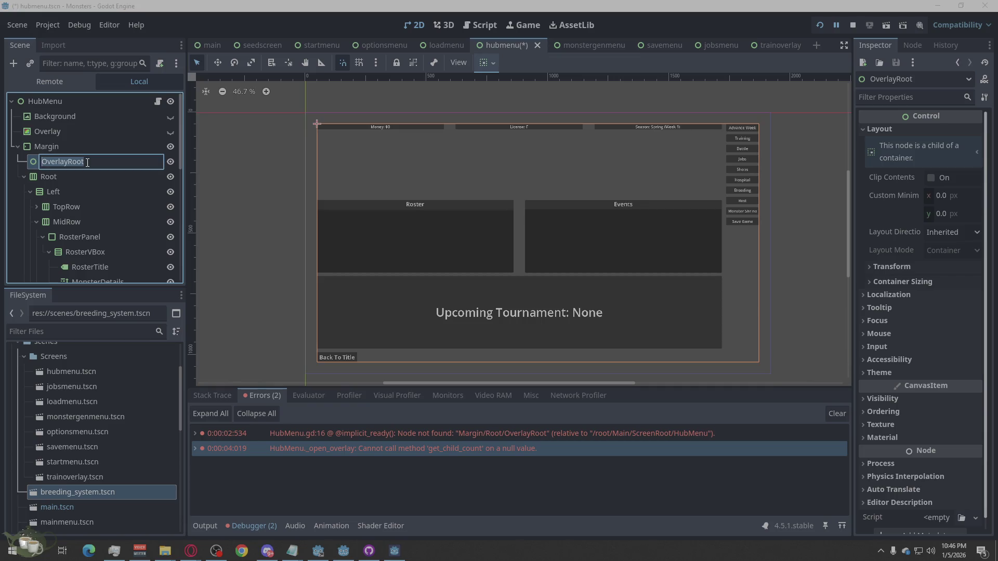
double_click(36, 163)
key(Return)
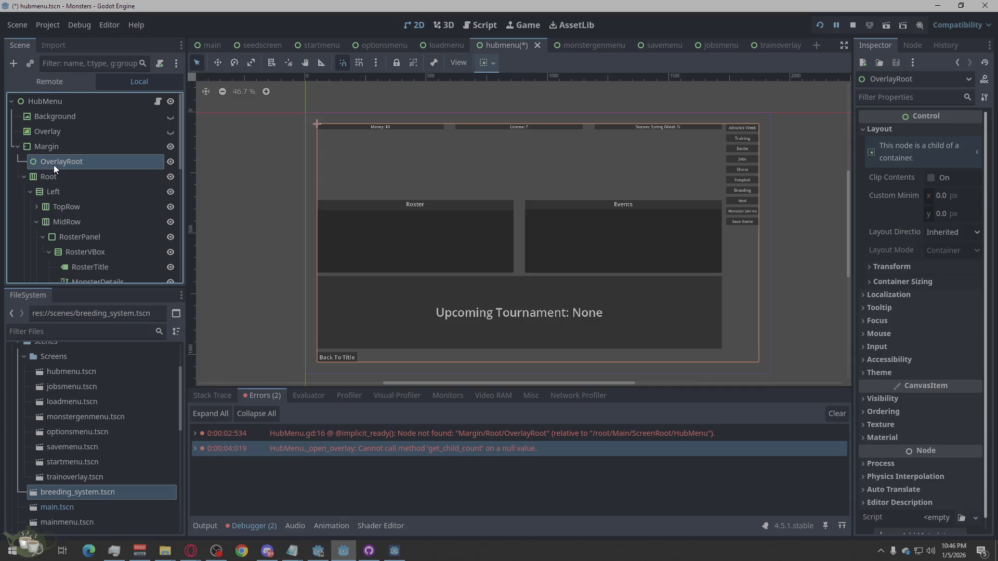
double_click(36, 163)
key(Escape)
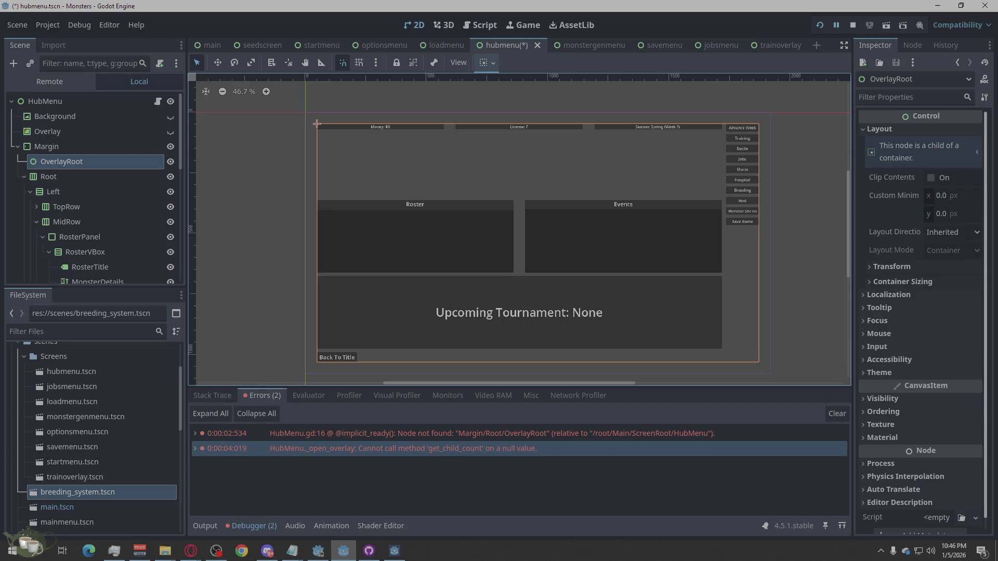
- Reposition OverlayRoot as Root's first child, ahead of Left
click(190, 551)
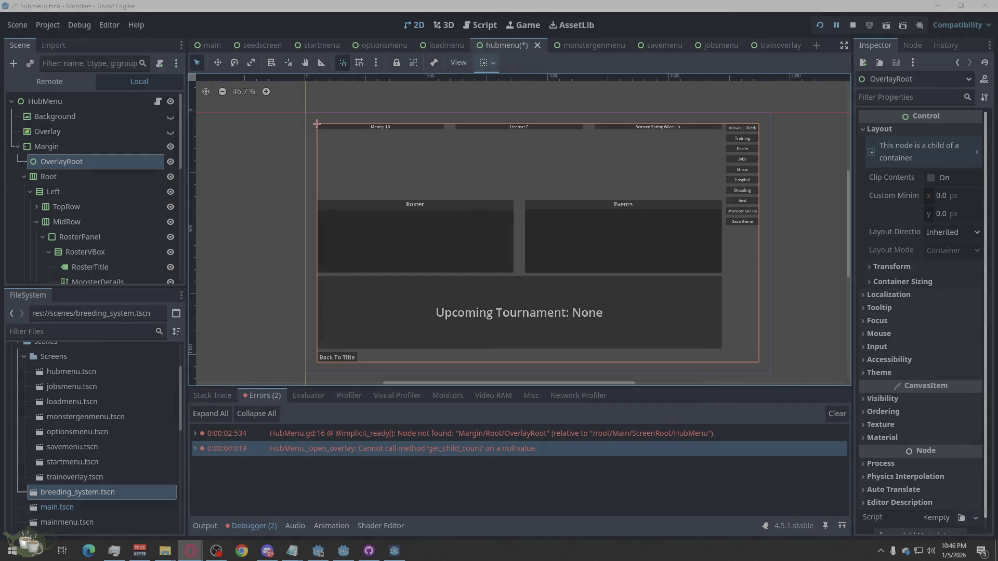
key(alt+Tab)
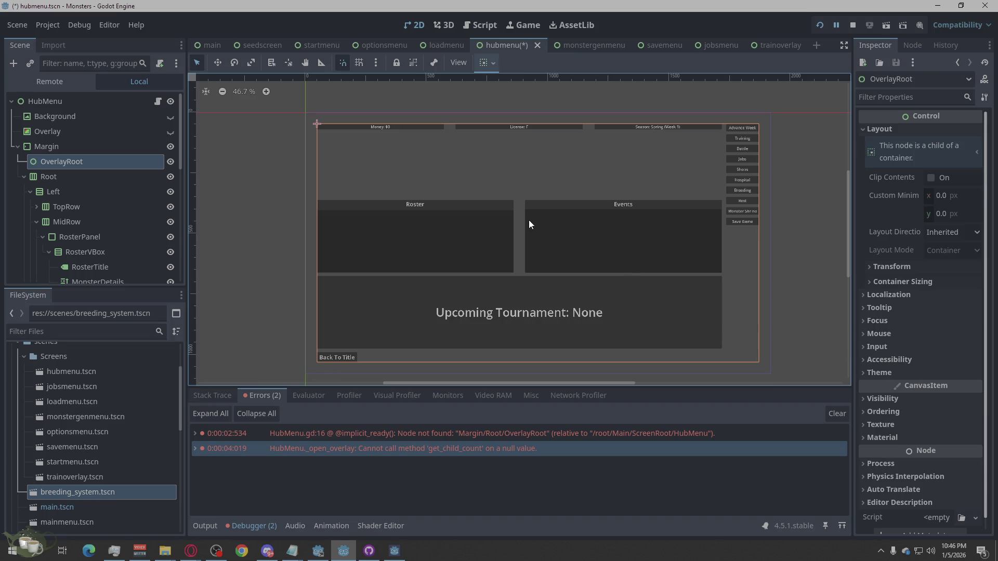
click(881, 268)
click(881, 269)
click(816, 232)
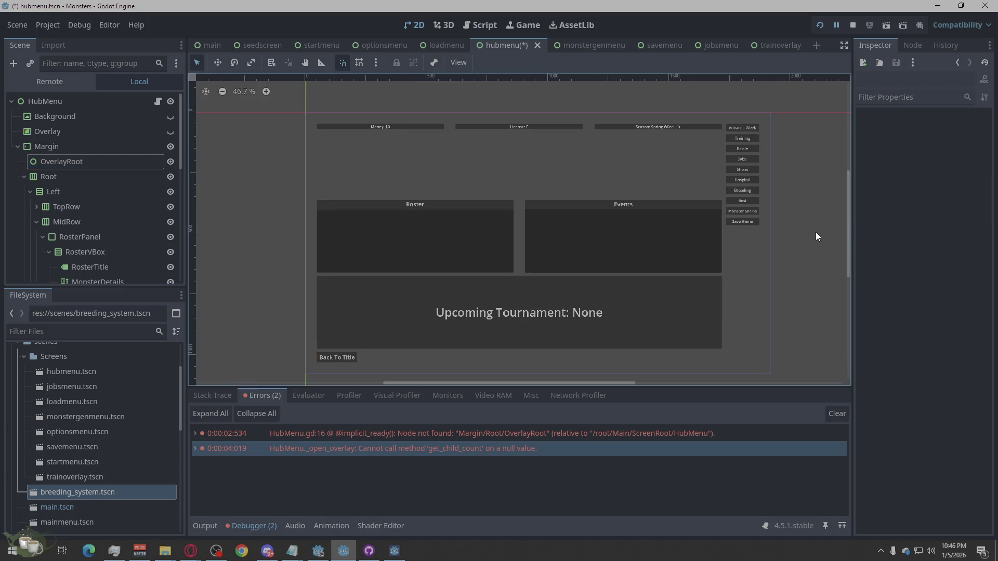
click(73, 161)
click(253, 172)
drag(56, 164, 44, 183)
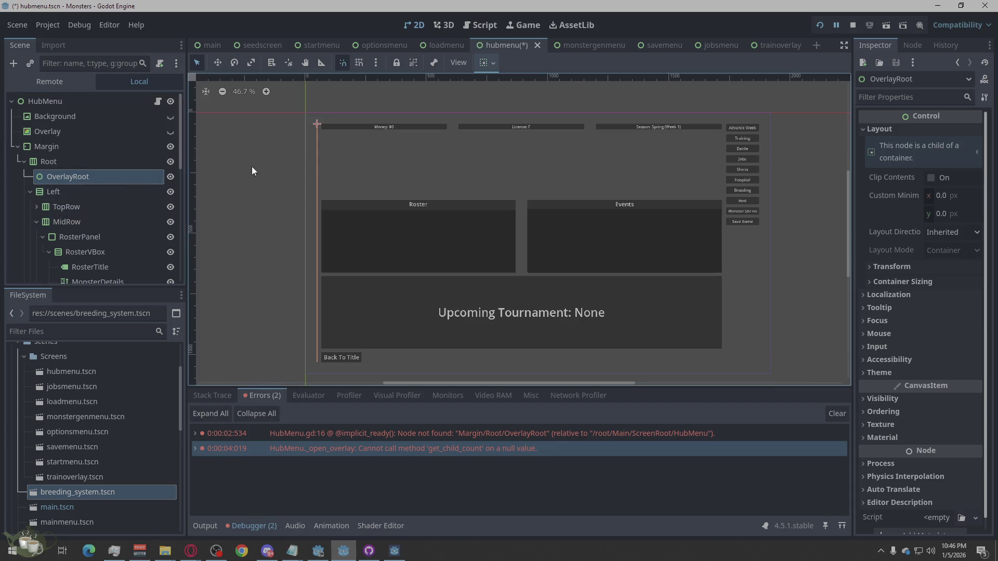
- Set OverlayRoot's Layout Direction to Inherited after trying the locale-based options
click(897, 267)
click(898, 267)
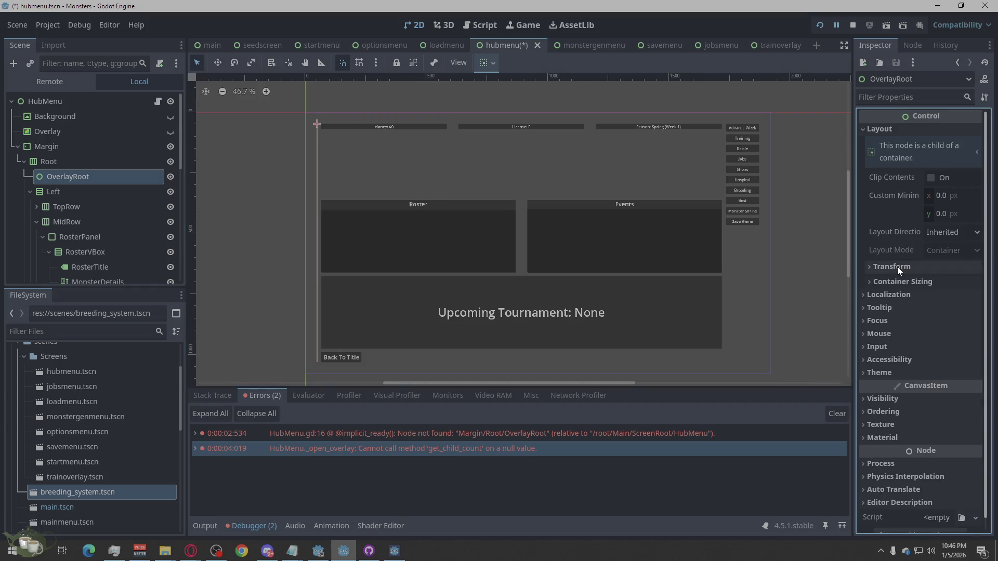
click(944, 232)
click(941, 245)
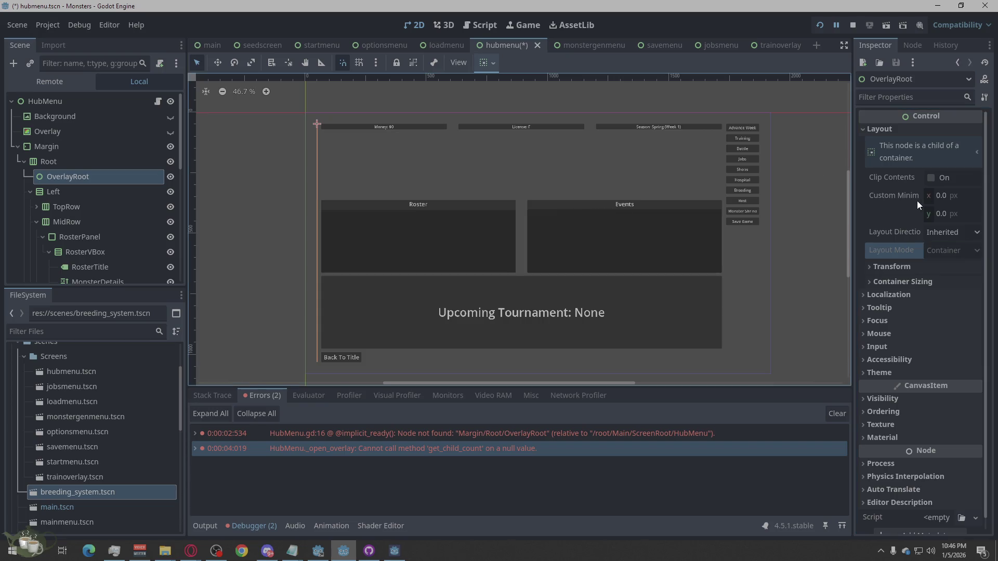
click(954, 234)
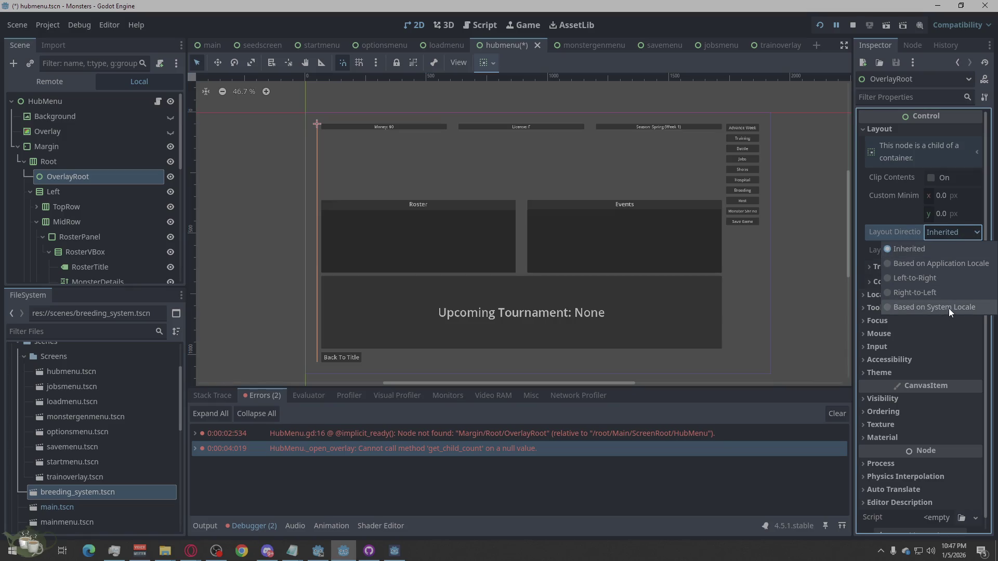
click(951, 263)
click(950, 236)
click(930, 247)
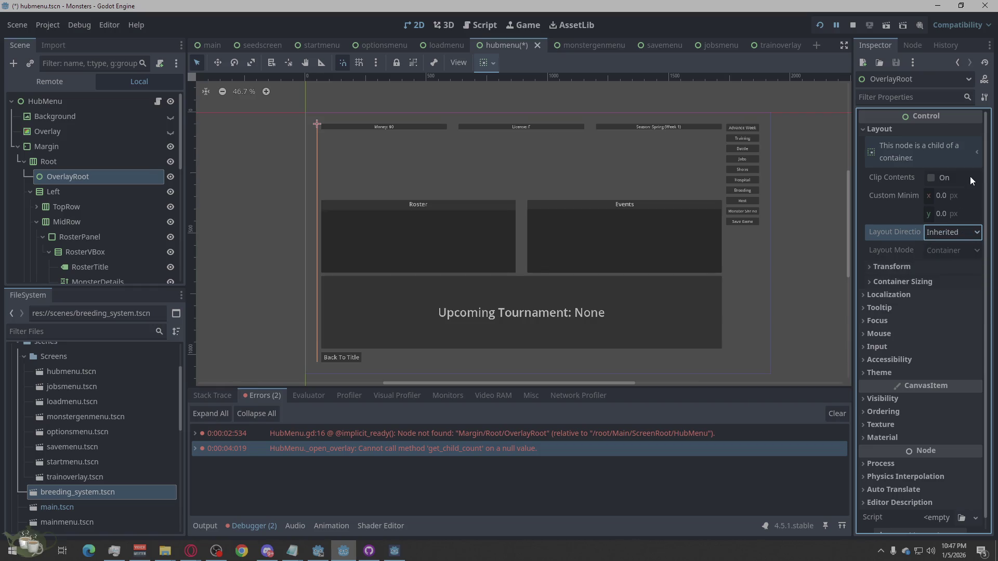
click(943, 232)
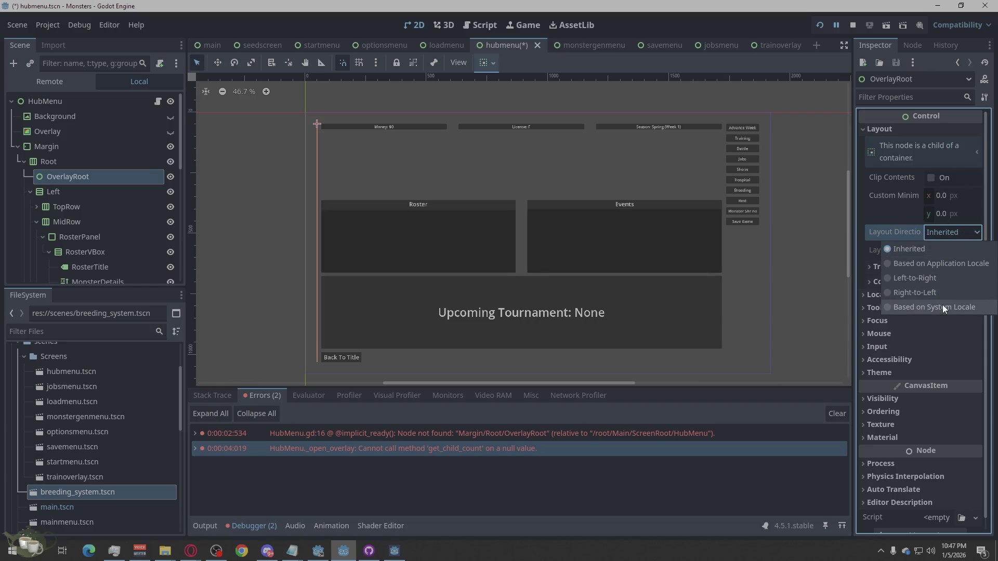
click(943, 308)
click(938, 234)
click(938, 249)
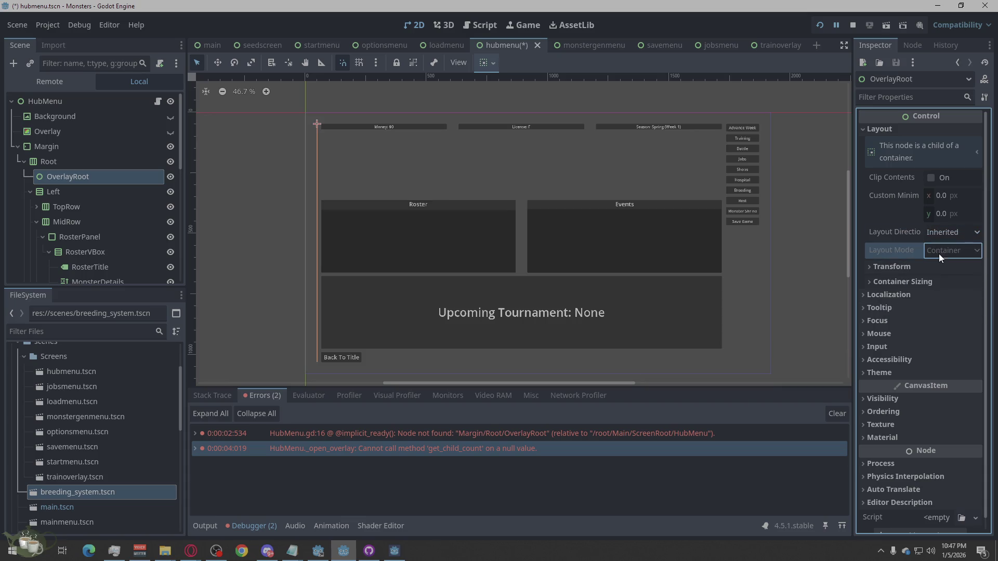
- Keep horizontal sizing as Fill without Expand, and drag OverlayRoot under Margin above Root
click(915, 271)
click(915, 271)
click(916, 284)
click(940, 317)
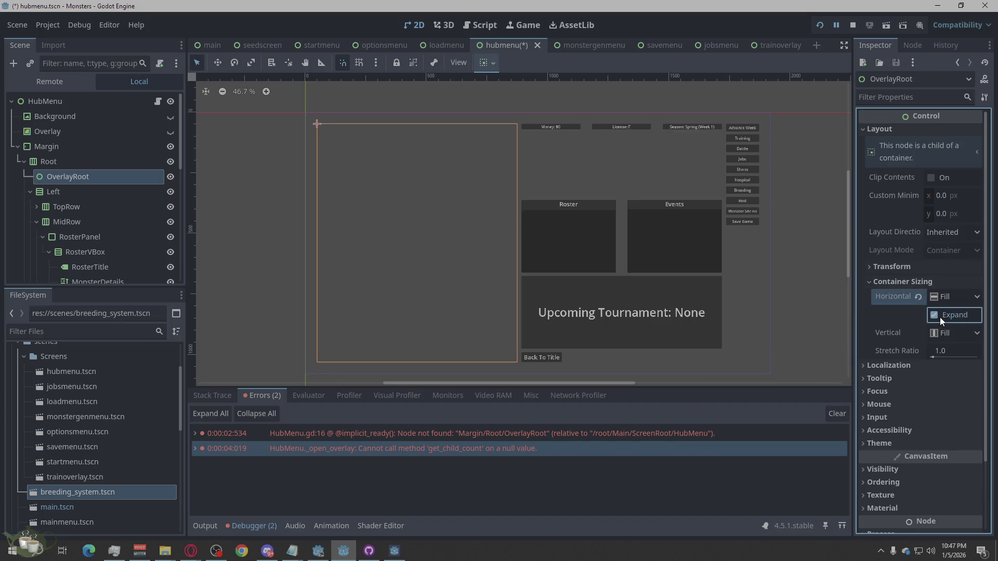
click(940, 317)
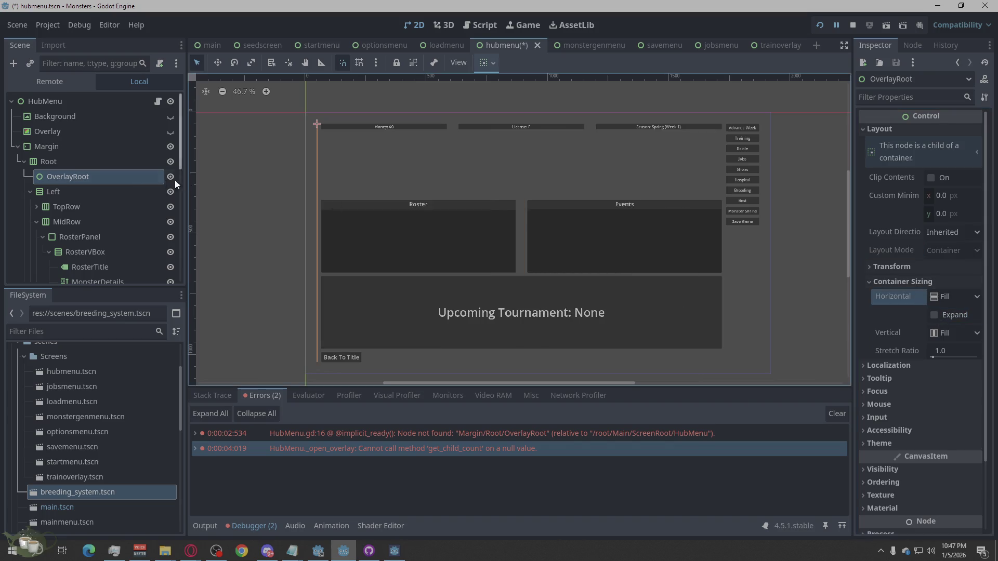
drag(46, 173, 45, 157)
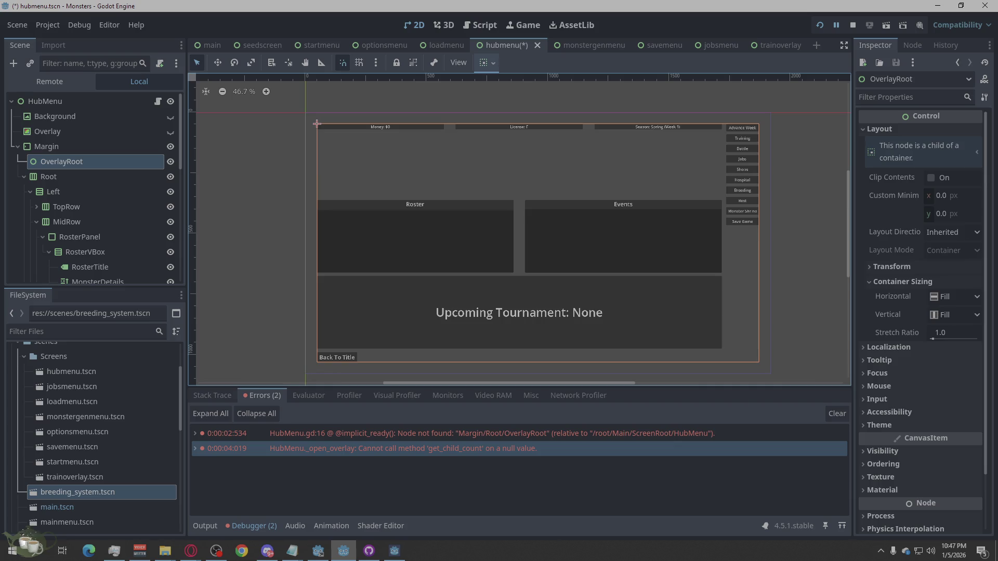
- Bring up the OverlayRoot node's actions in the Scene dock
key(alt+Tab)
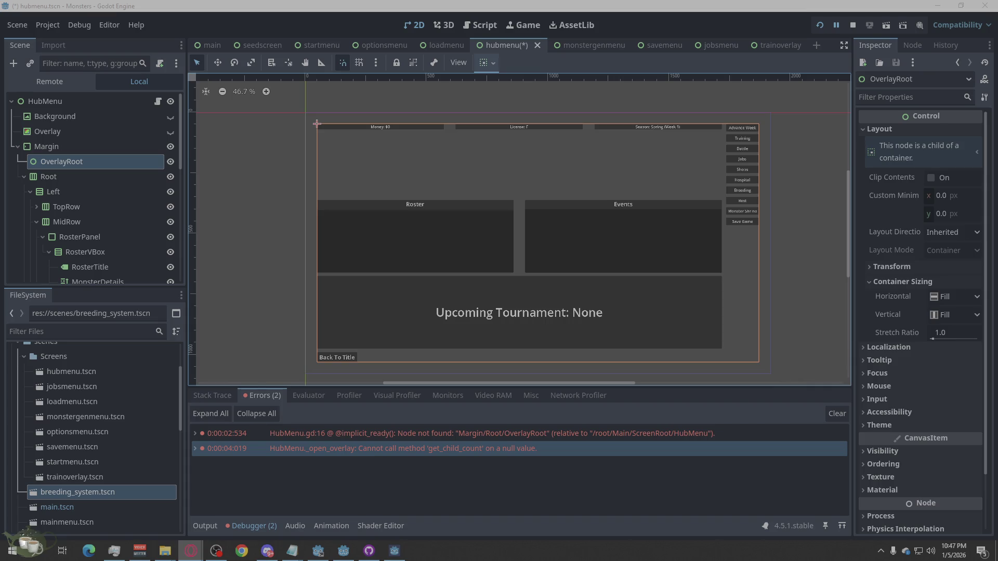
right_click(68, 163)
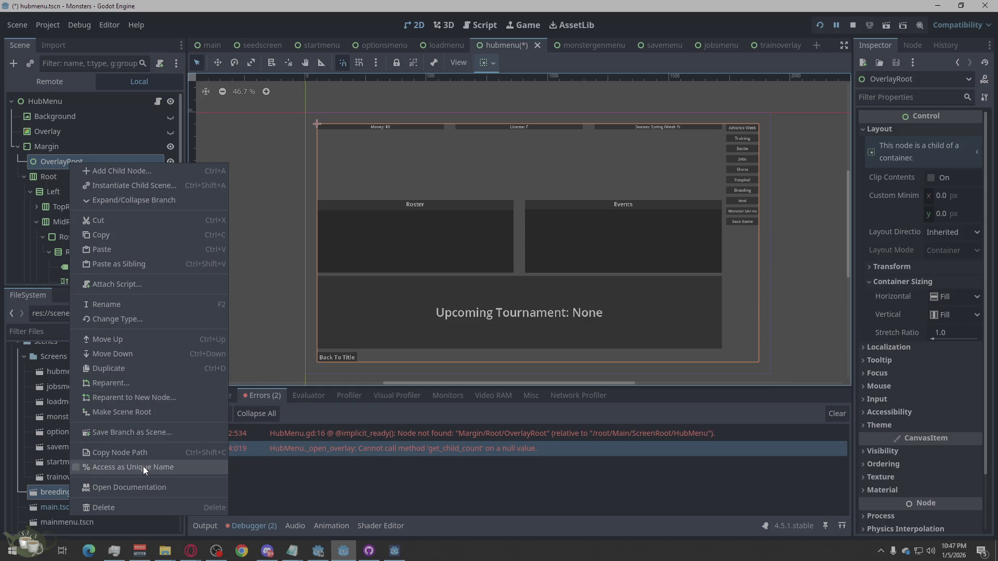
click(139, 452)
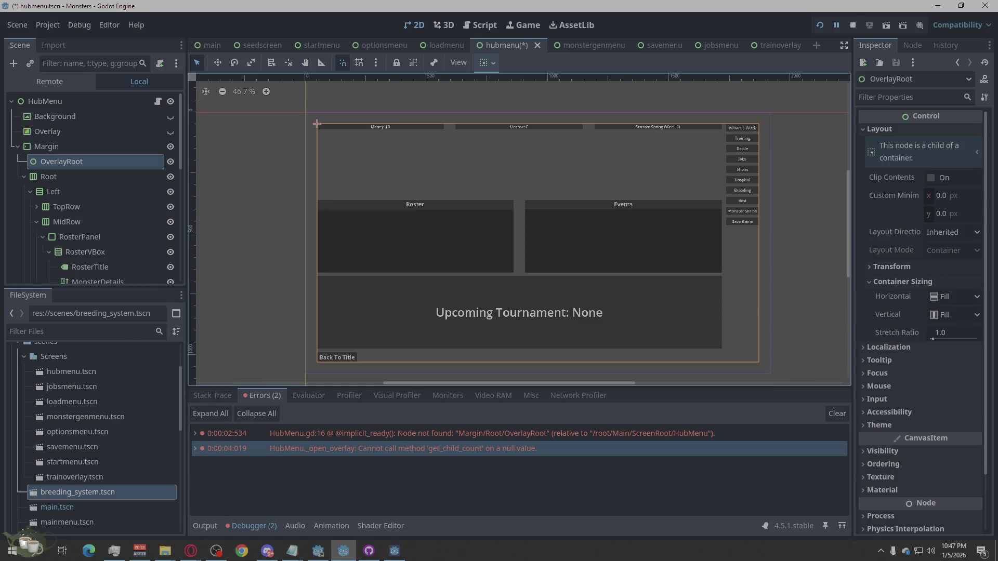
click(191, 551)
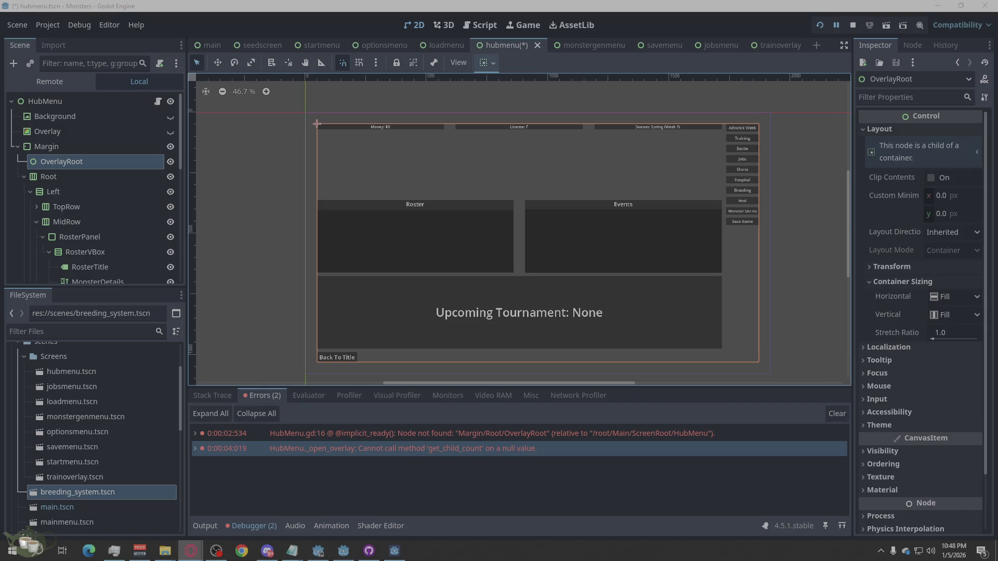
right_click(62, 163)
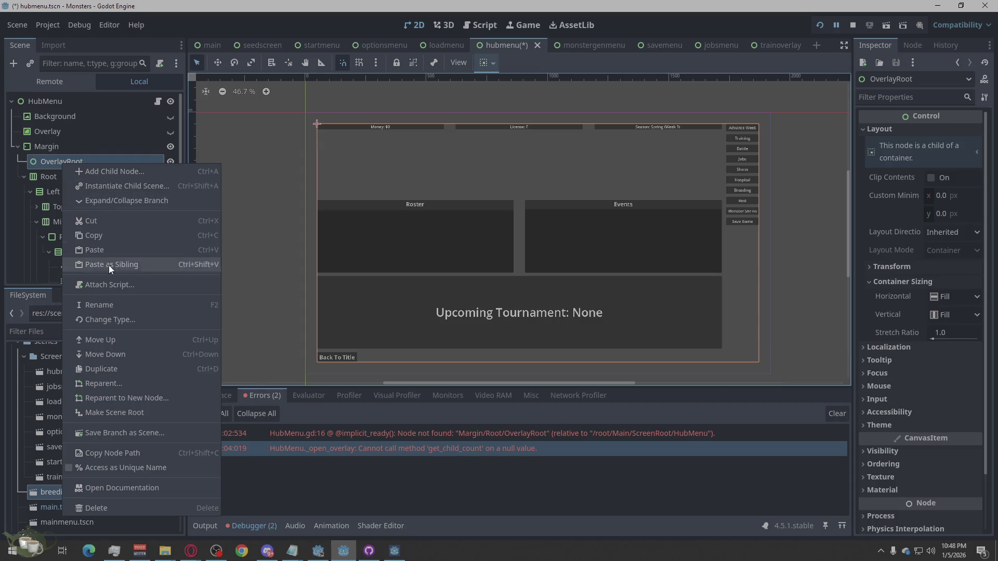
click(118, 455)
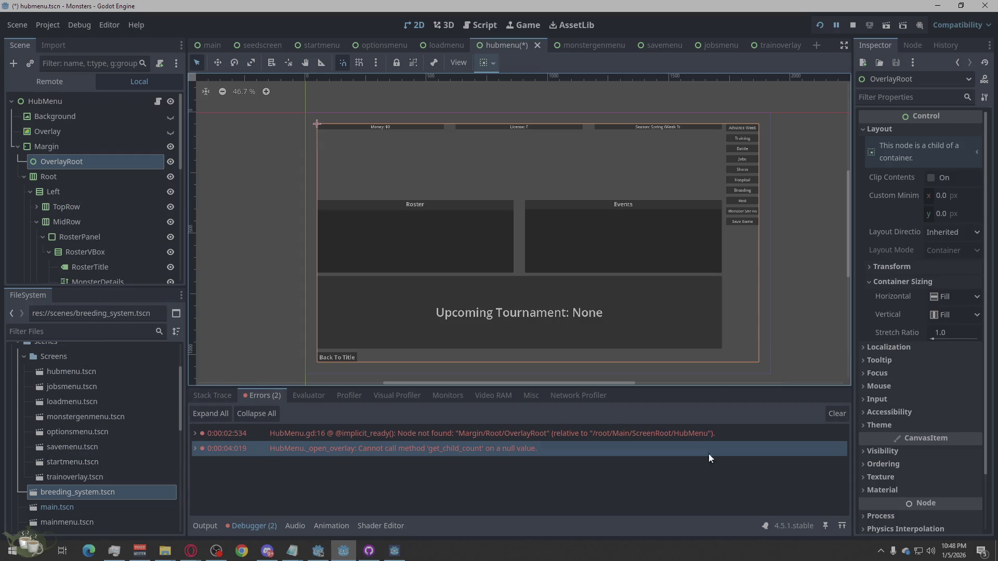
click(191, 551)
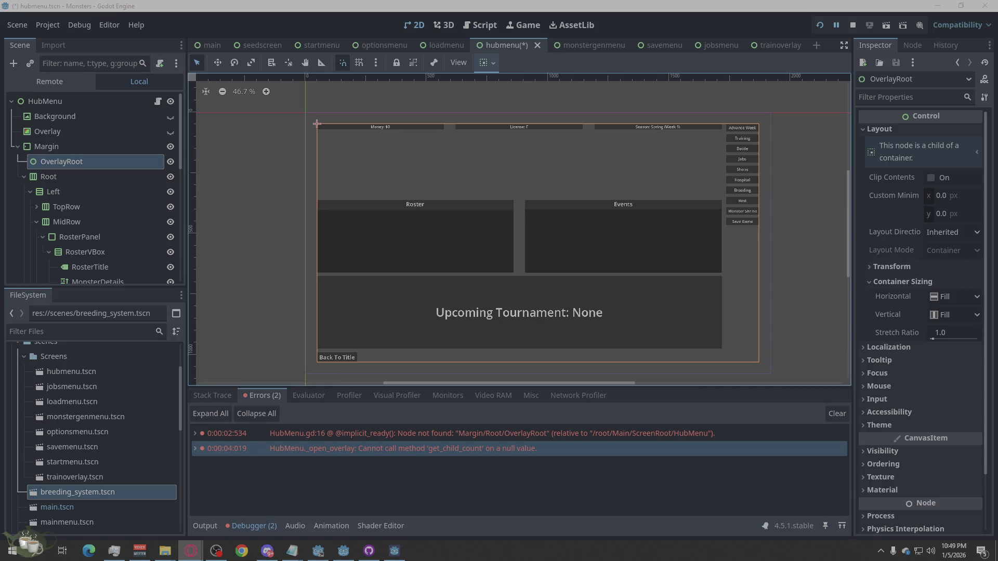
double_click(451, 433)
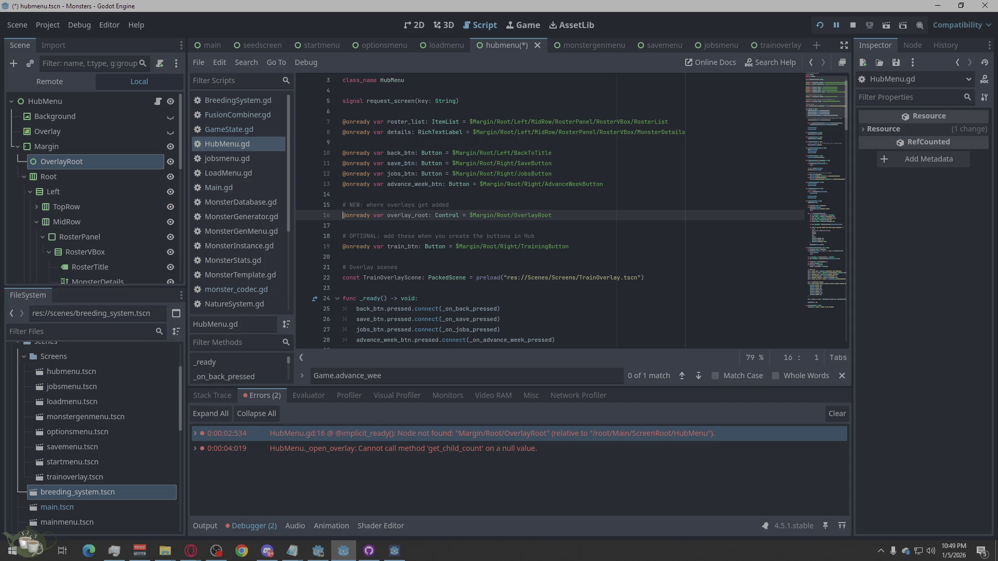
- Remove 'Root' from line 16's overlay_root path so it reads $Margin/OverlayRoot
key(alt+Tab)
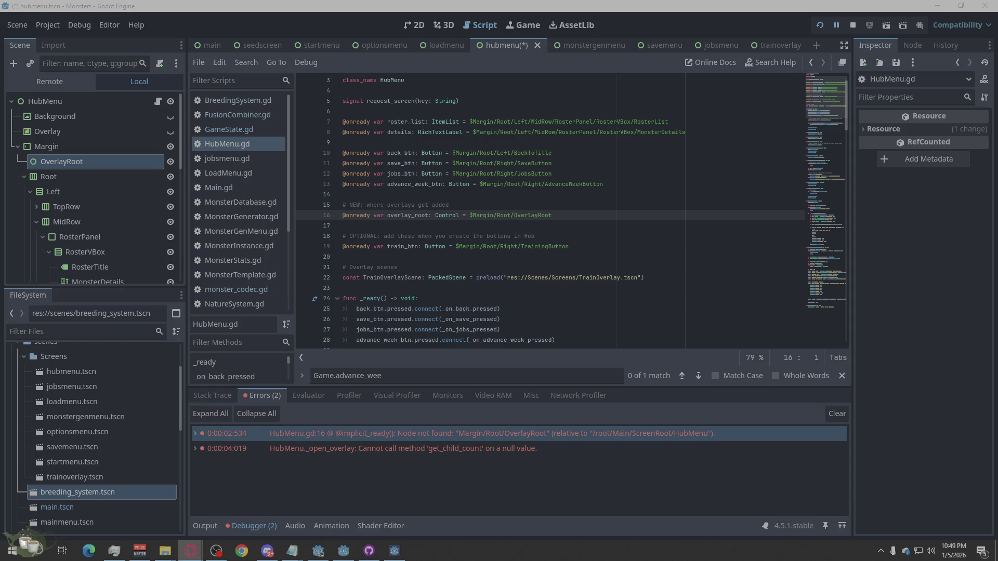
click(559, 218)
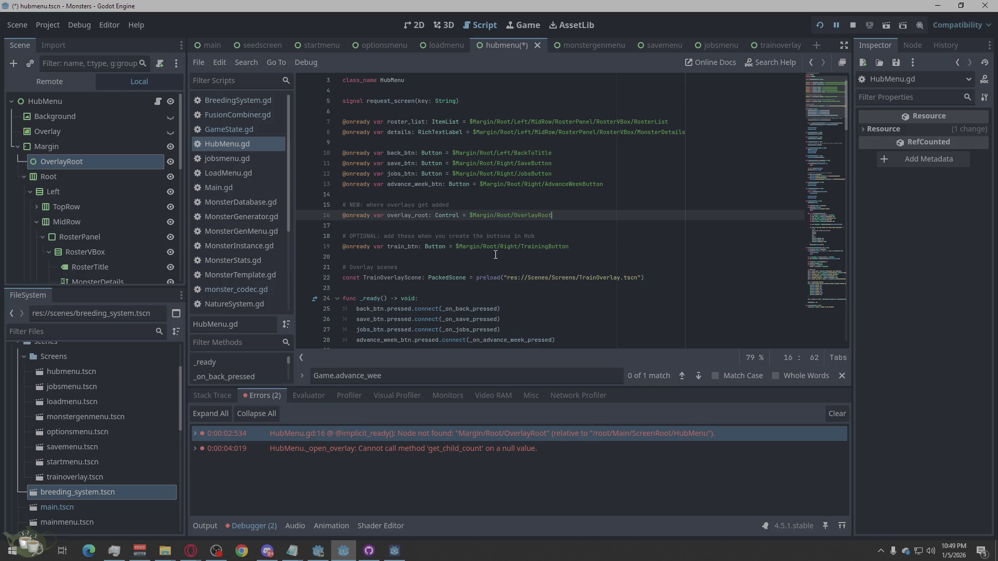
click(630, 288)
click(655, 278)
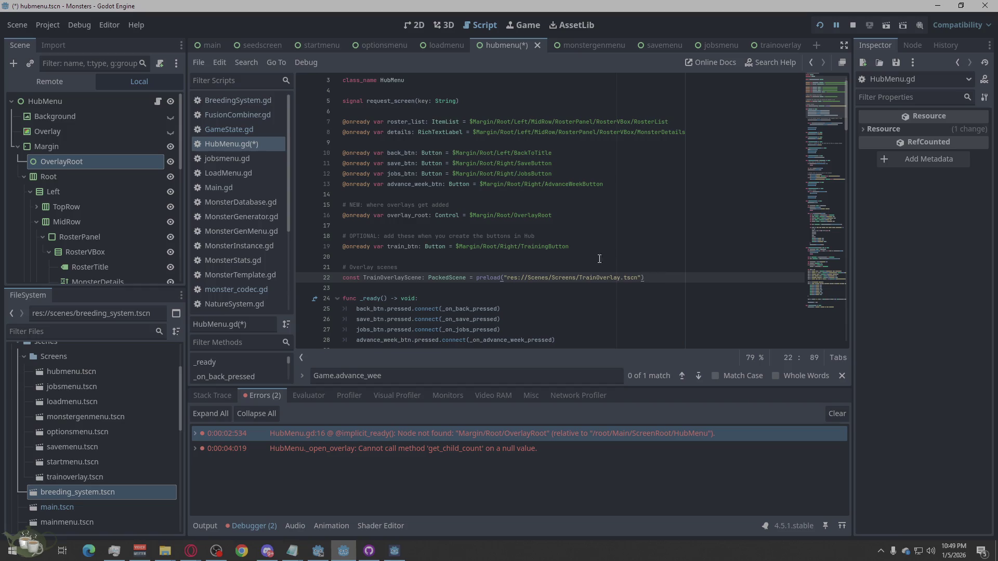
click(510, 219)
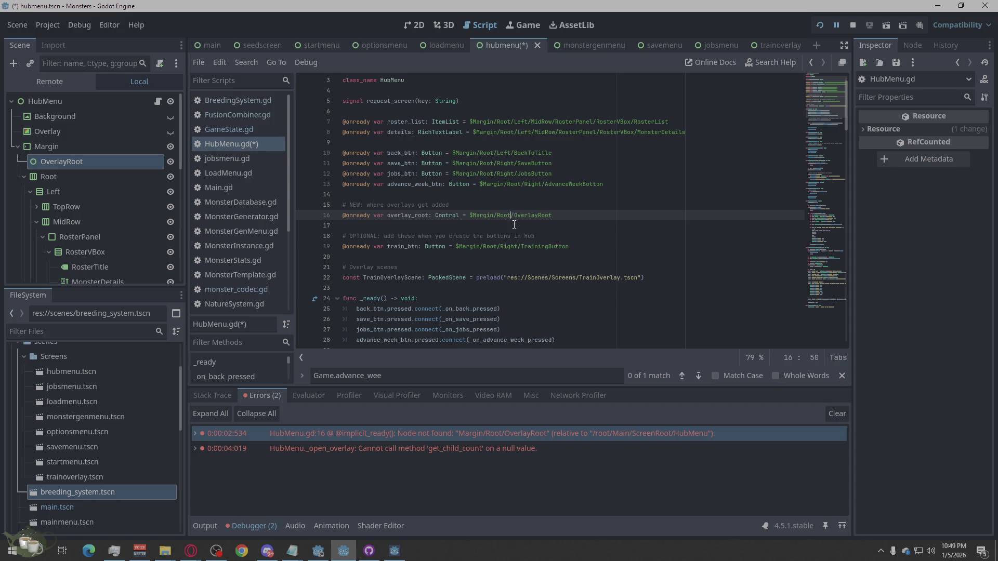
key(BackSpace)
key(BackSpace)
key(BackSpace)
key(BackSpace)
key(BackSpace)
click(576, 267)
click(573, 247)
- Recheck line 16 of HubMenu.gd and stop the running game
key(alt+Tab)
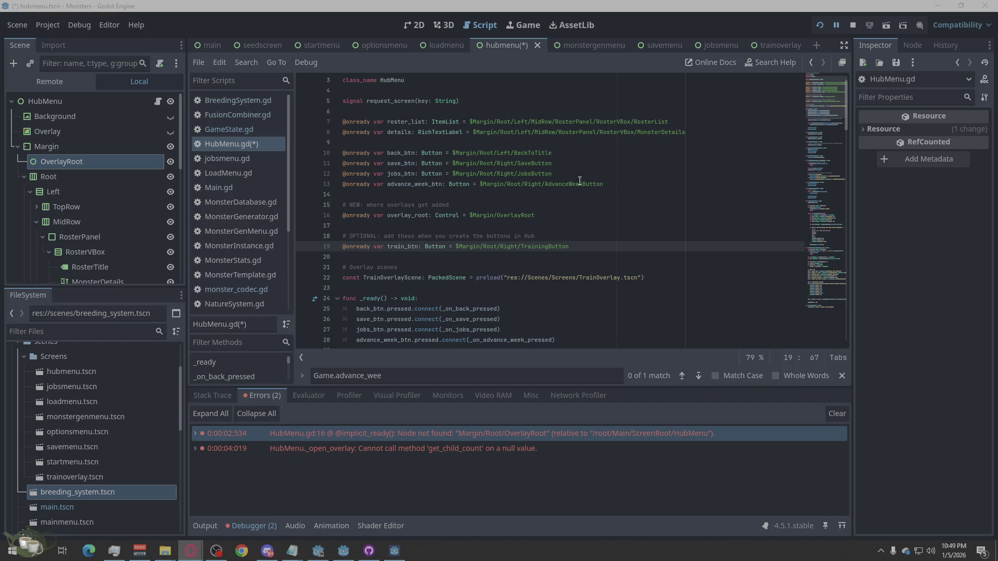
click(547, 214)
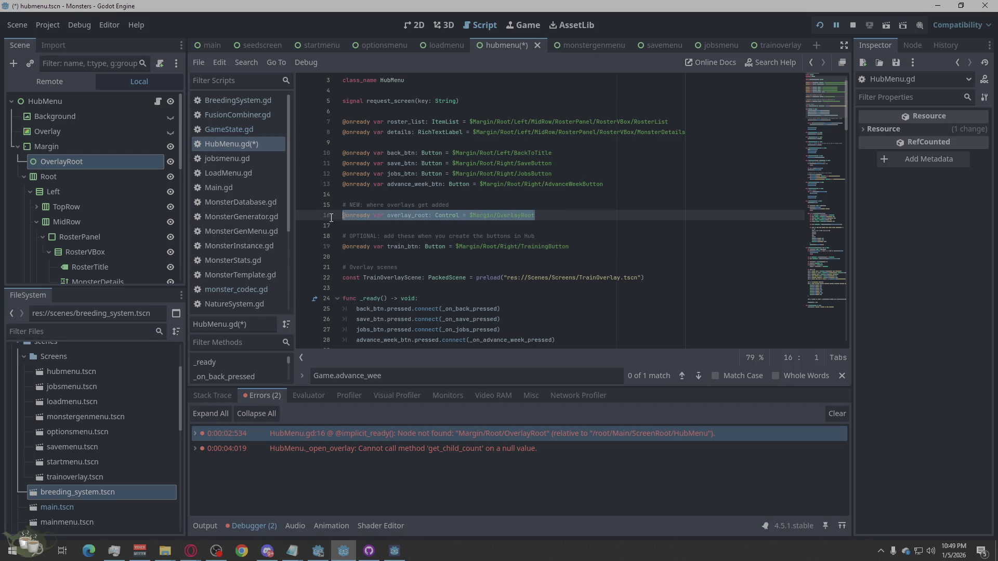
key(Return)
key(BackSpace)
click(584, 241)
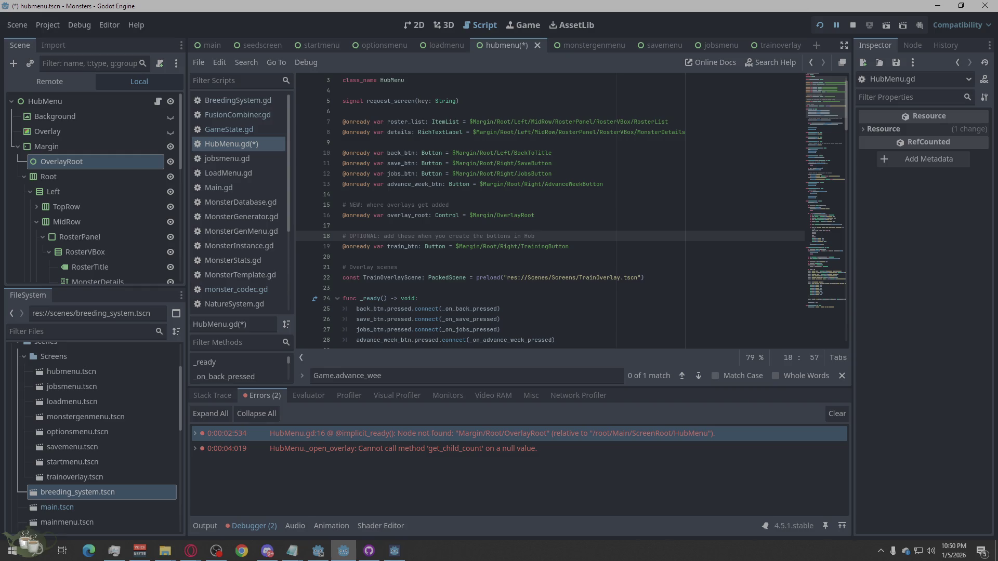
key(alt+Tab)
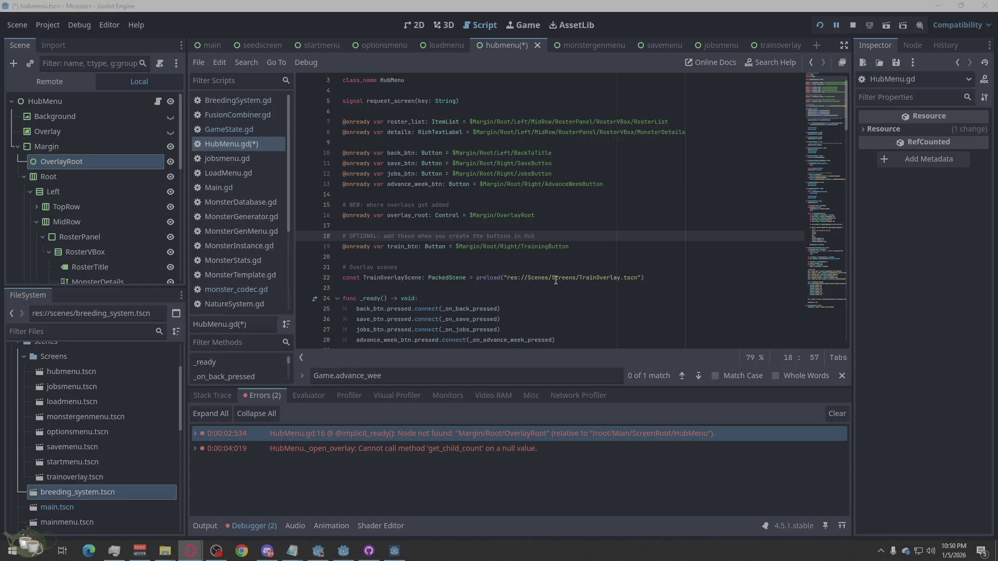
click(848, 24)
- Run the project, start a new game, and visit the hub's Training, Jobs and save screens
click(819, 27)
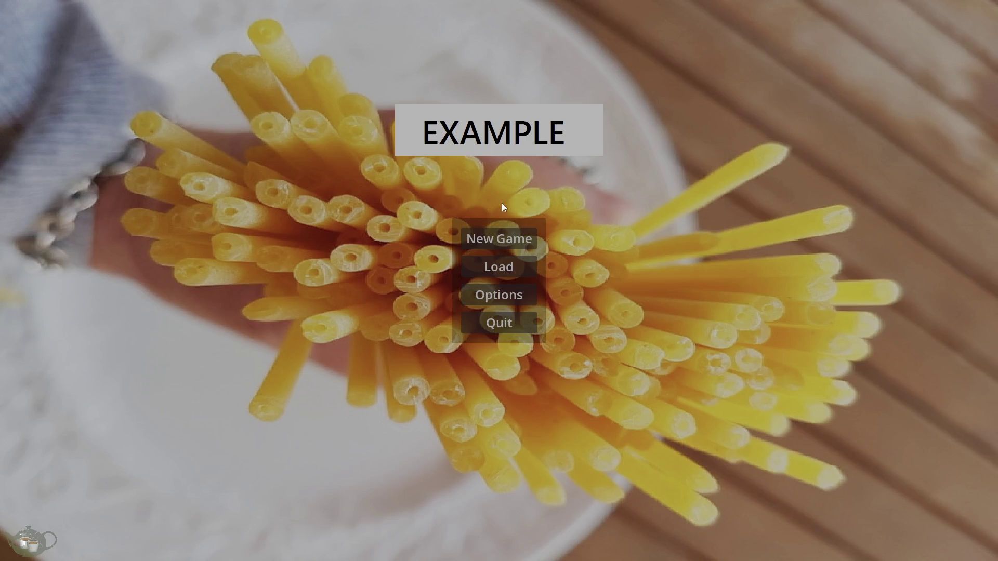
click(512, 229)
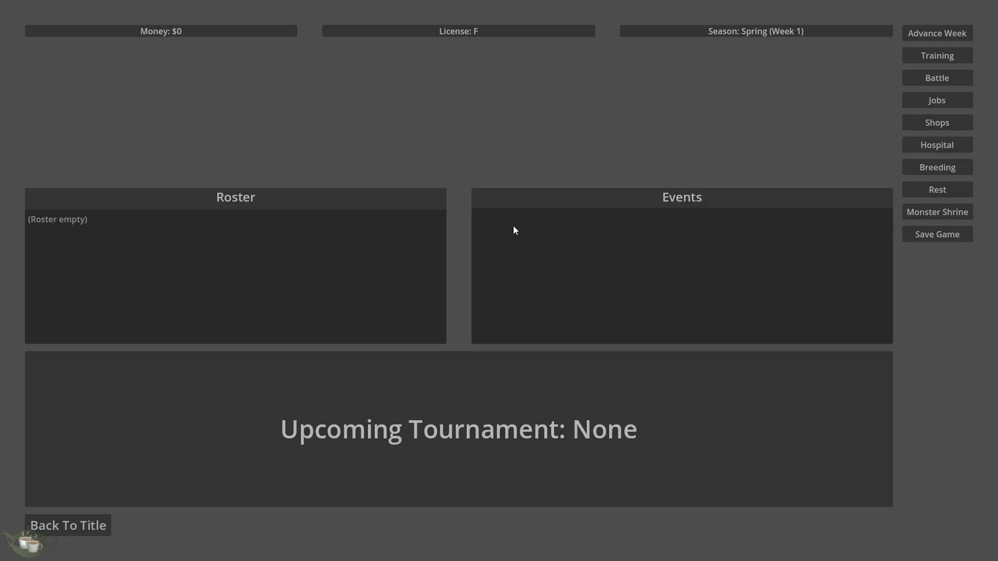
click(944, 57)
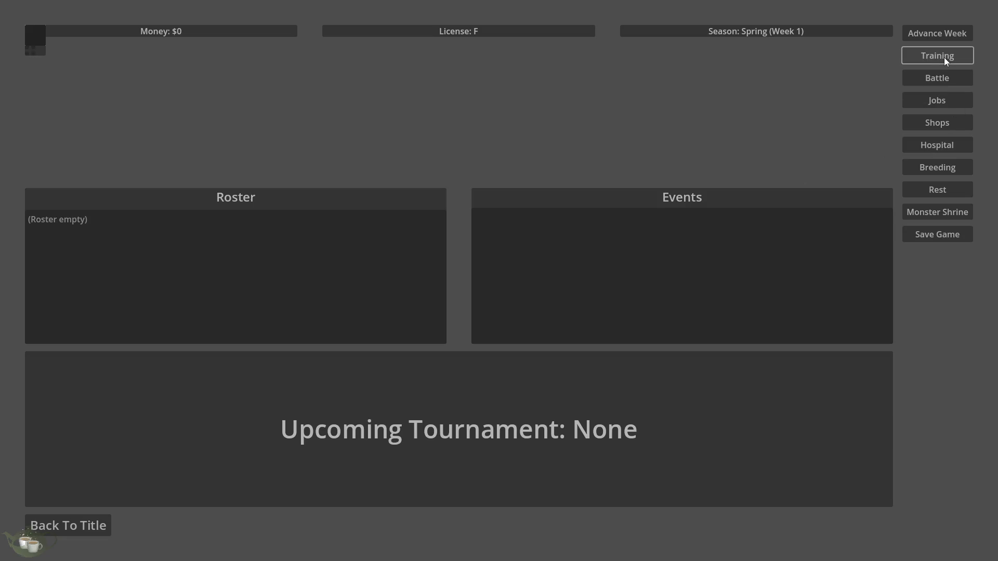
click(932, 82)
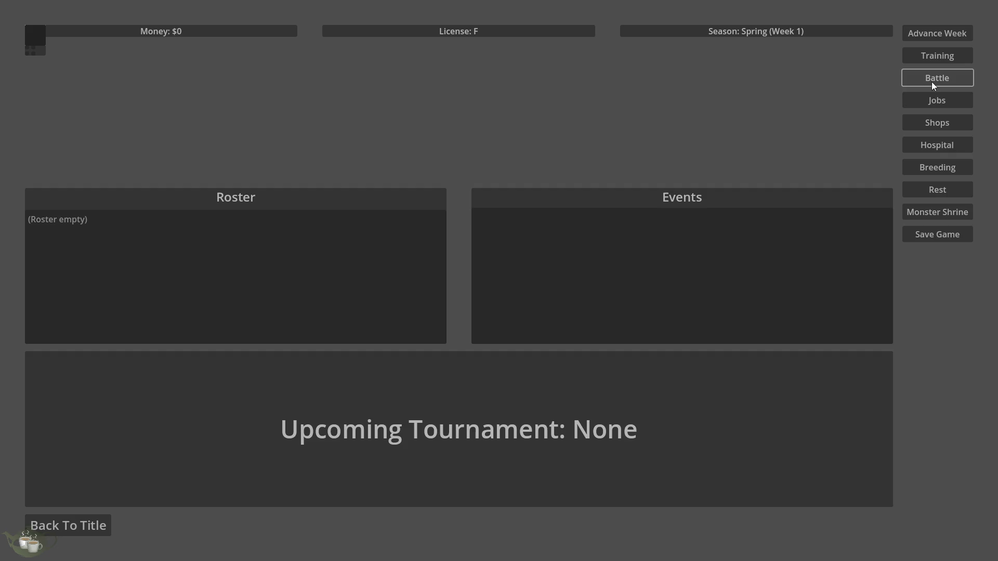
click(931, 100)
click(6, 7)
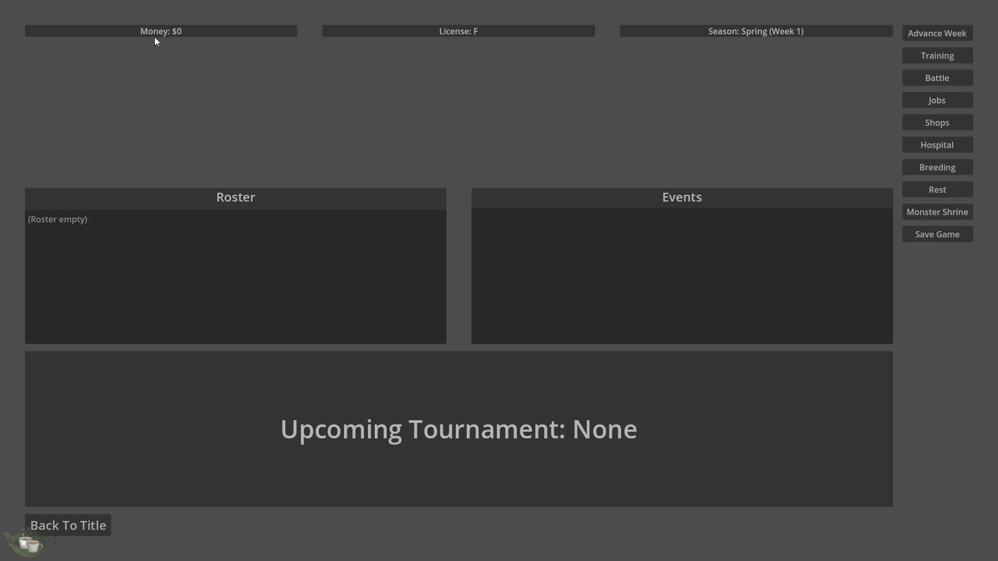
click(932, 237)
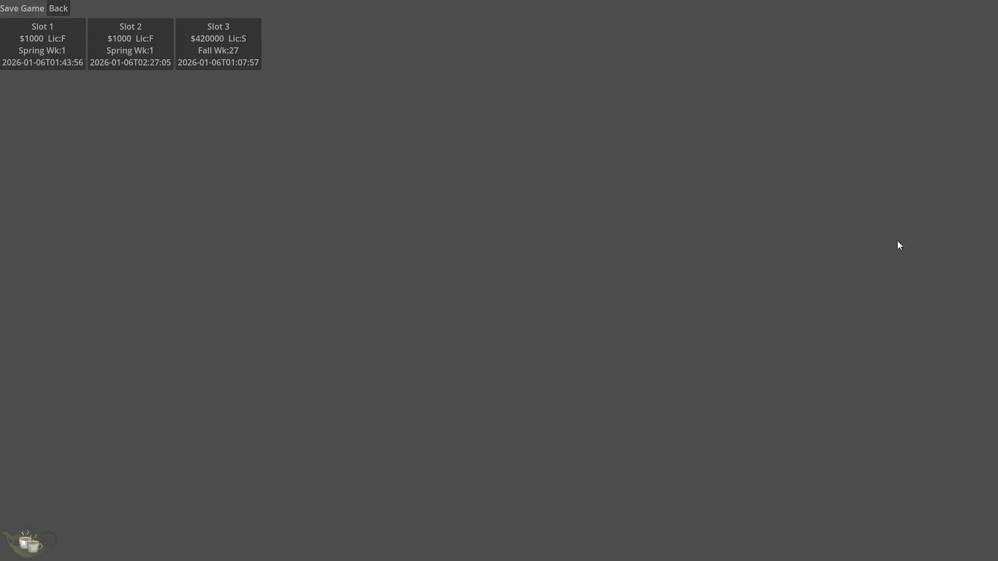
click(46, 12)
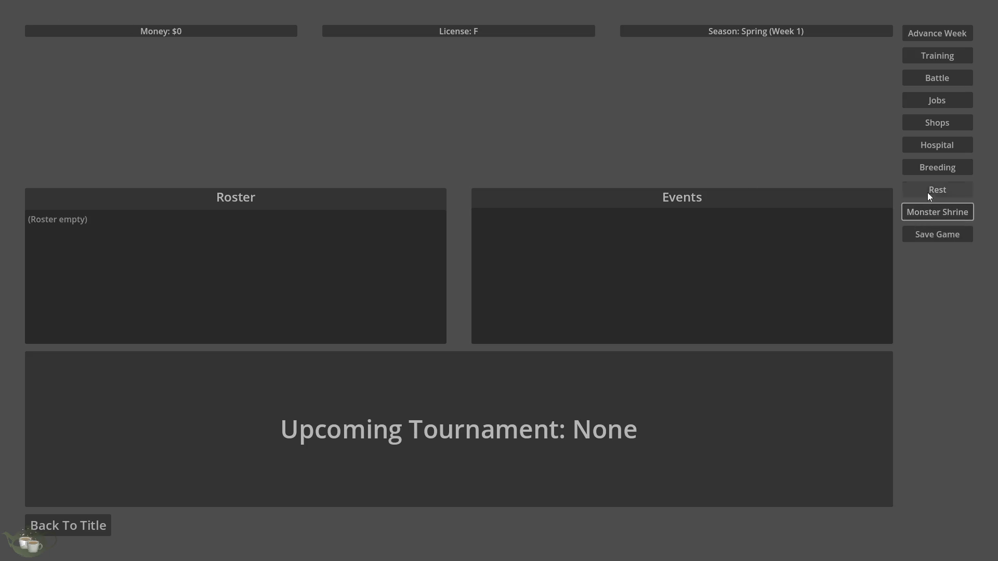
click(937, 102)
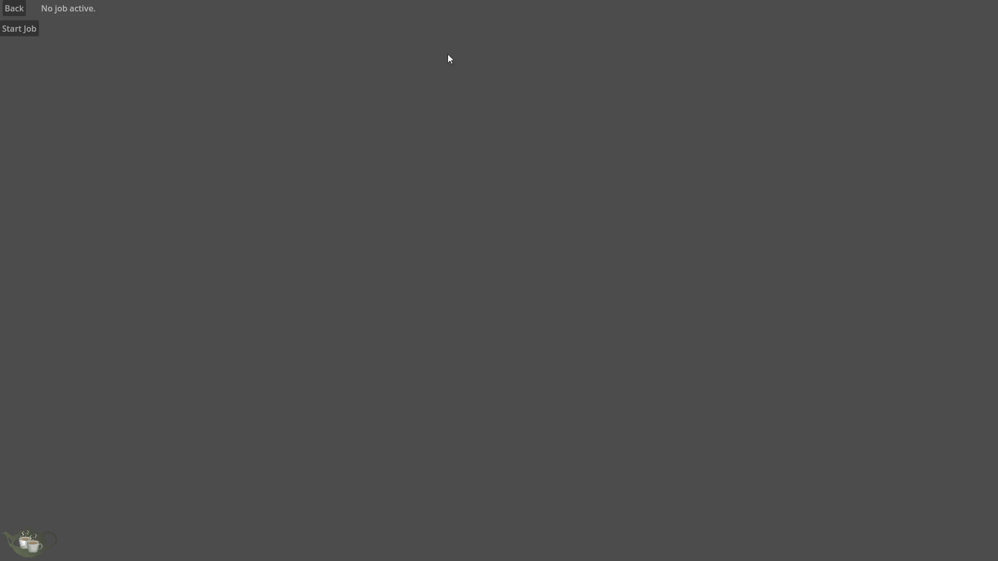
click(15, 8)
click(938, 100)
click(13, 8)
- Reopen the Training overlay, showing only a tiny dark box, then quit to the editor
click(938, 56)
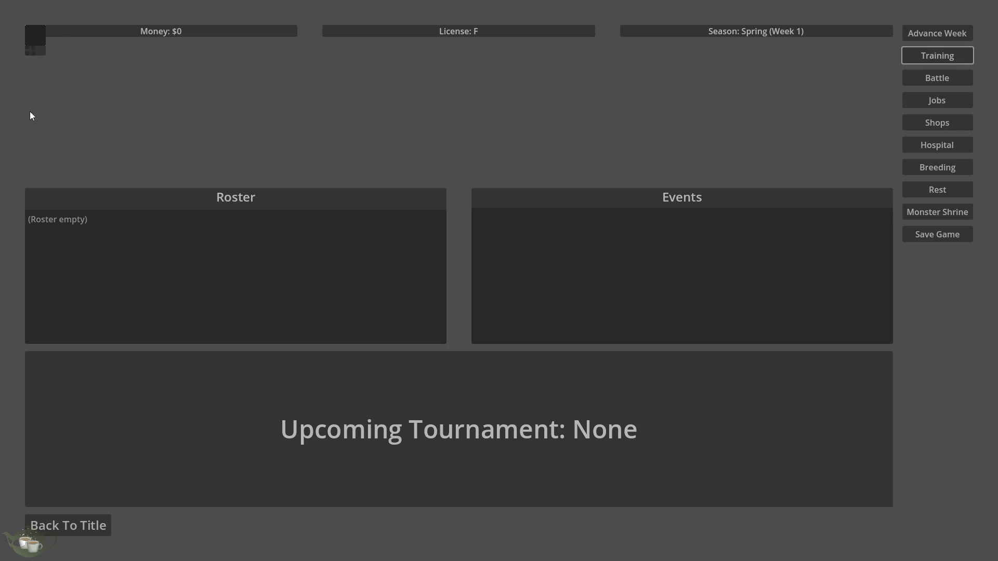
click(936, 234)
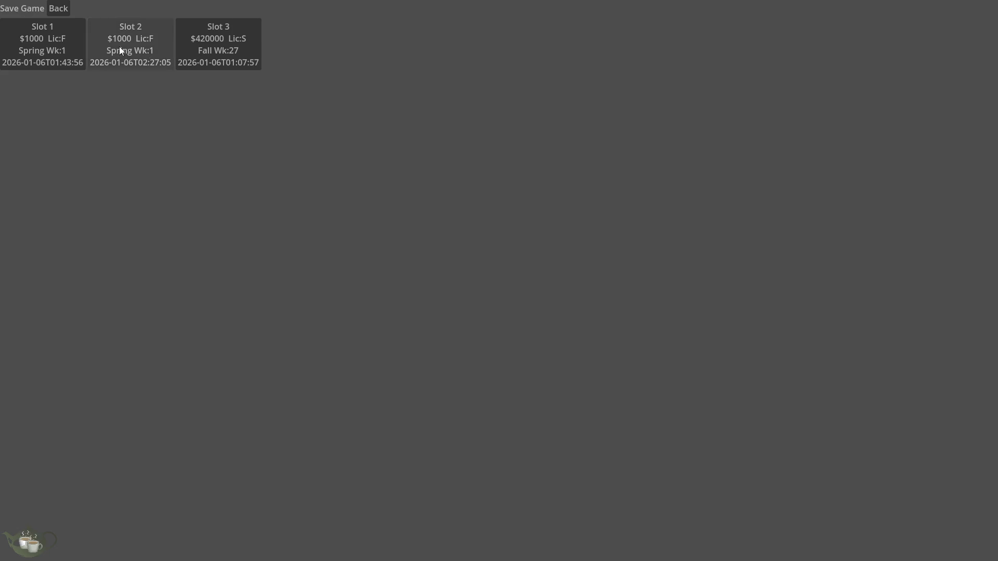
click(60, 8)
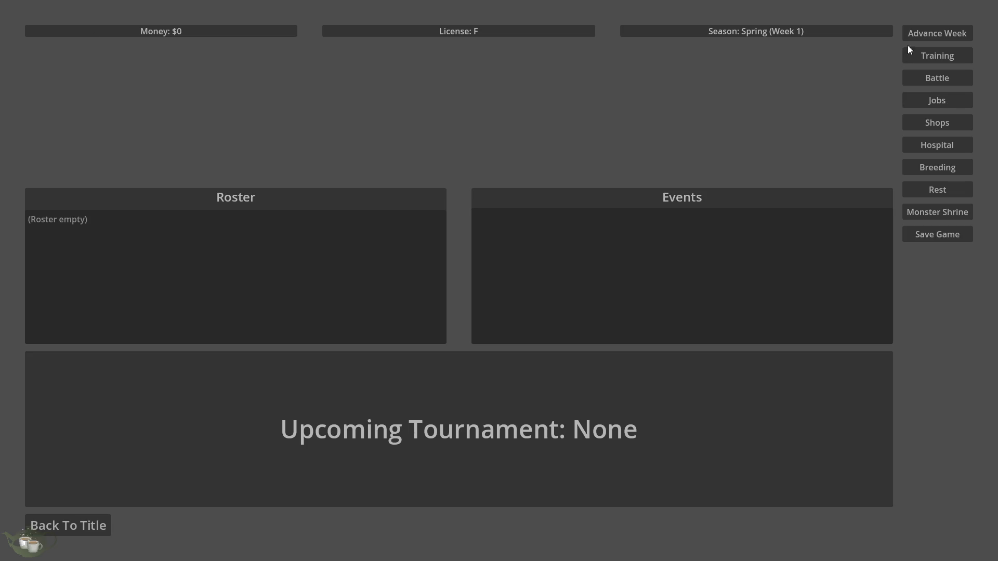
click(939, 56)
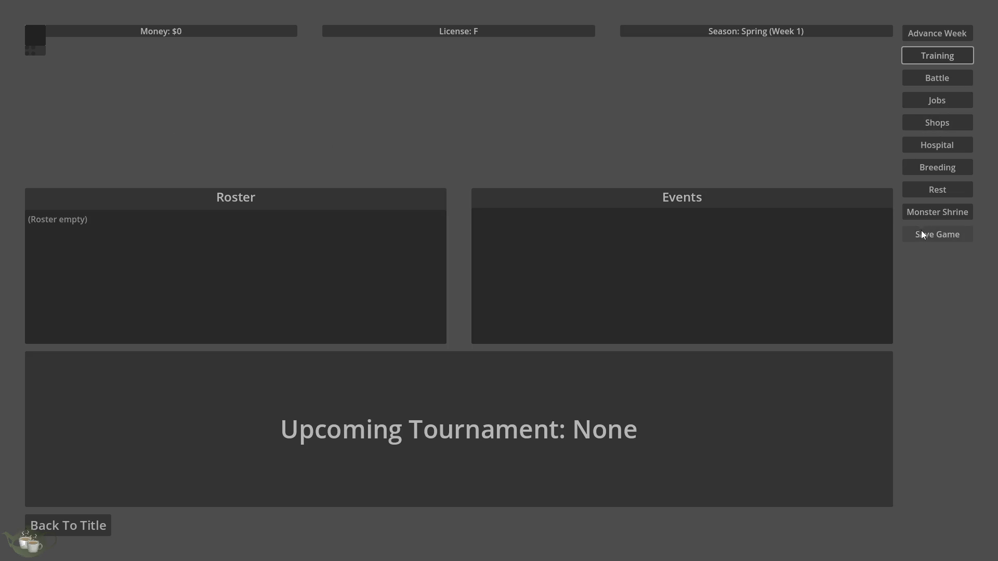
click(103, 524)
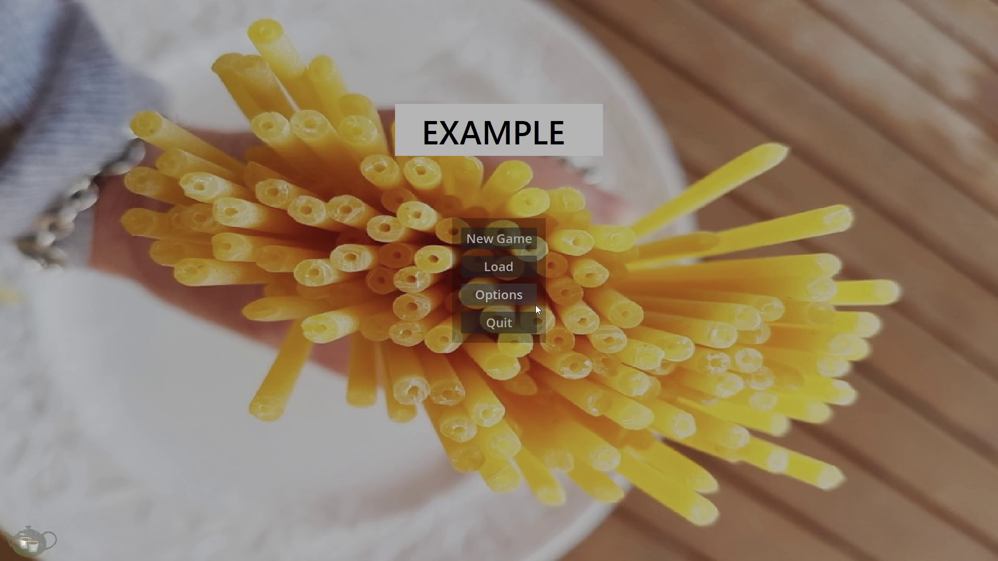
click(526, 322)
click(913, 295)
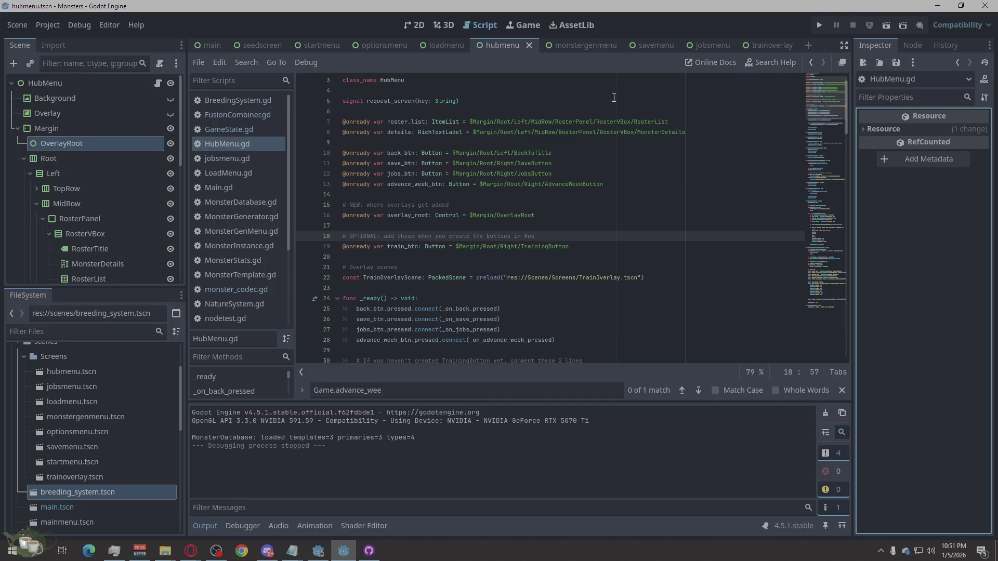
- Open the trainoverlay scene on the 2D canvas and zoom around its layout
click(770, 46)
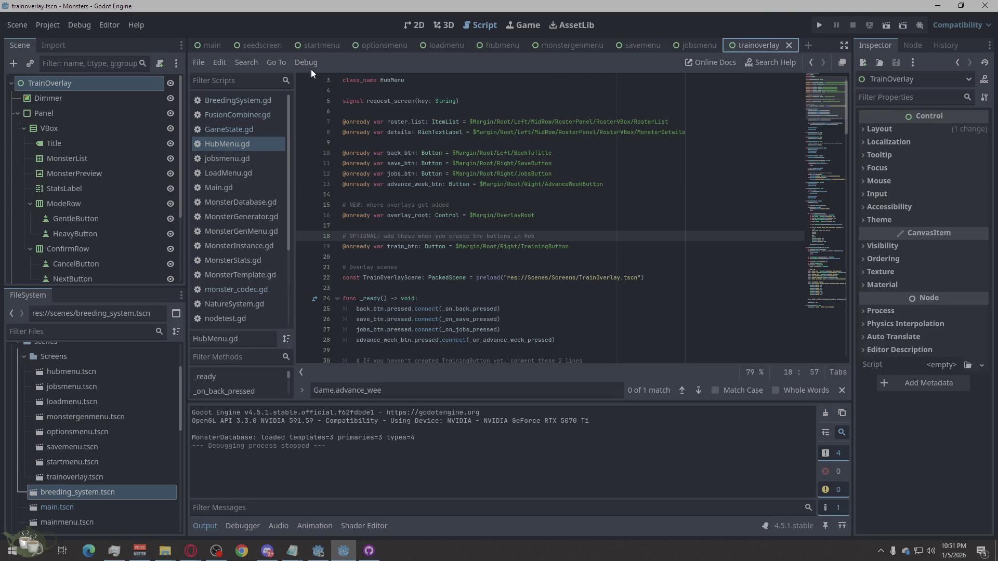
click(416, 26)
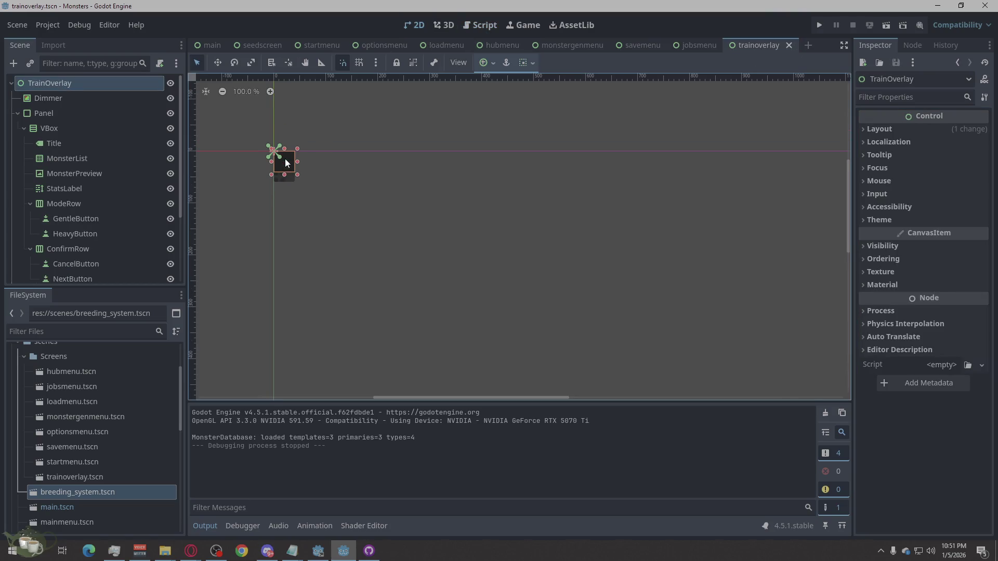
scroll(295, 175, up, 6)
scroll(278, 238, down, 2)
scroll(472, 320, up, 5)
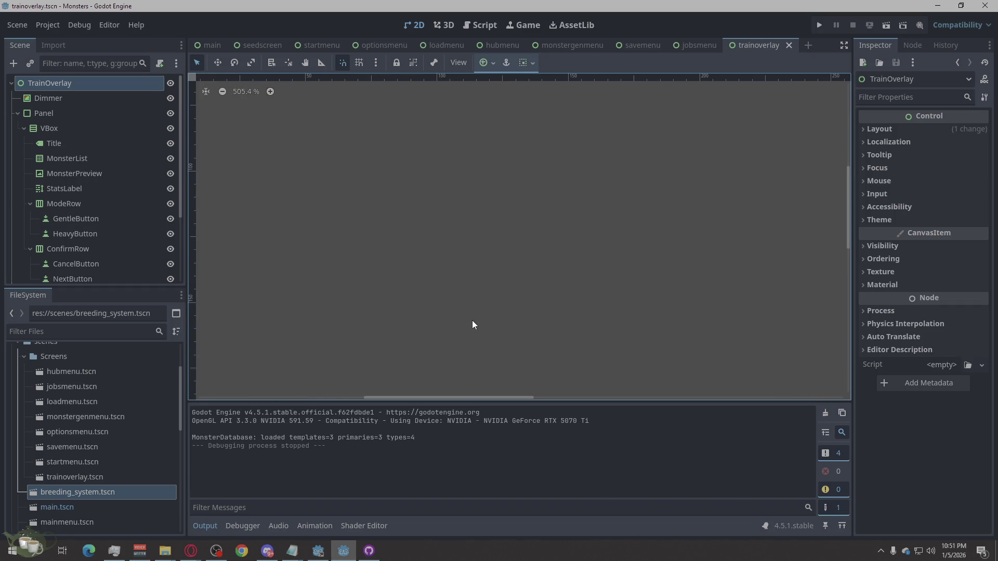
scroll(472, 321, down, 12)
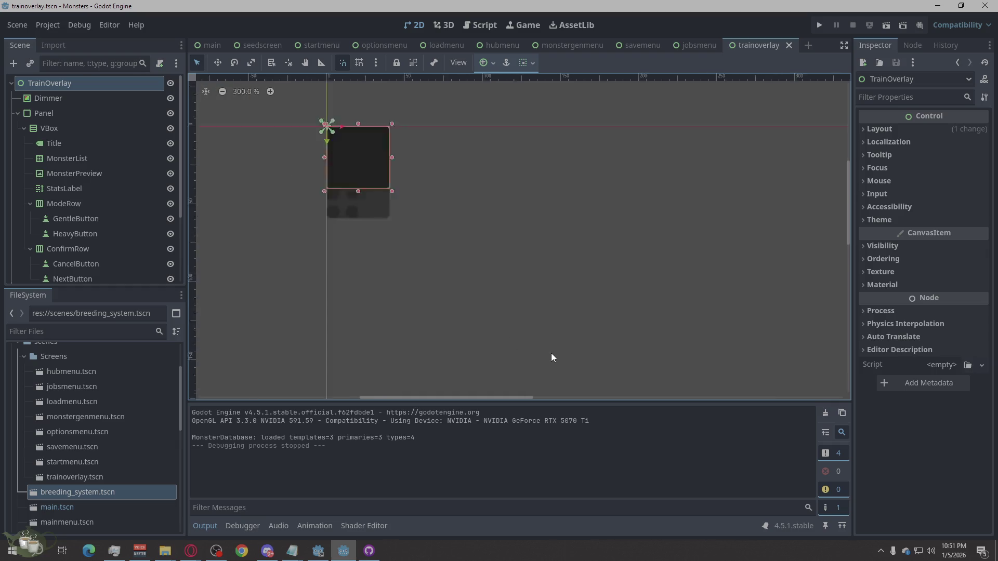
scroll(531, 257, down, 3)
scroll(438, 291, up, 3)
scroll(438, 292, up, 3)
scroll(423, 323, down, 2)
scroll(454, 323, up, 2)
scroll(468, 298, down, 2)
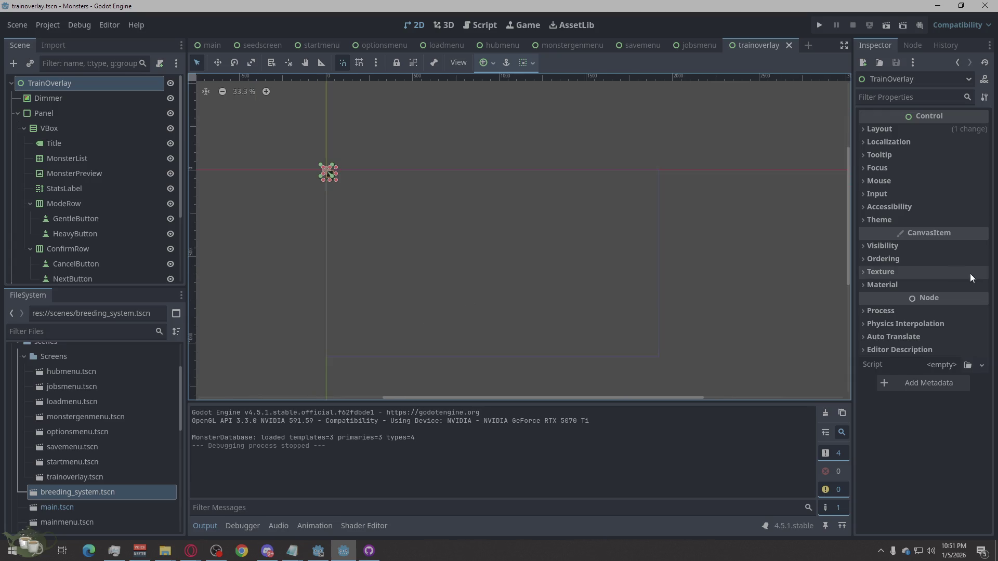
key(alt+Tab)
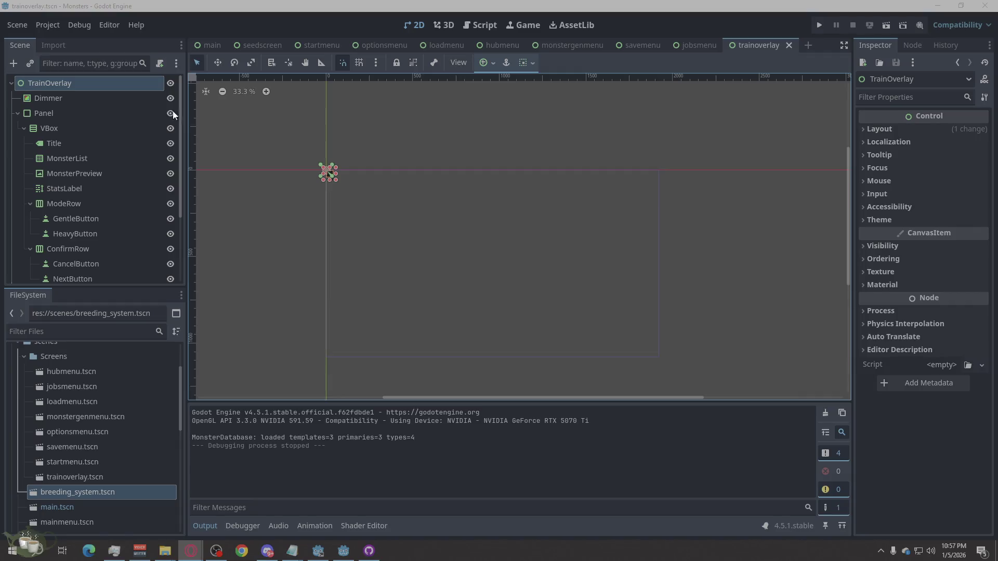
- Zoom into the canvas and expand the root node's Layout and Container Sizing sections
scroll(272, 124, up, 1)
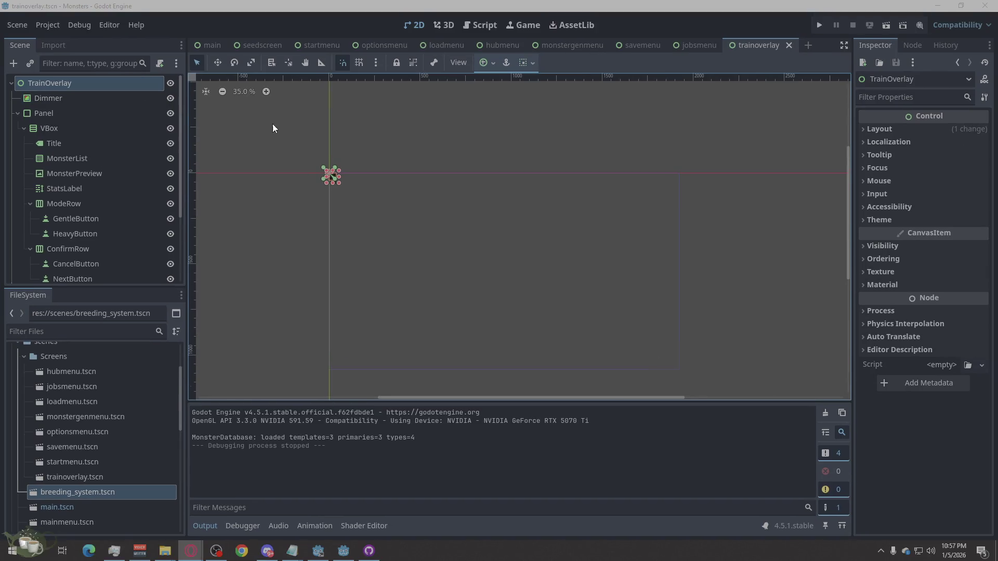
scroll(428, 280, up, 3)
scroll(374, 236, up, 2)
click(879, 129)
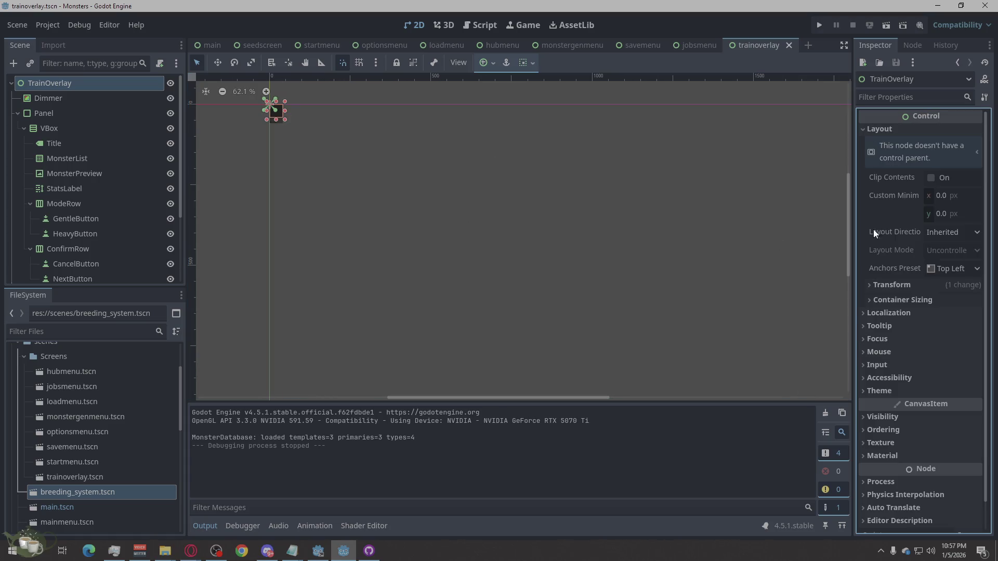
click(892, 300)
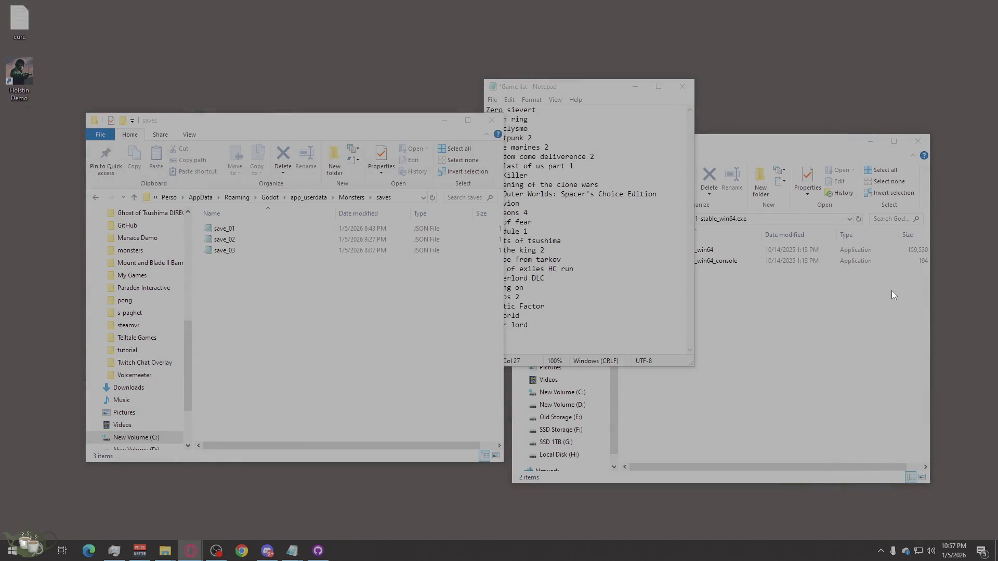
- Launch Godot Engine from a Windows Start menu search for 'godot'
click(46, 552)
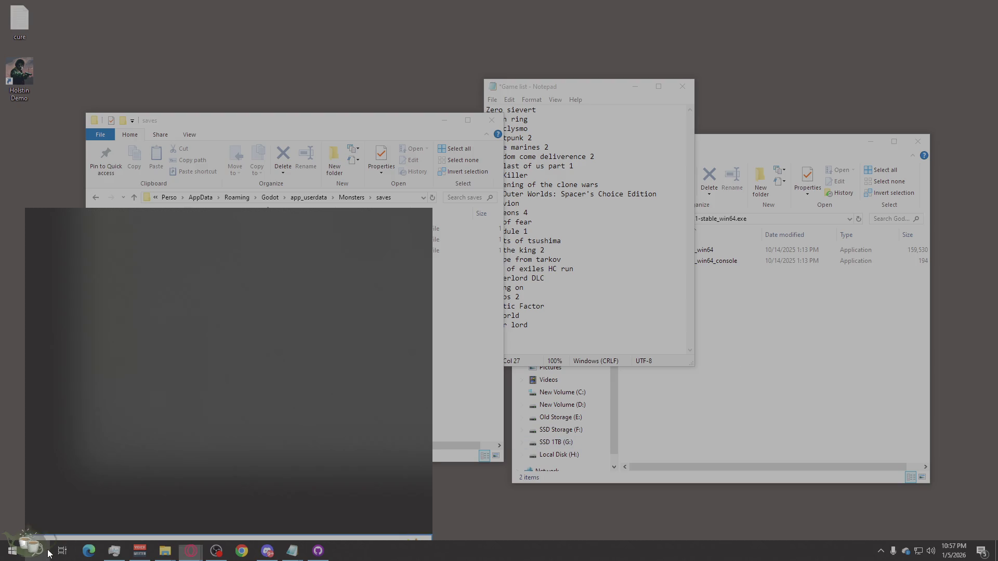
text(go)
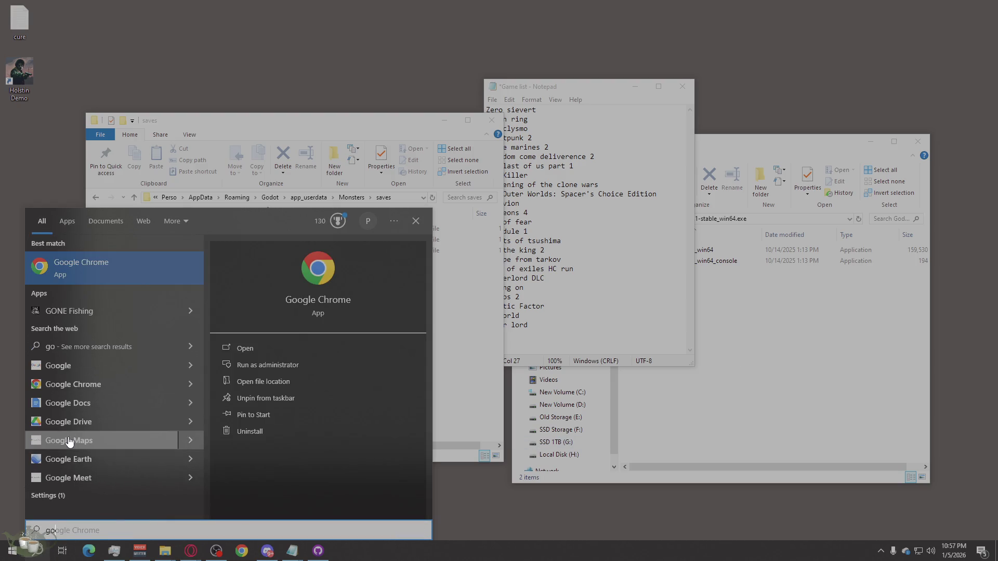
text(dot)
click(96, 326)
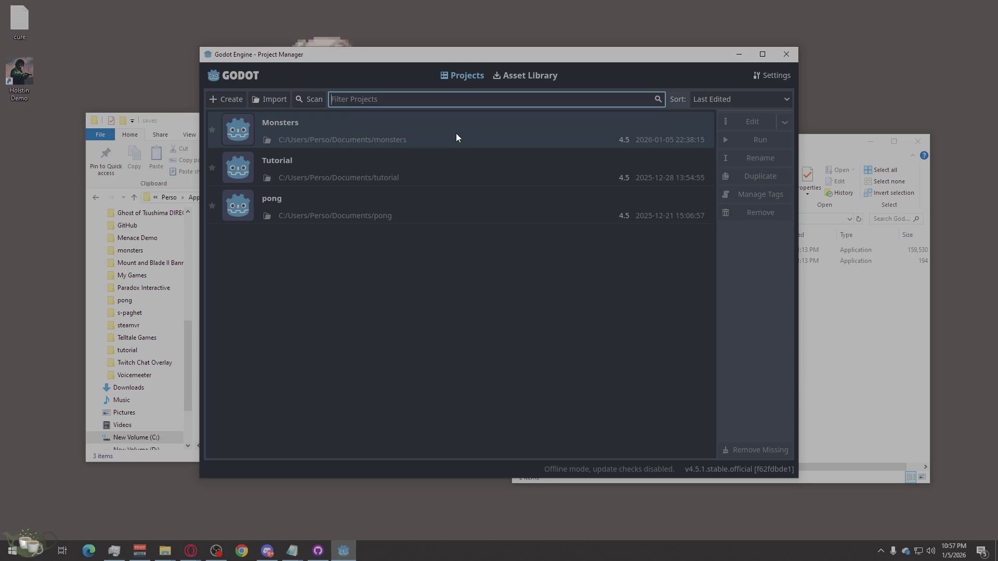
- Reopen the Monsters project and dismiss the 'Failed to load script' notice
double_click(457, 135)
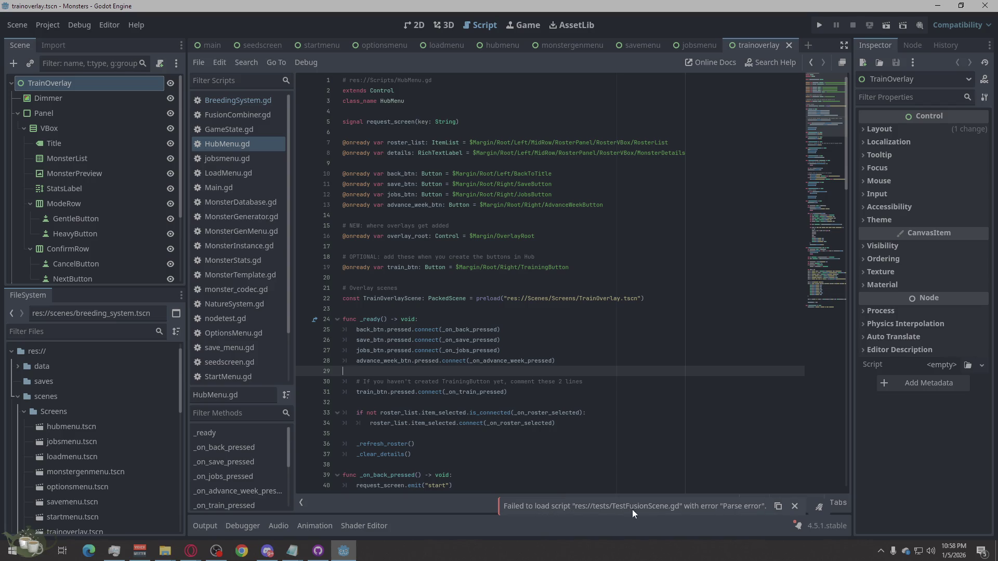
click(795, 507)
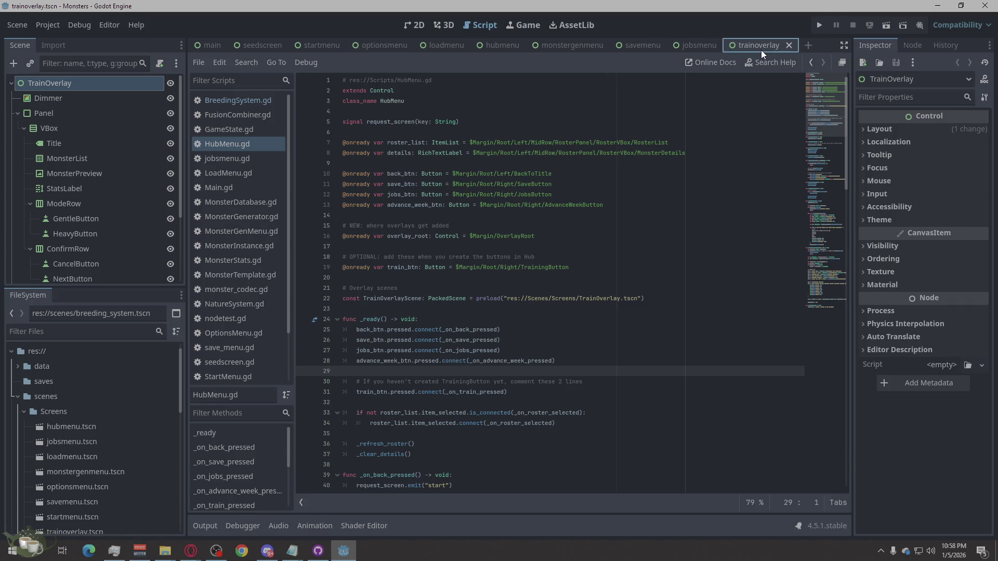
scroll(565, 170, down, 20)
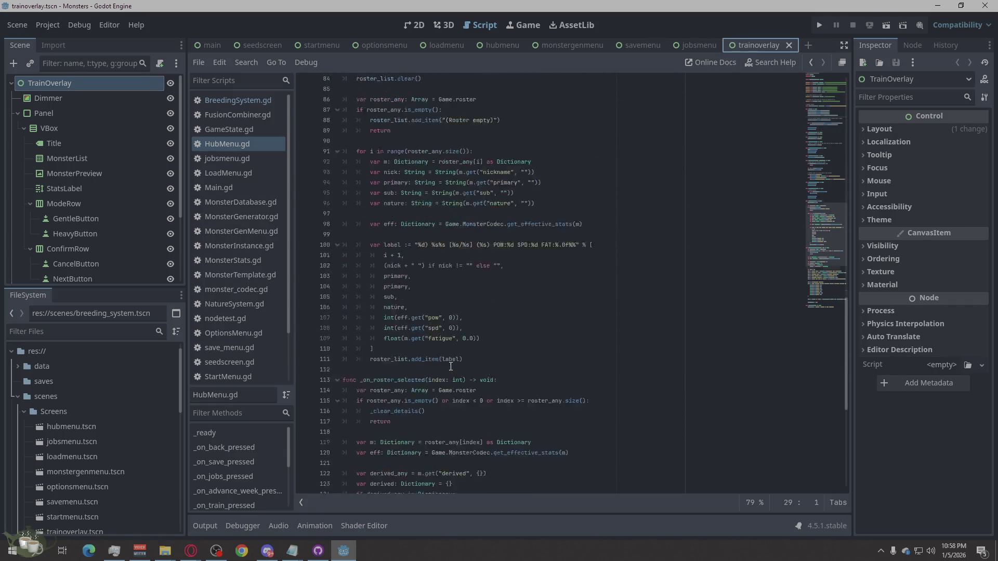
- In the 2D view, give the TrainOverlay root the Full Rect anchors preset
click(414, 29)
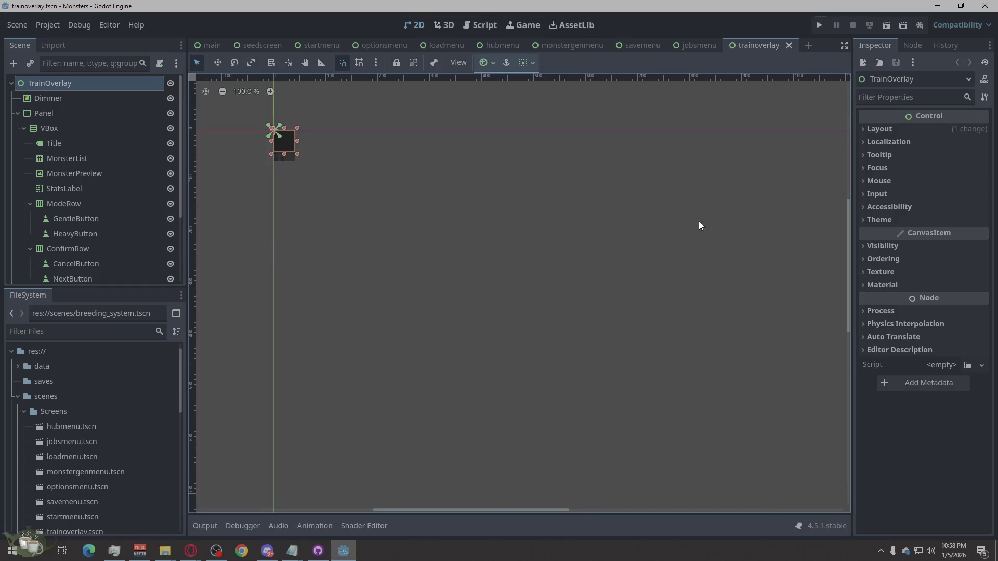
click(879, 130)
click(884, 290)
click(885, 290)
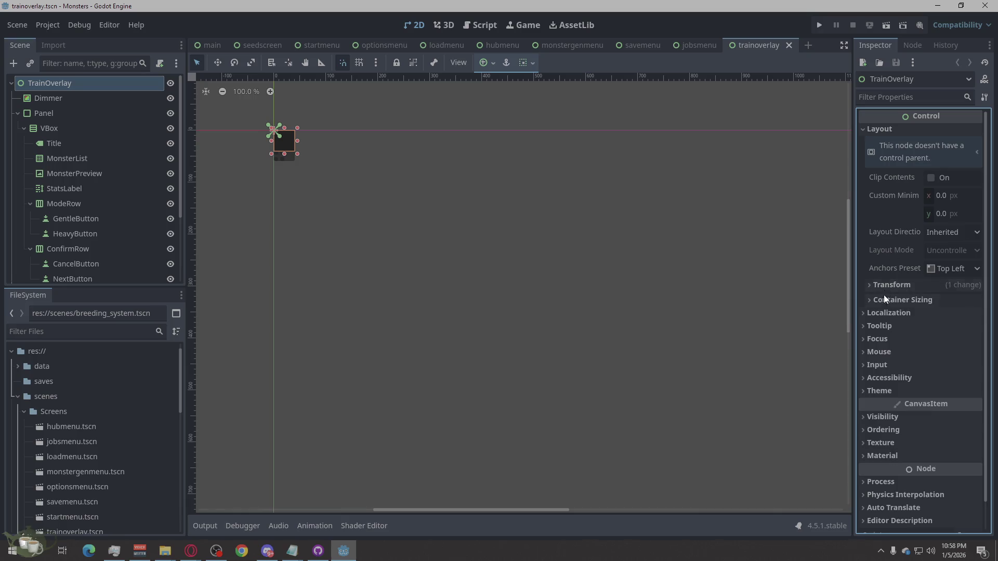
click(954, 268)
click(959, 300)
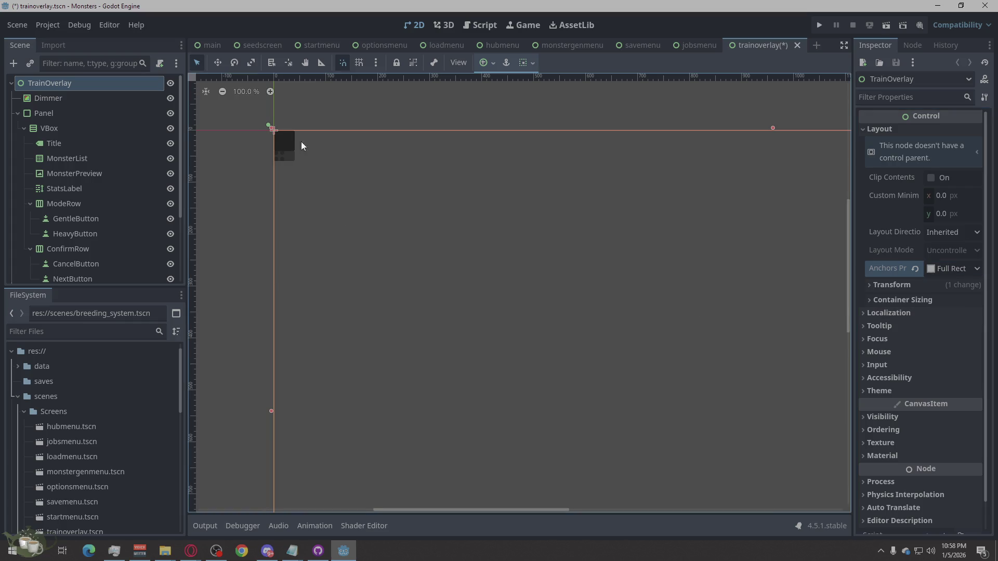
scroll(276, 127, down, 1)
scroll(245, 145, down, 3)
scroll(328, 175, up, 1)
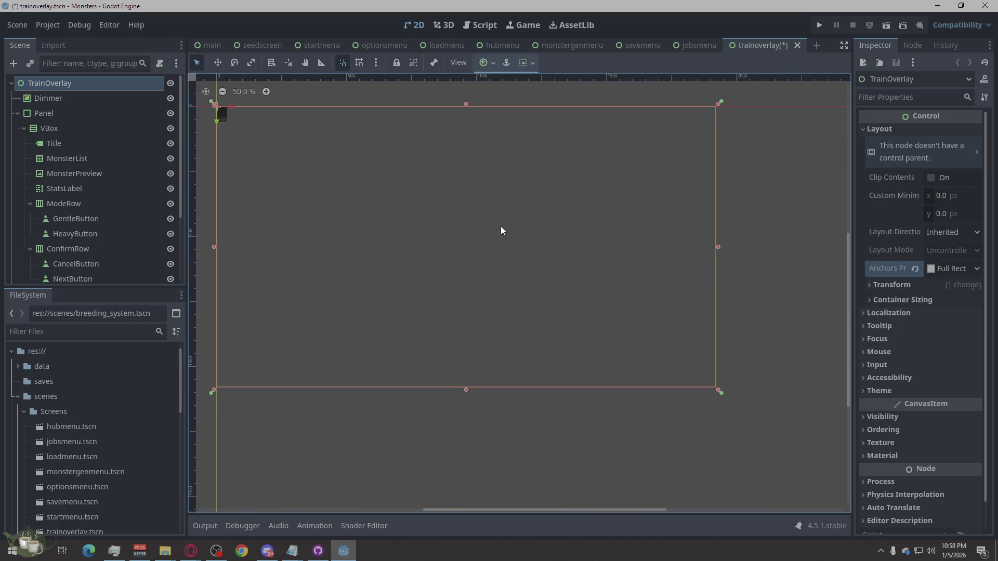
scroll(481, 273, down, 1)
scroll(339, 222, up, 1)
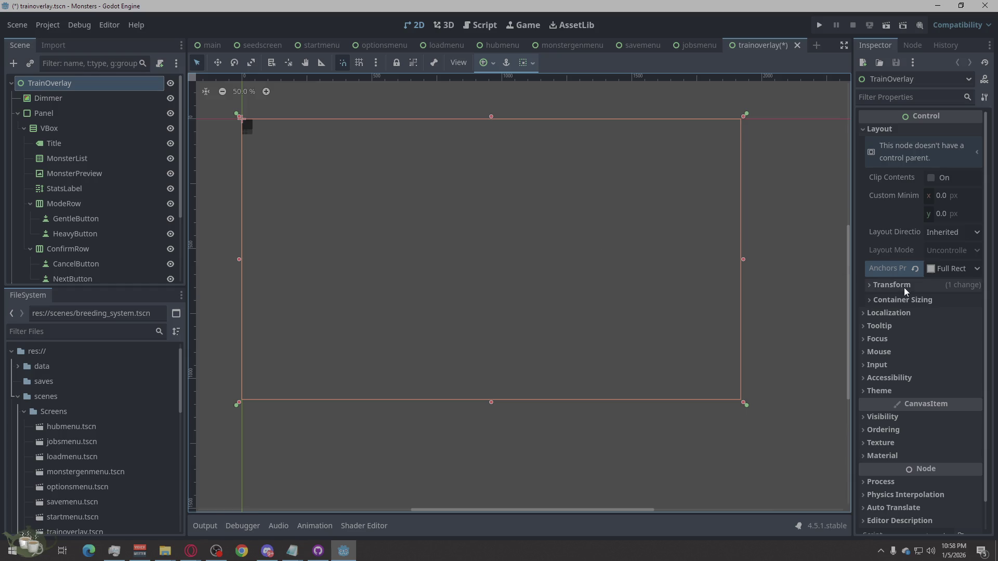
- Keep TrainOverlay's mouse filter at Stop, then select the Dimmer node's layout settings
click(871, 354)
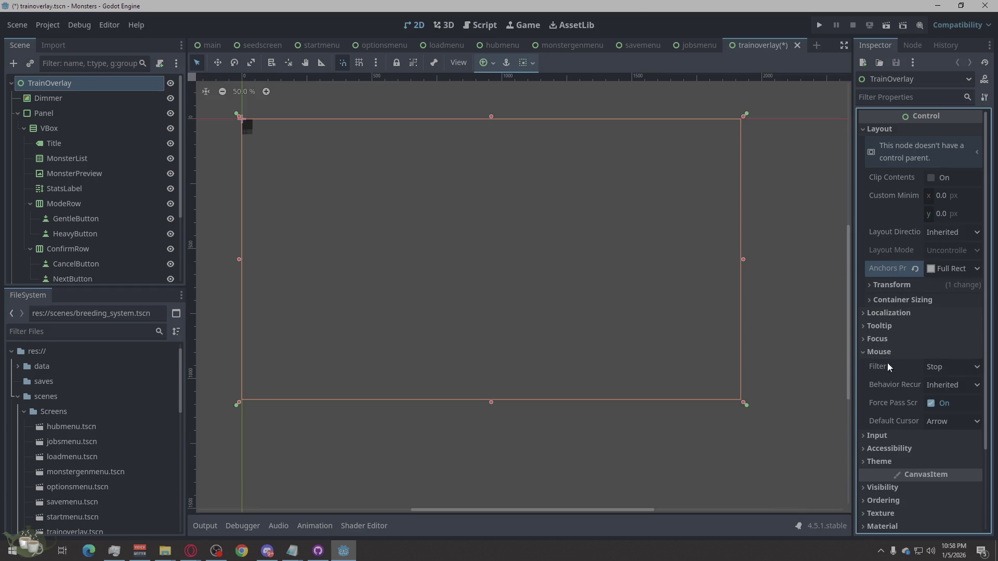
click(959, 367)
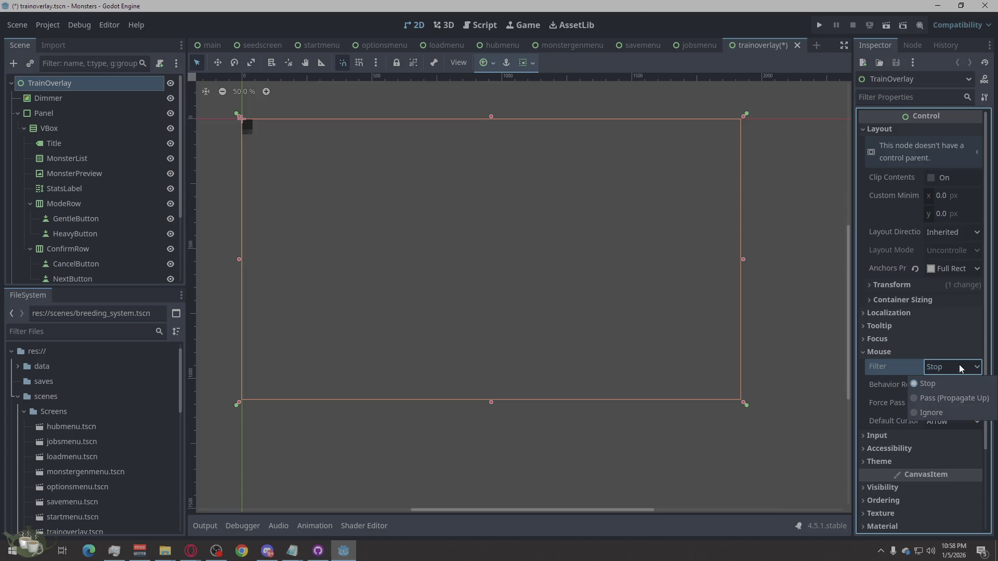
click(959, 367)
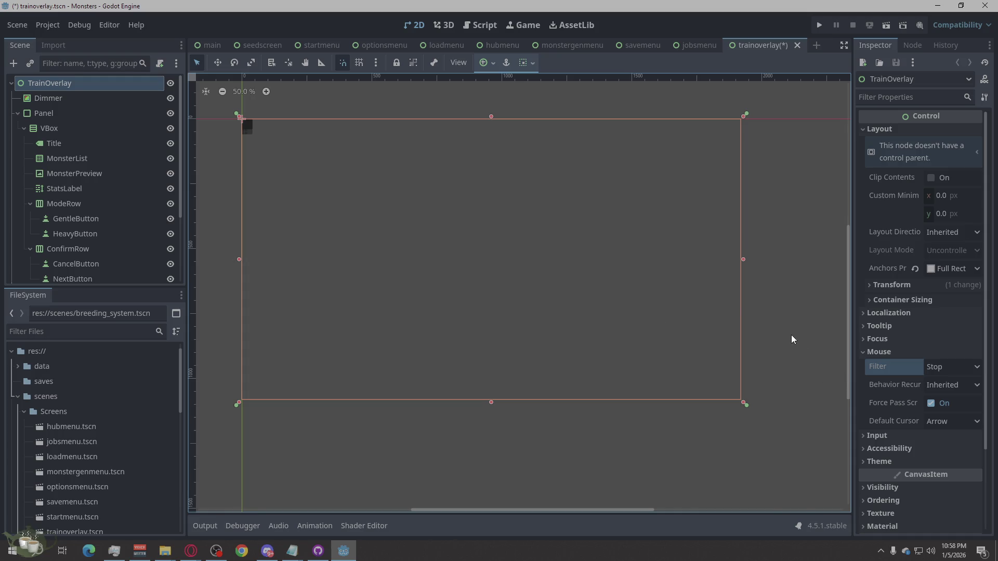
click(77, 100)
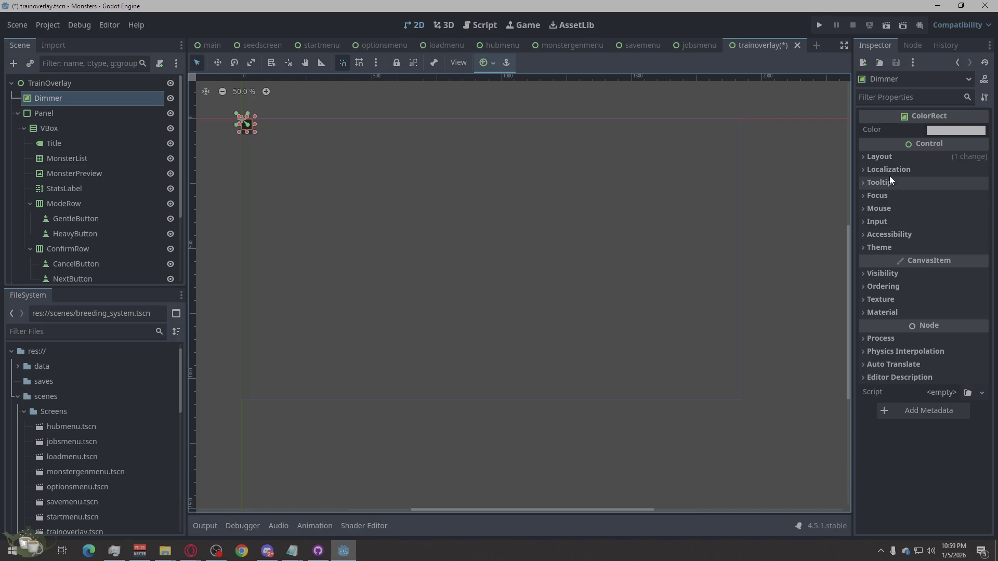
click(880, 156)
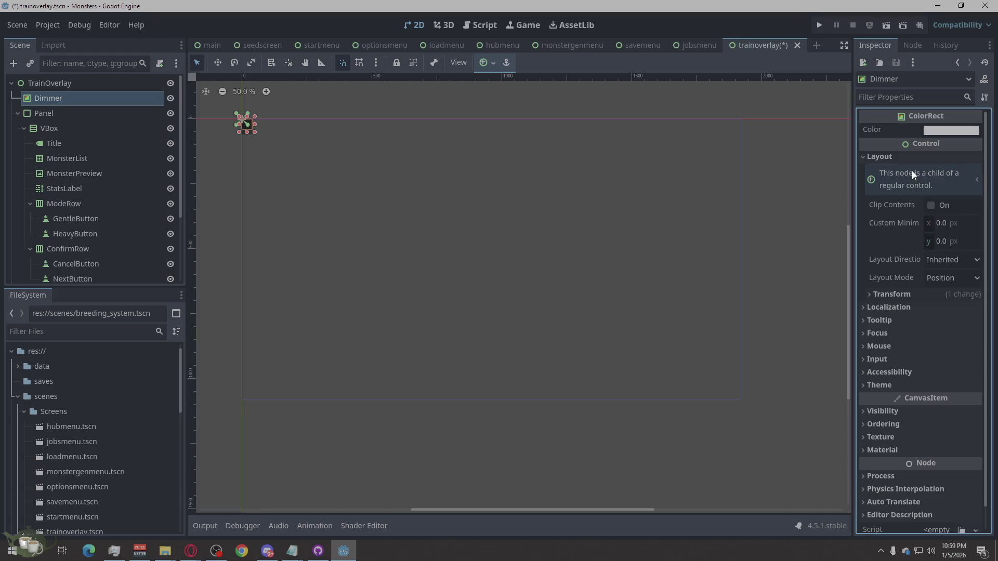
- Switch Dimmer to Anchors layout mode with the Full Rect anchors preset
click(900, 296)
click(946, 262)
click(949, 262)
click(947, 277)
click(942, 309)
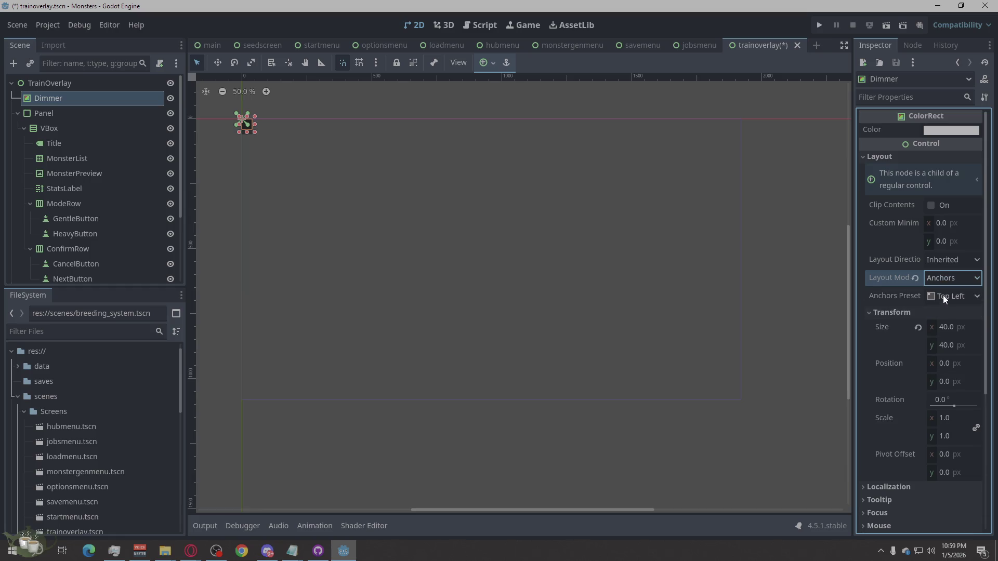
click(943, 295)
click(951, 519)
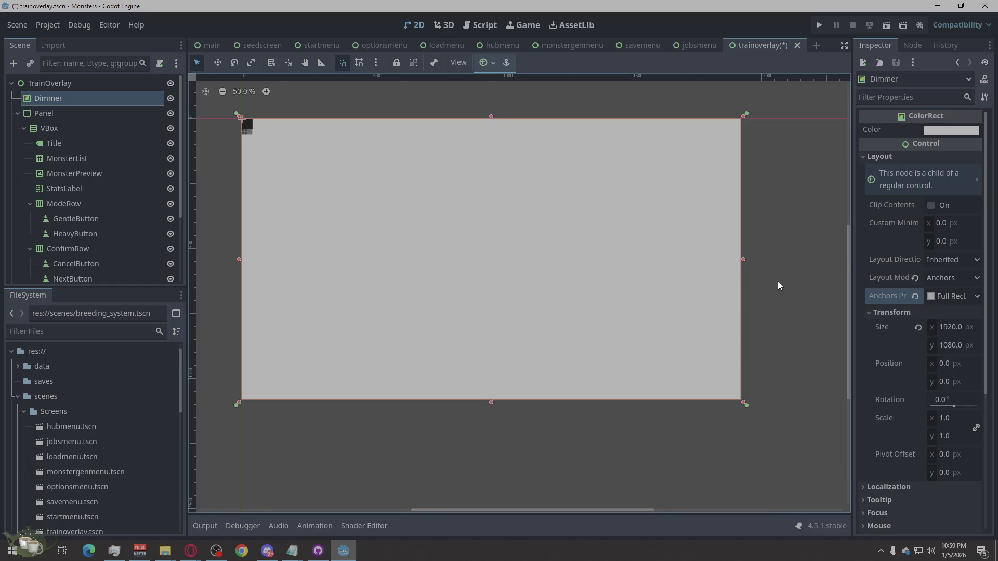
- Look through Dimmer's Theme, Accessibility and Color properties without changing them
click(861, 158)
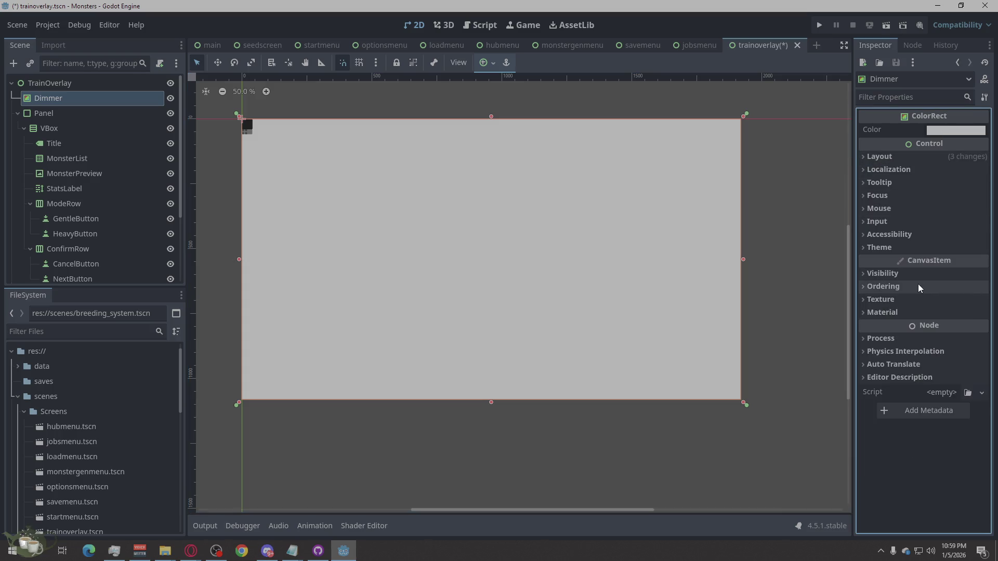
click(879, 248)
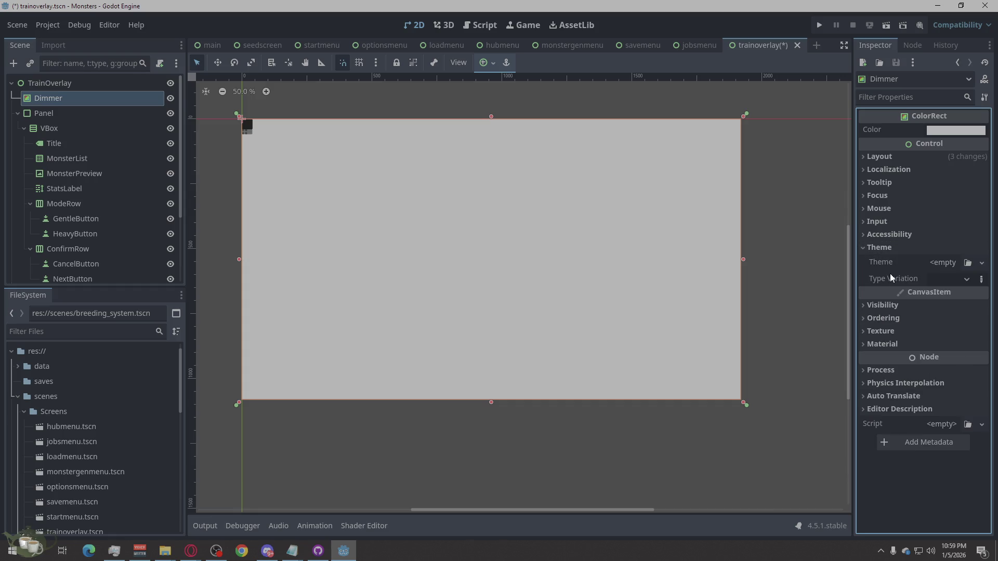
click(882, 248)
click(887, 235)
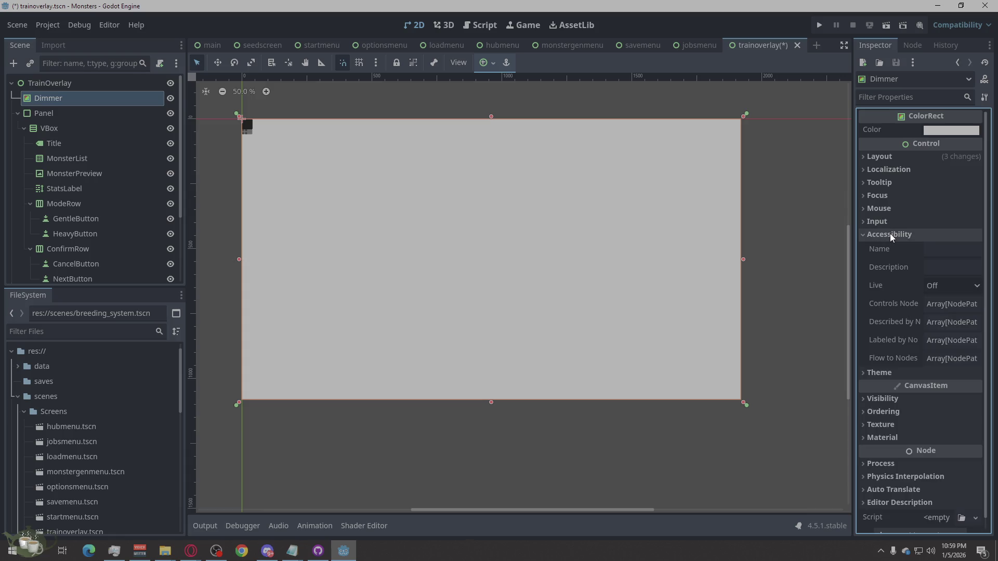
click(888, 233)
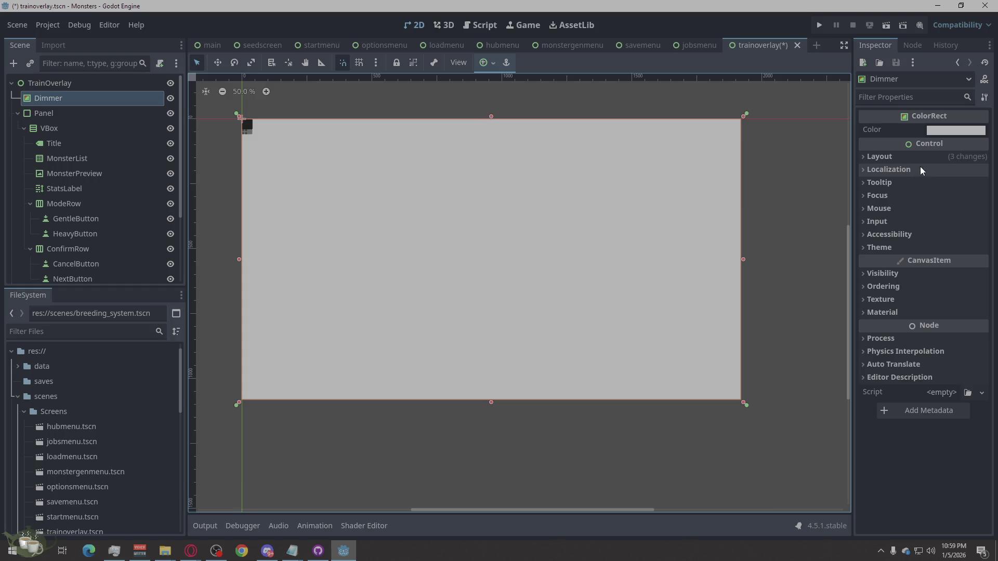
click(940, 133)
click(939, 133)
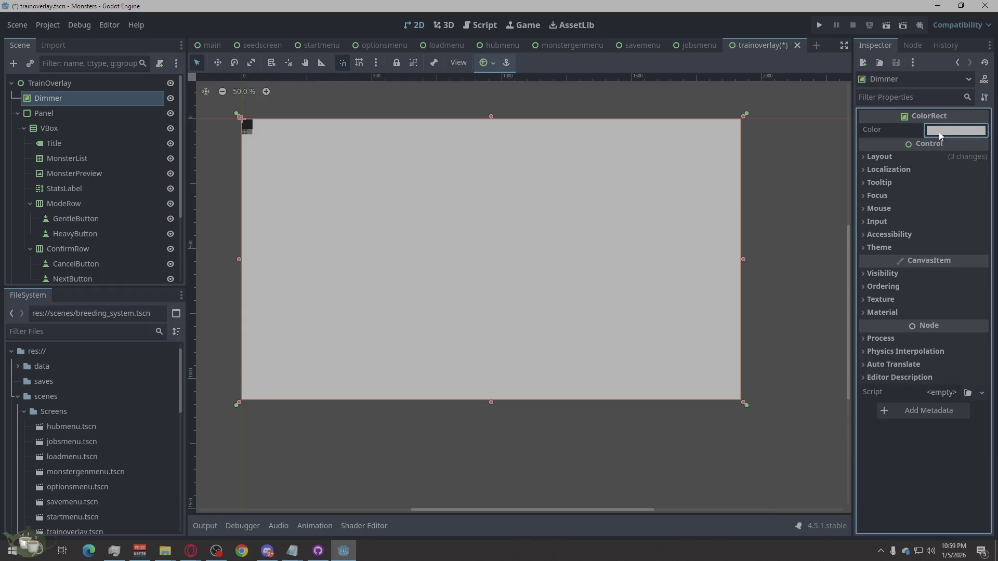
click(899, 154)
- Try Dimmer pivot offset x values of 50 and then -50
scroll(879, 311, down, 4)
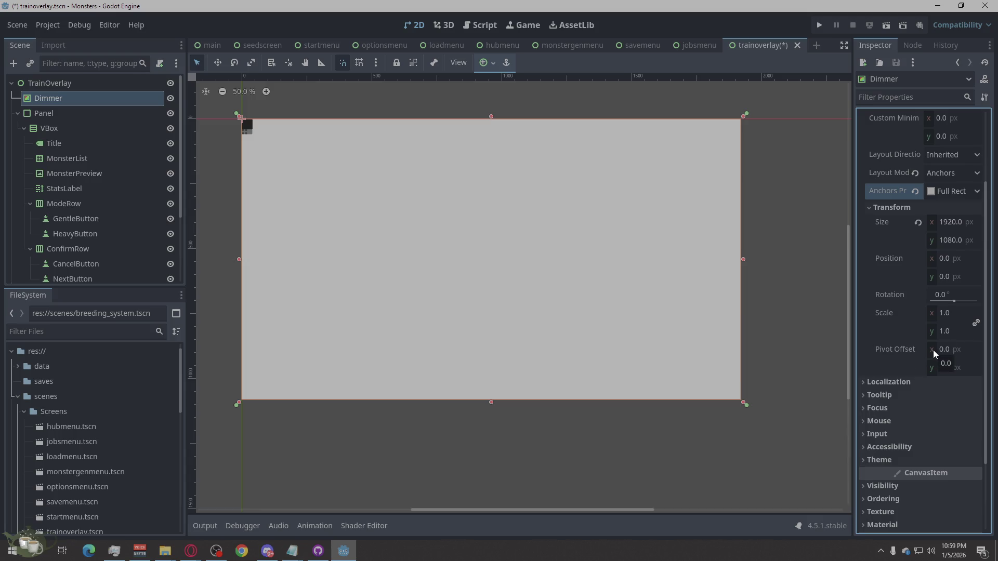
click(954, 350)
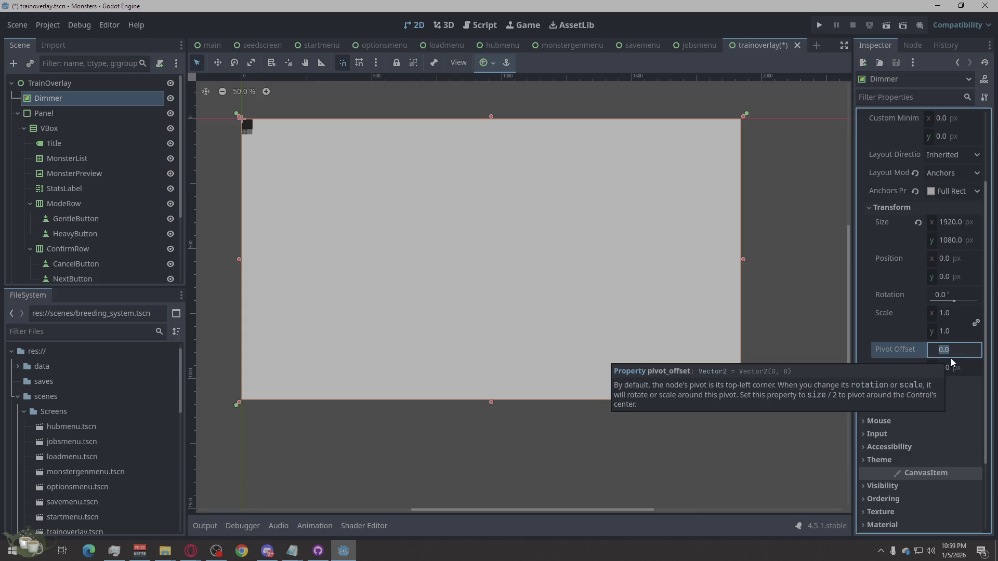
text(50)
key(Return)
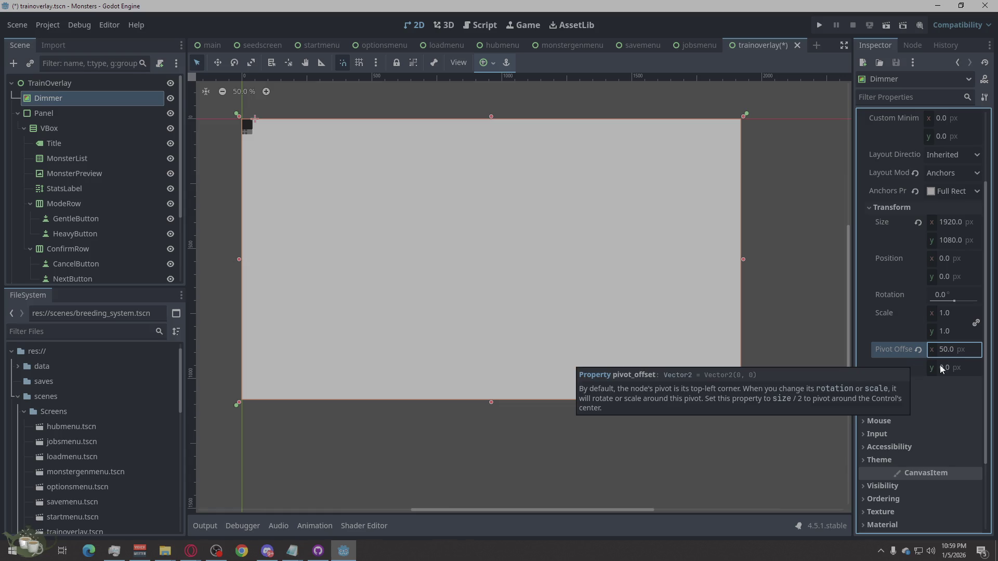
click(956, 348)
text(-)
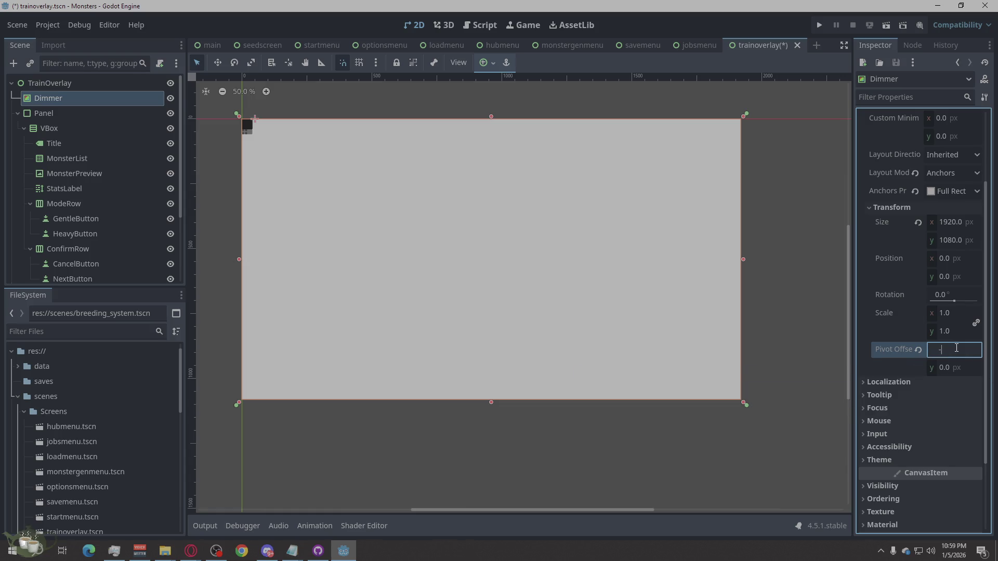
text(50)
key(Return)
- Reset the pivot offset x to 0 and set Dimmer's scale to 0.8
click(956, 349)
text(0)
key(Return)
click(946, 315)
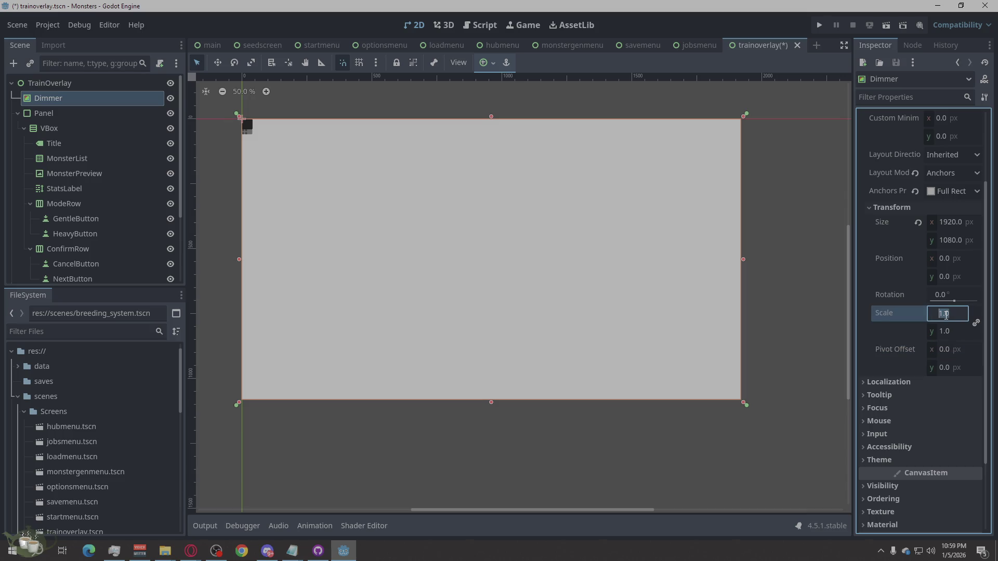
key(BackSpace)
text(0.8)
key(Return)
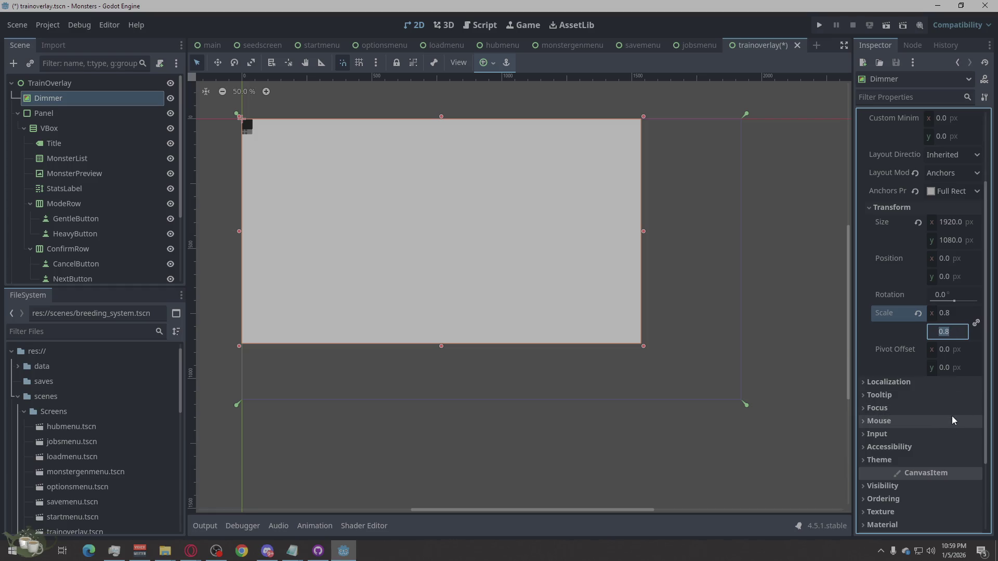
- Anchor Dimmer to the Center preset and reset its scale to 1
scroll(941, 231, up, 1)
click(950, 245)
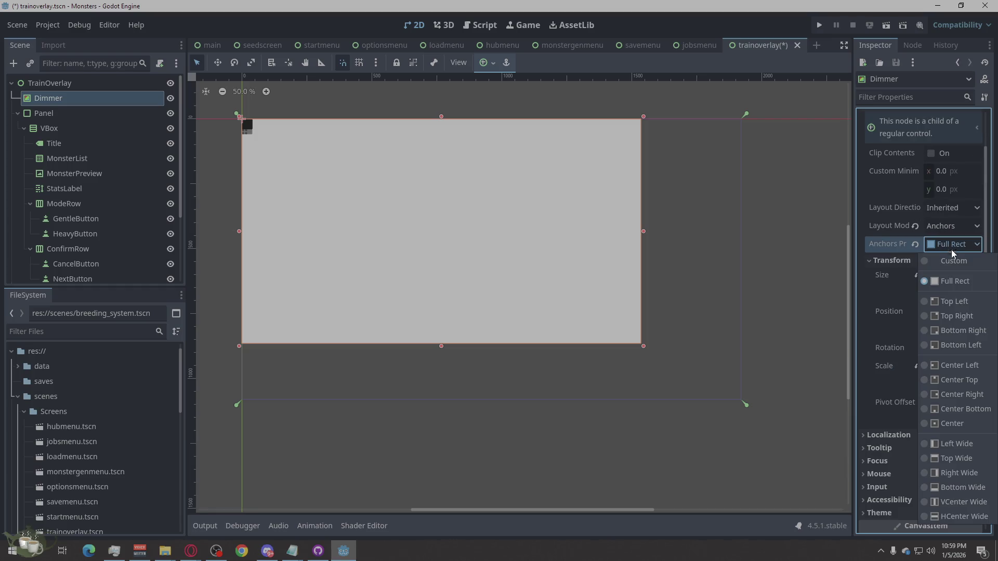
click(960, 422)
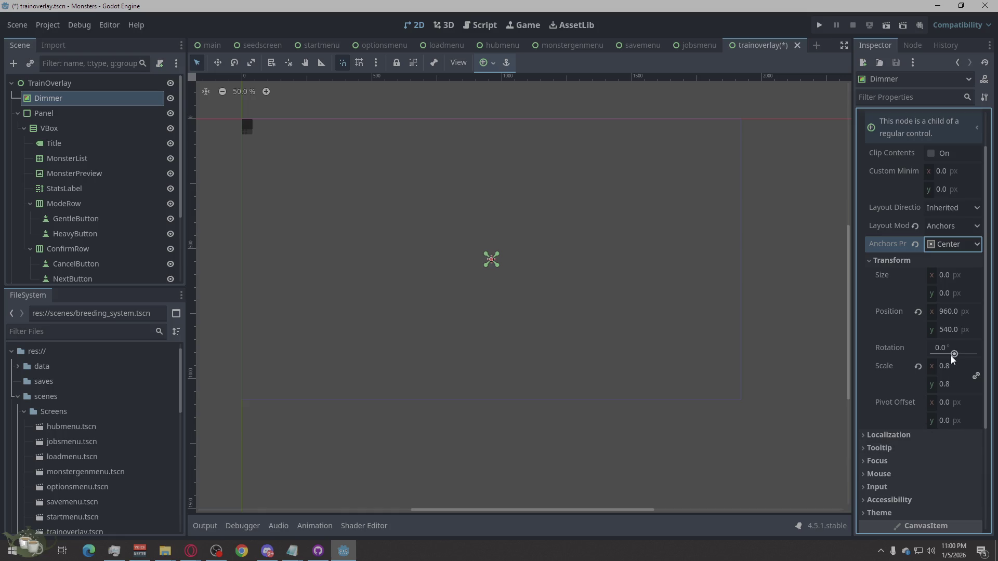
click(959, 366)
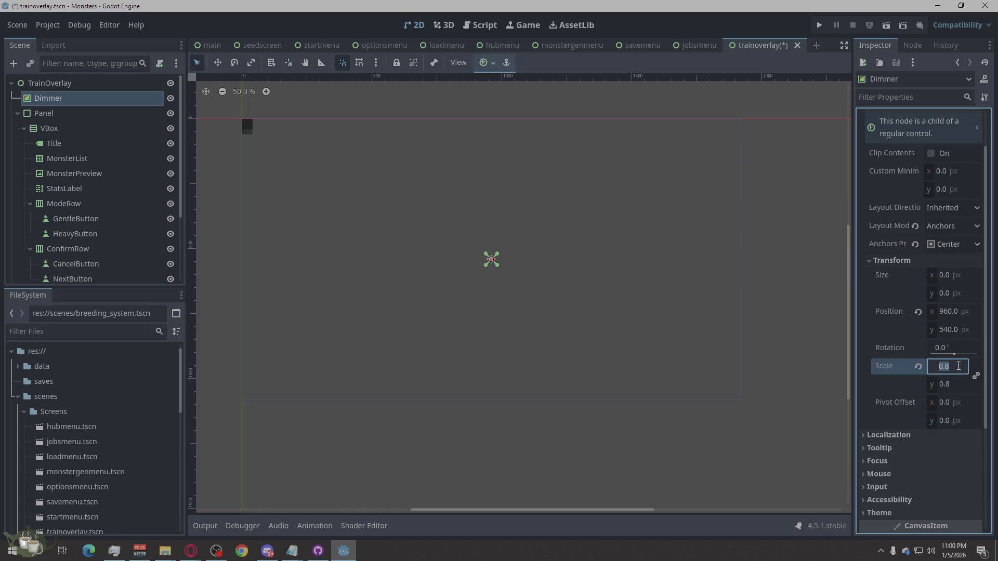
text(1)
click(966, 384)
text(1)
key(Return)
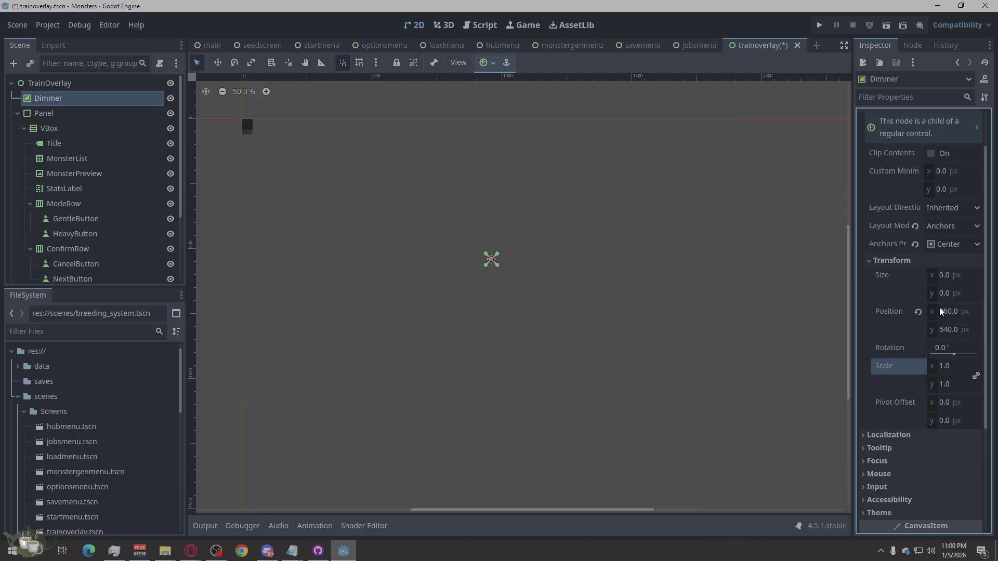
- Size Dimmer to 800 × 800 px, keeping the Center anchors preset
click(955, 274)
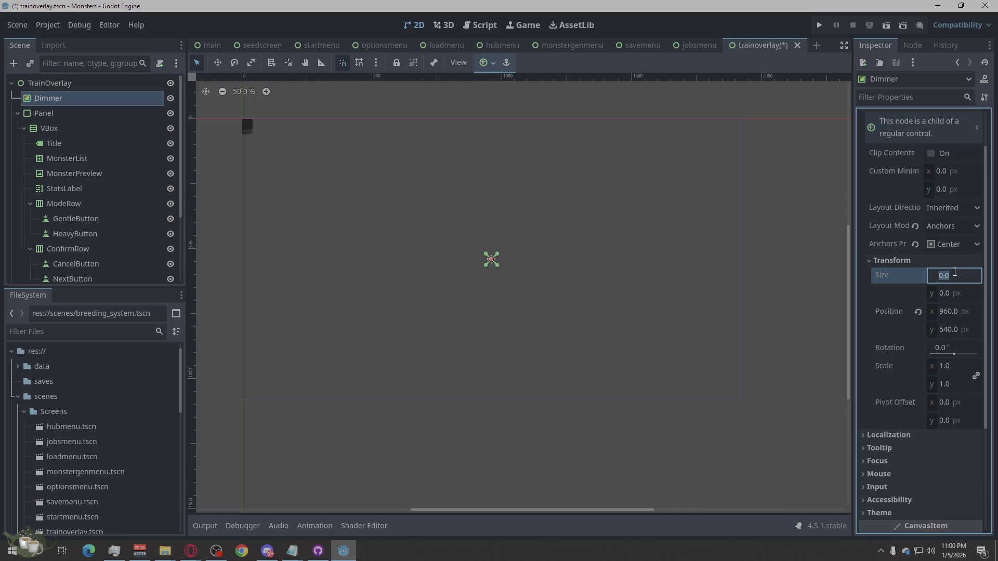
text(800)
key(Return)
click(941, 294)
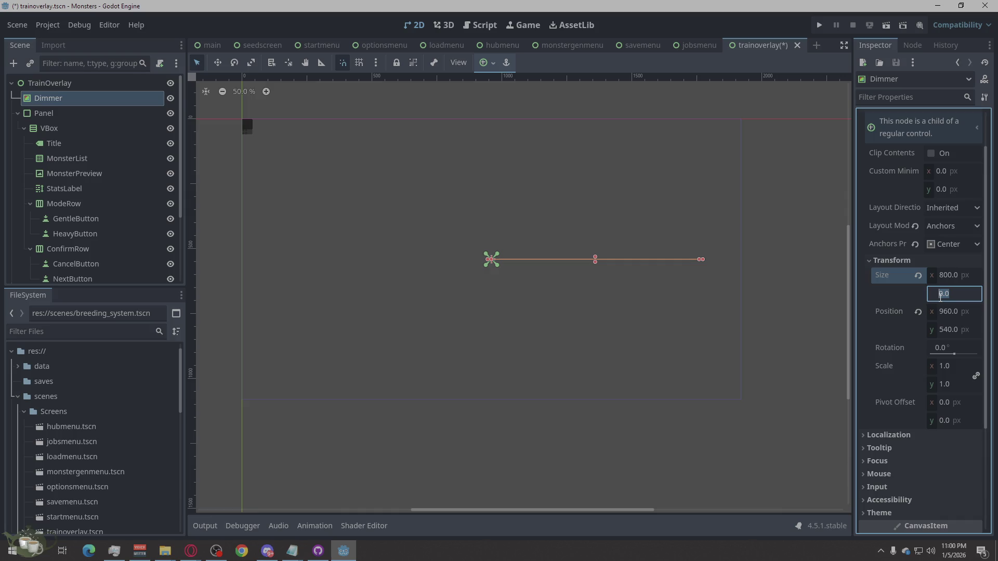
click(954, 244)
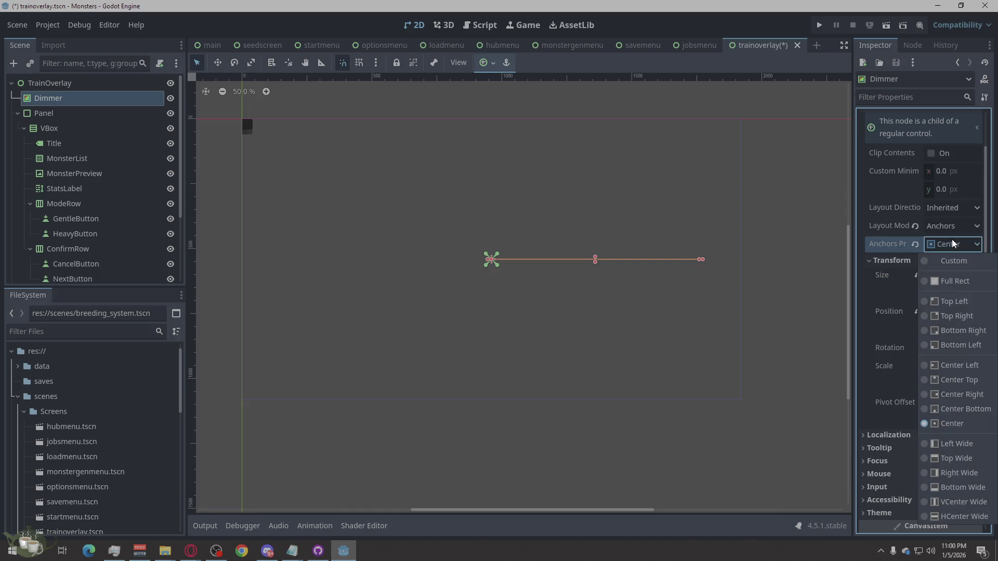
click(871, 297)
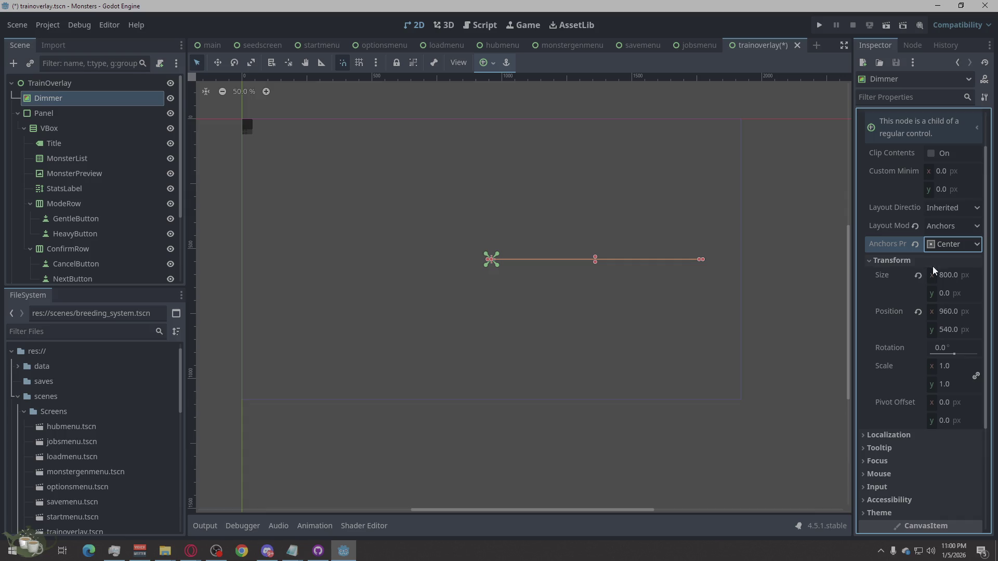
click(946, 249)
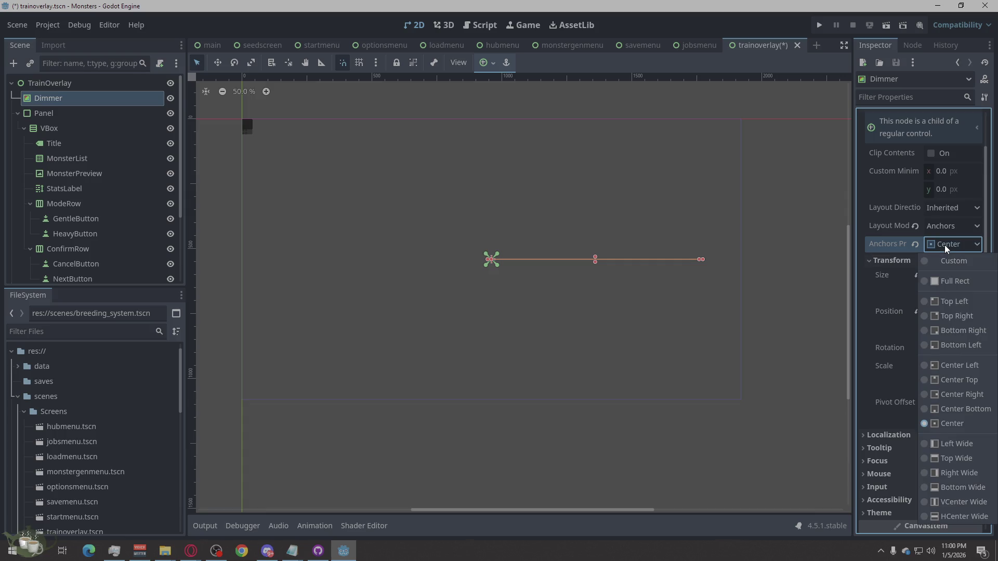
click(952, 396)
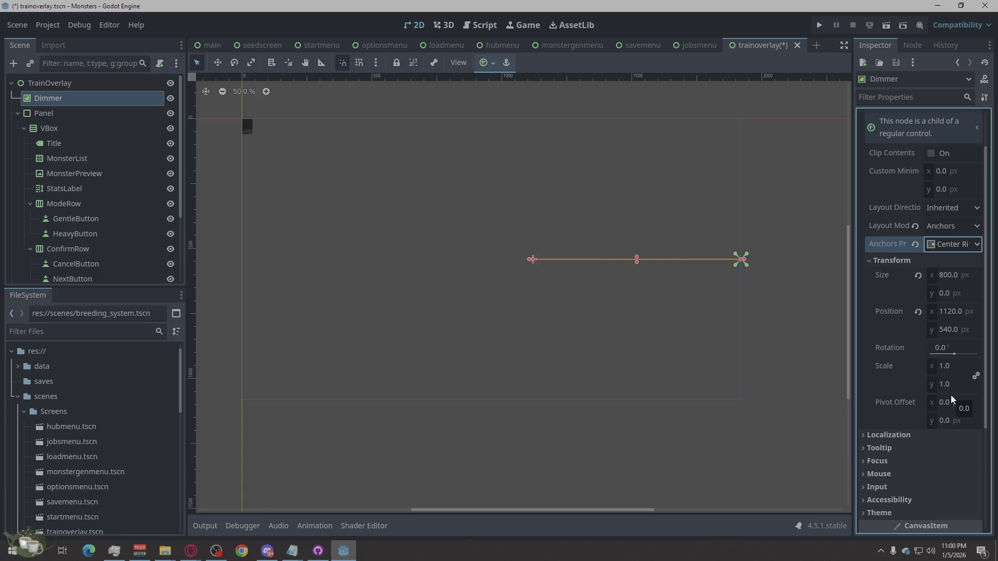
click(954, 246)
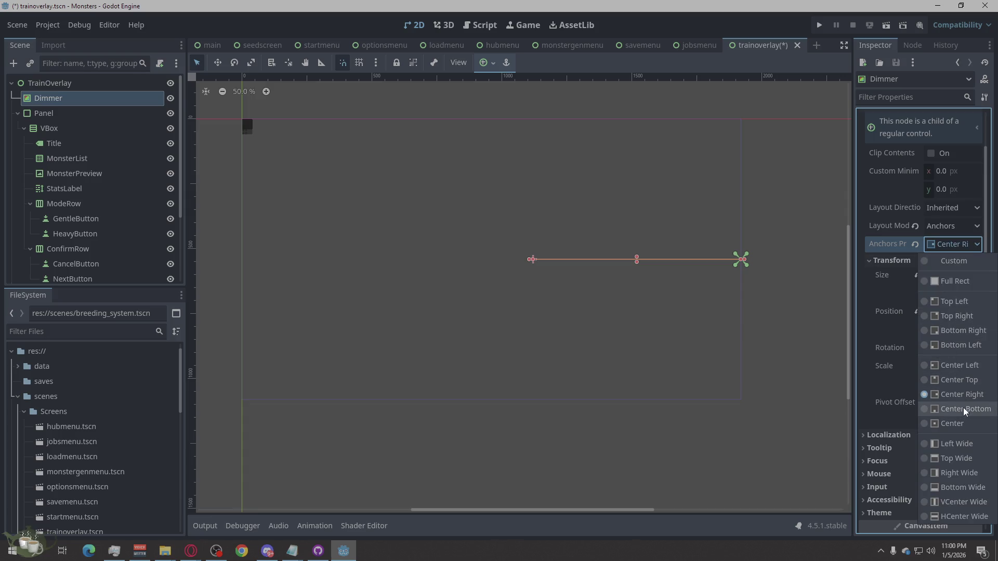
click(956, 424)
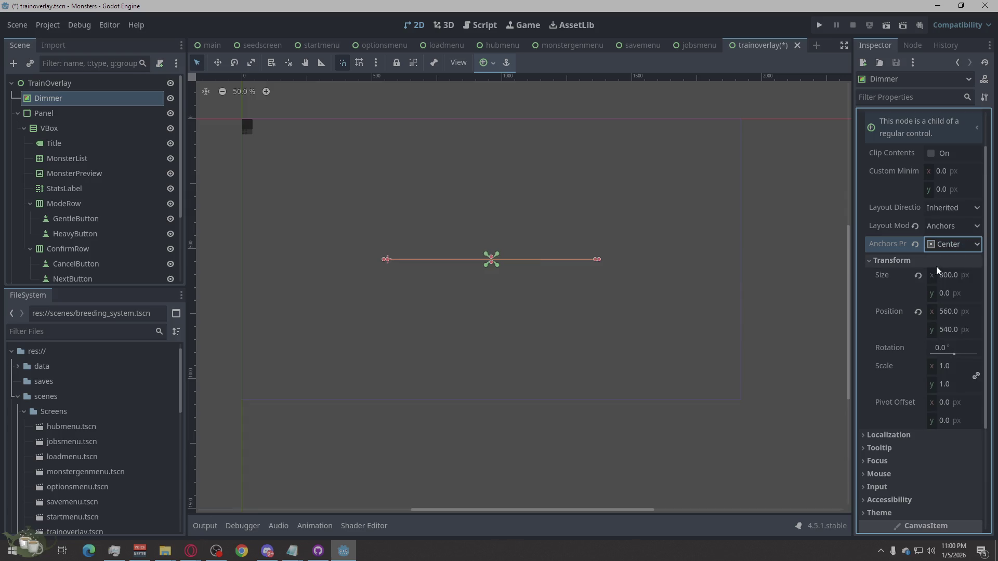
click(945, 293)
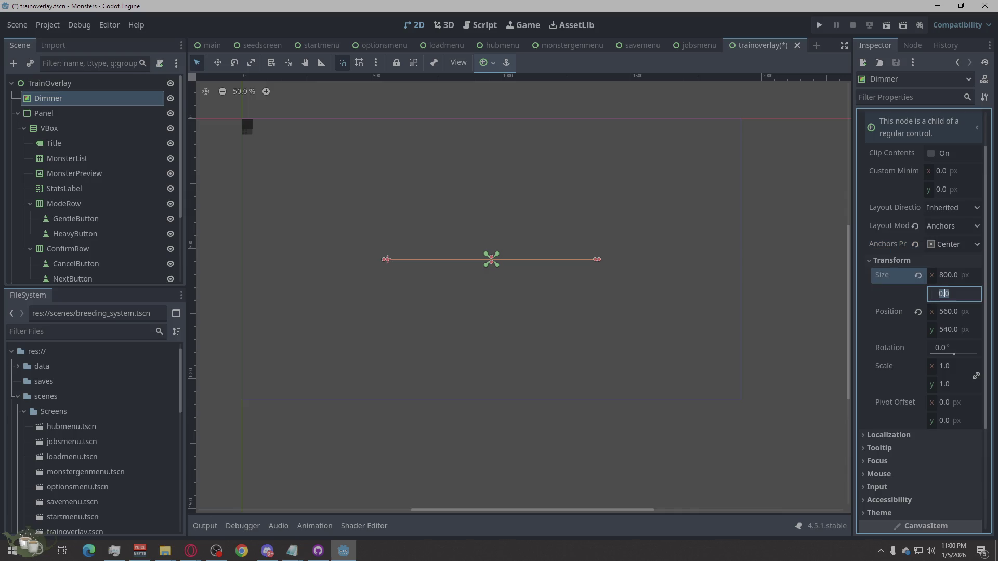
text(800)
click(826, 359)
- Re-centre Dimmer via Top Left then Center presets and widen it to 1200 px
click(538, 337)
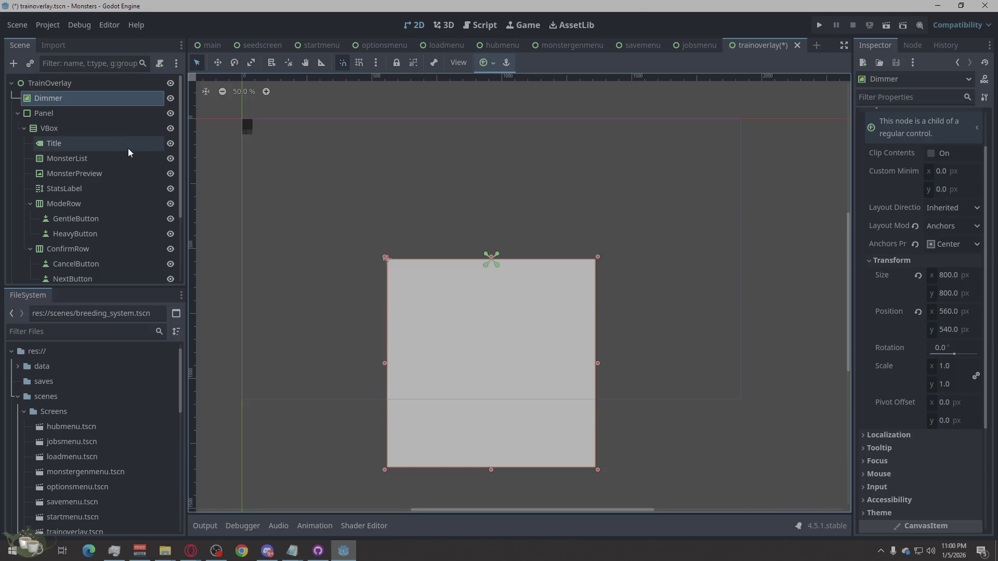
click(942, 246)
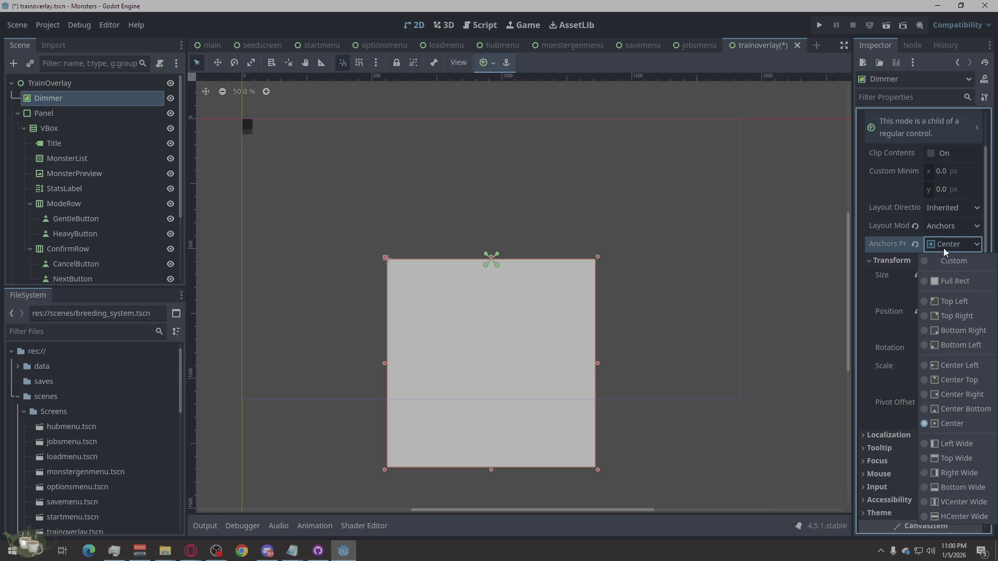
click(950, 300)
click(947, 244)
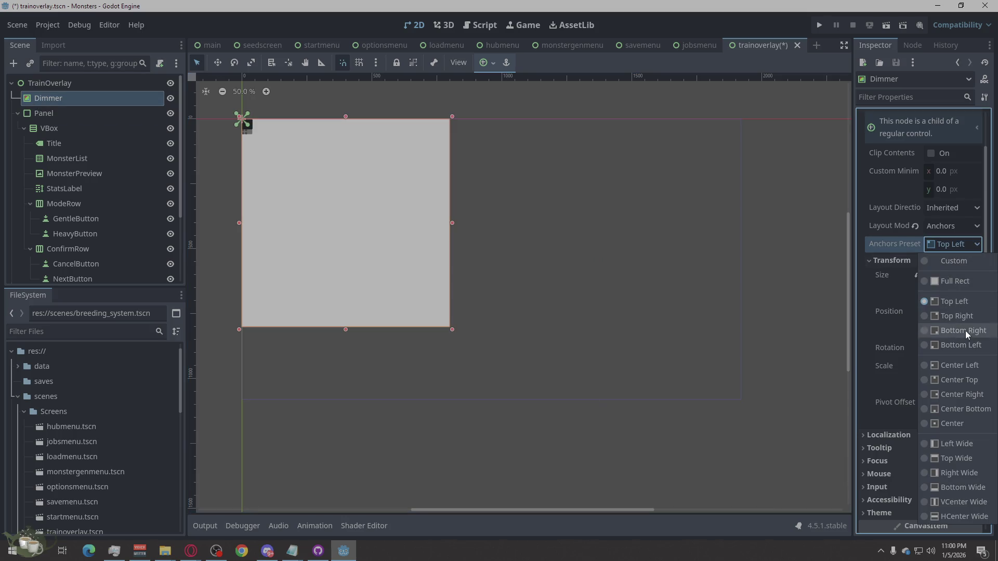
click(952, 424)
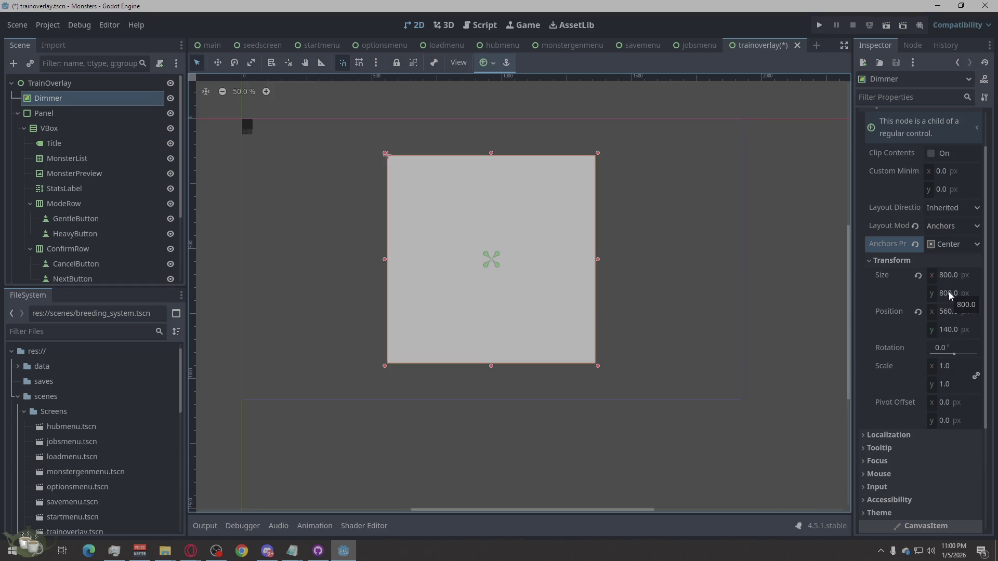
click(955, 276)
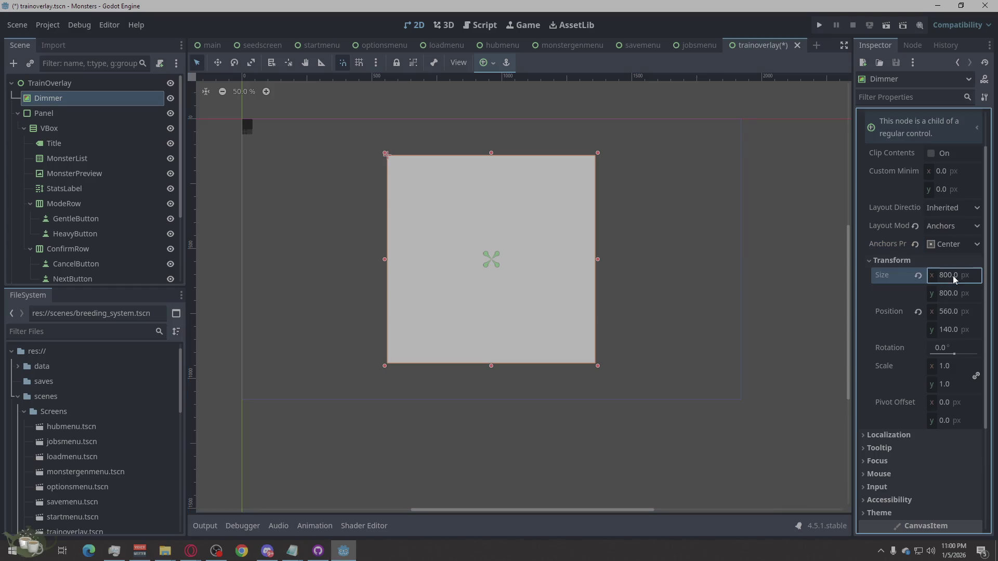
click(944, 275)
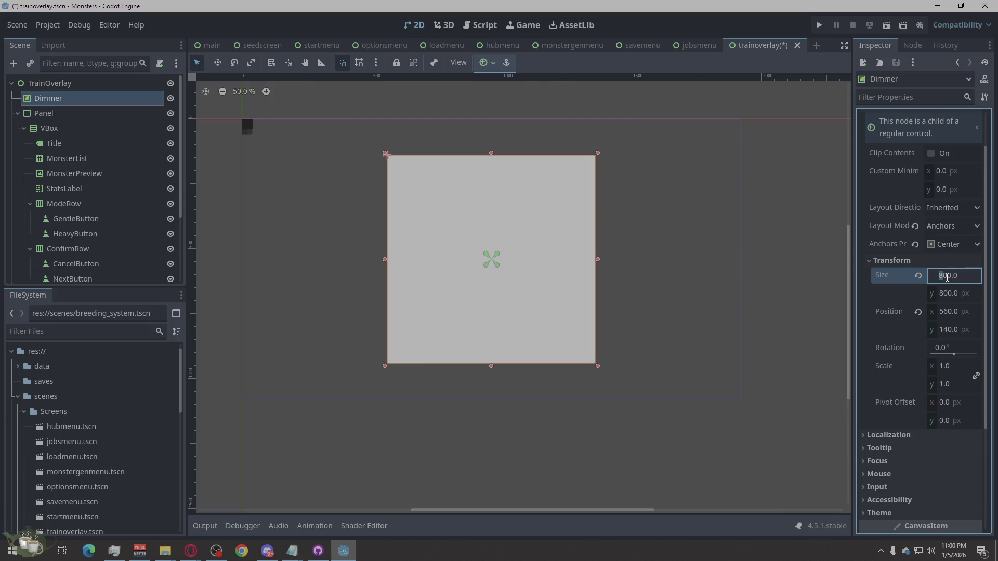
text(12)
key(Return)
- Re-centre the 1200 px Dimmer and widen it to 1400 px
click(956, 246)
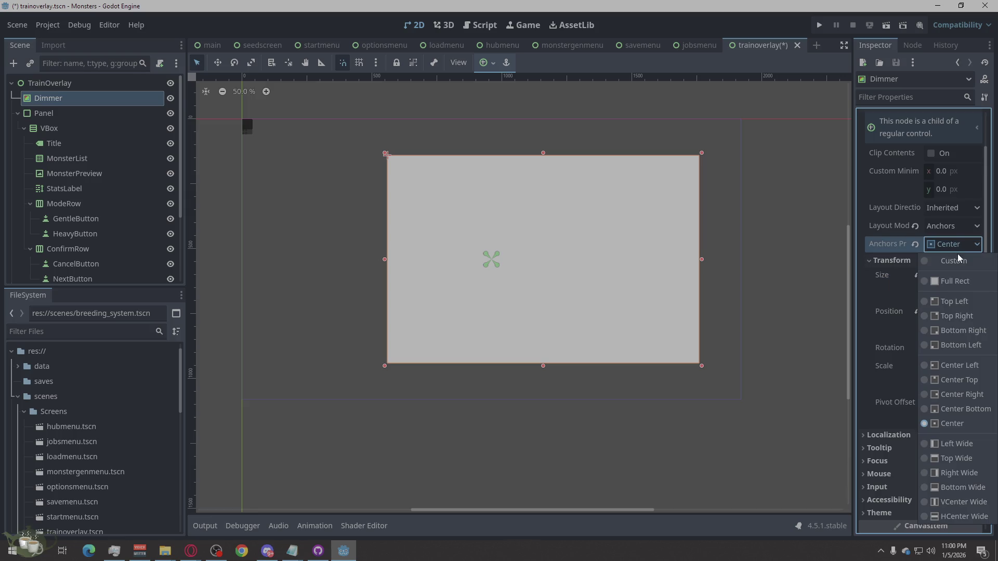
click(955, 302)
click(959, 246)
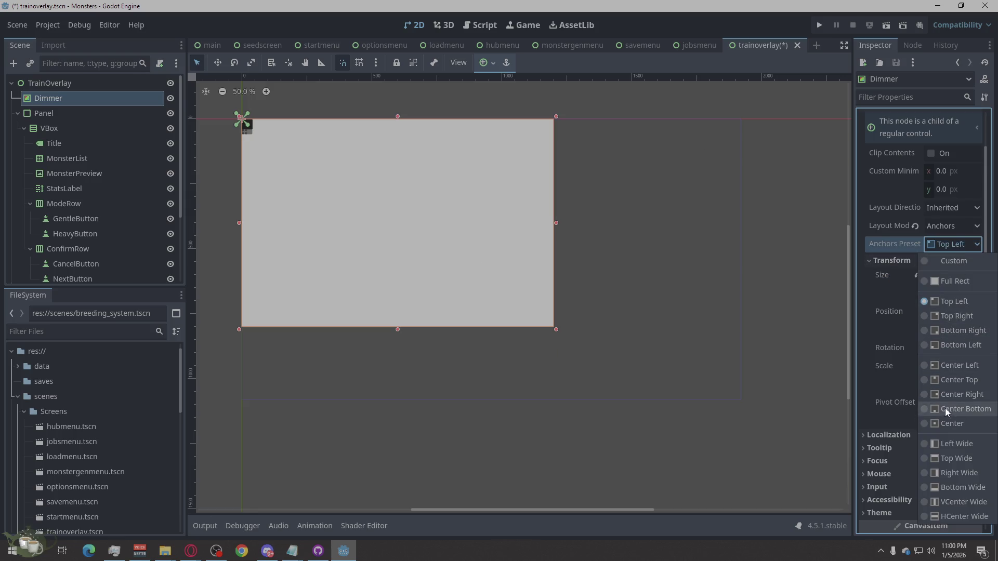
click(947, 423)
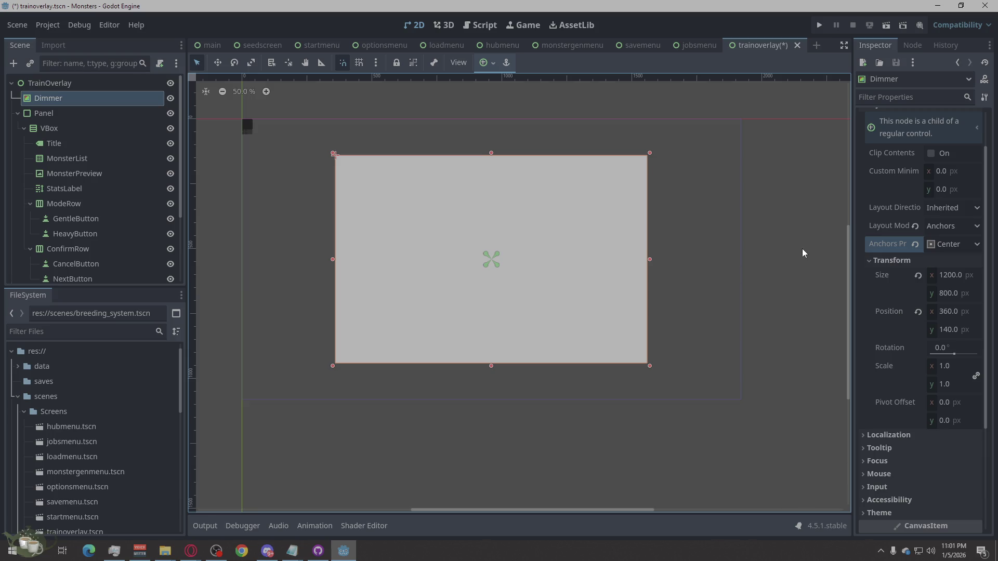
click(956, 275)
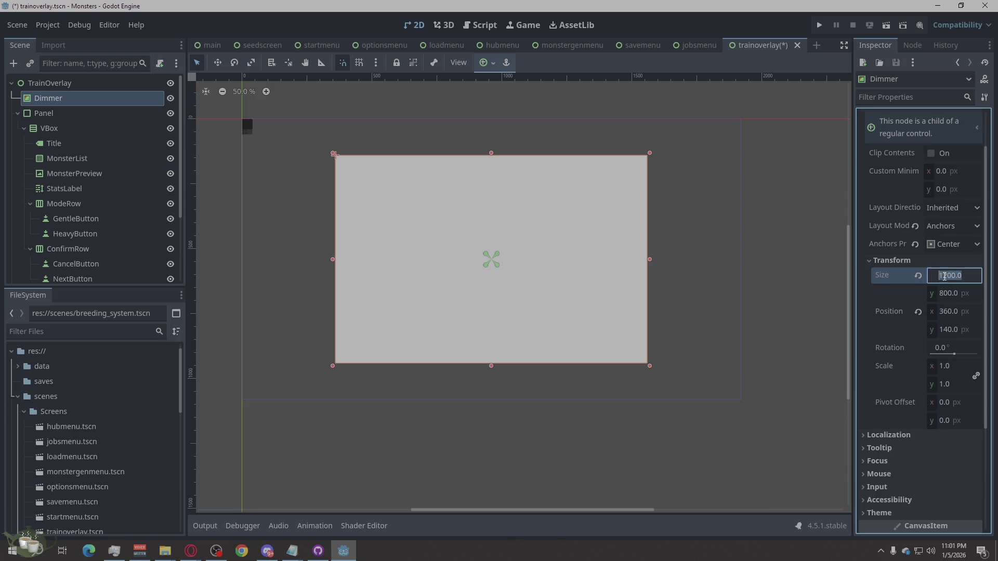
click(948, 274)
key(BackSpace)
text(4)
key(Return)
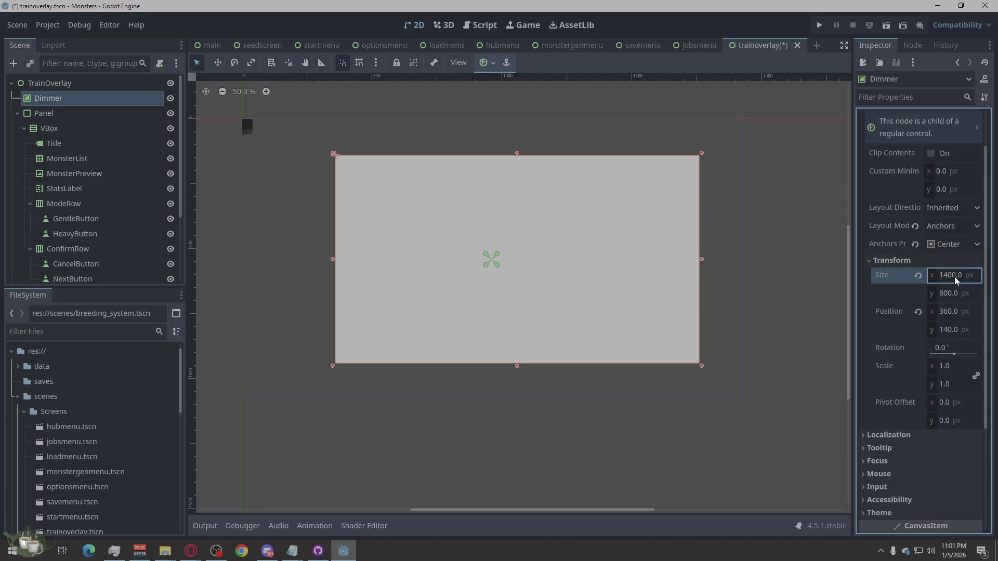
- Re-centre the 1400 × 800 Dimmer using Top Left then Center anchor presets
click(959, 247)
click(959, 302)
click(954, 246)
click(948, 424)
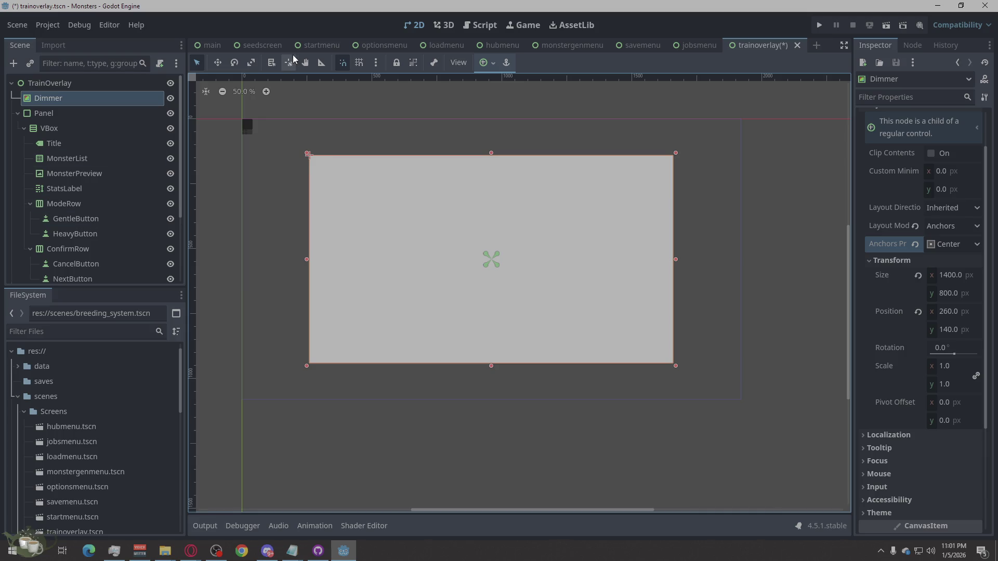
click(319, 45)
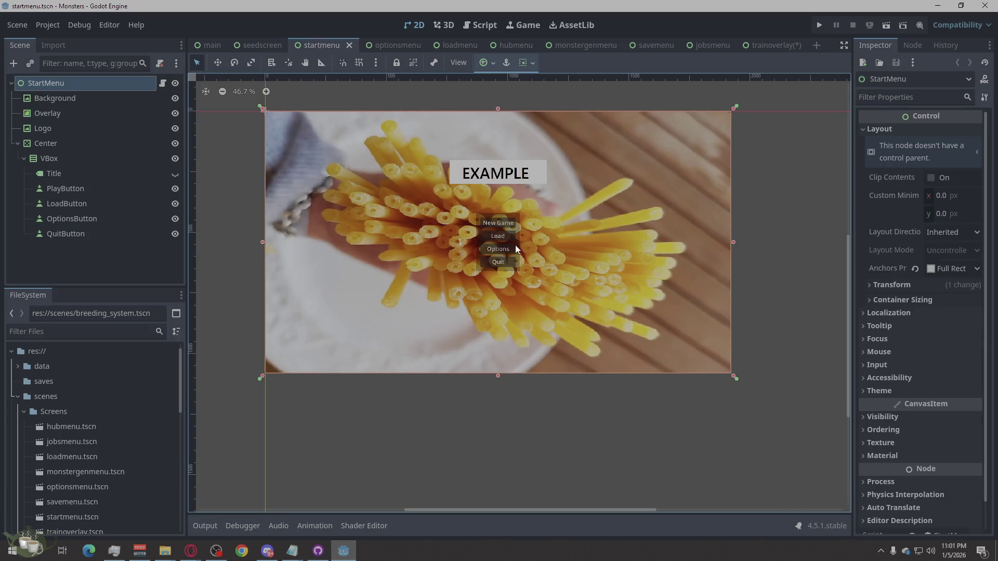
- Read the colour value of the startmenu scene's Overlay node
click(39, 117)
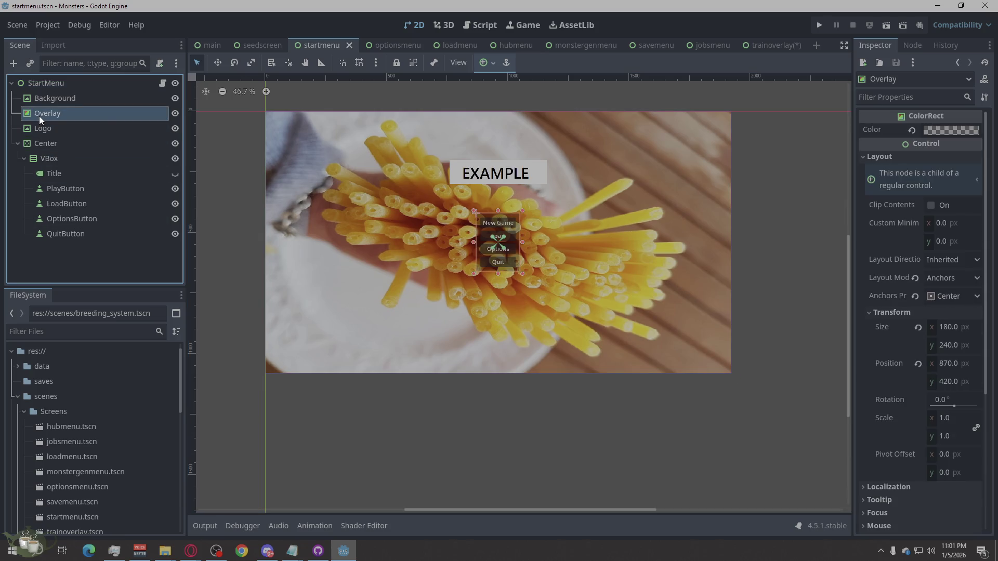
click(946, 129)
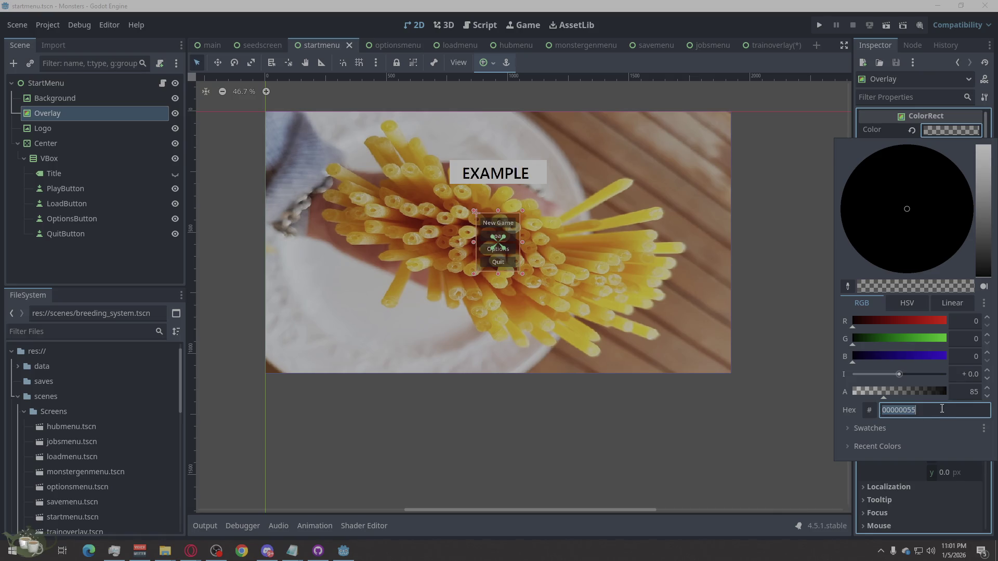
click(776, 44)
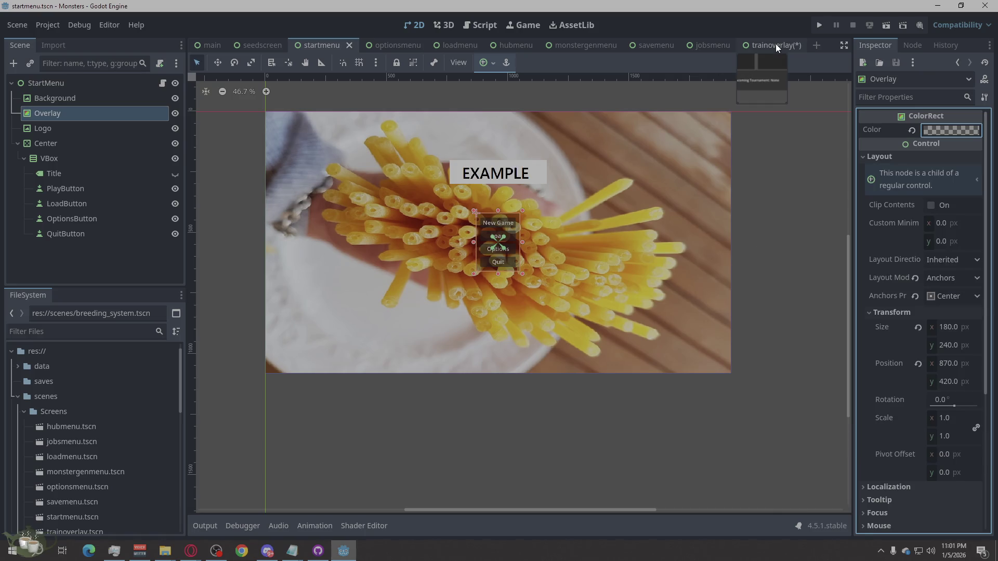
- Back in trainoverlay, set Dimmer's colour to translucent black 00000055
click(775, 43)
scroll(936, 155, up, 2)
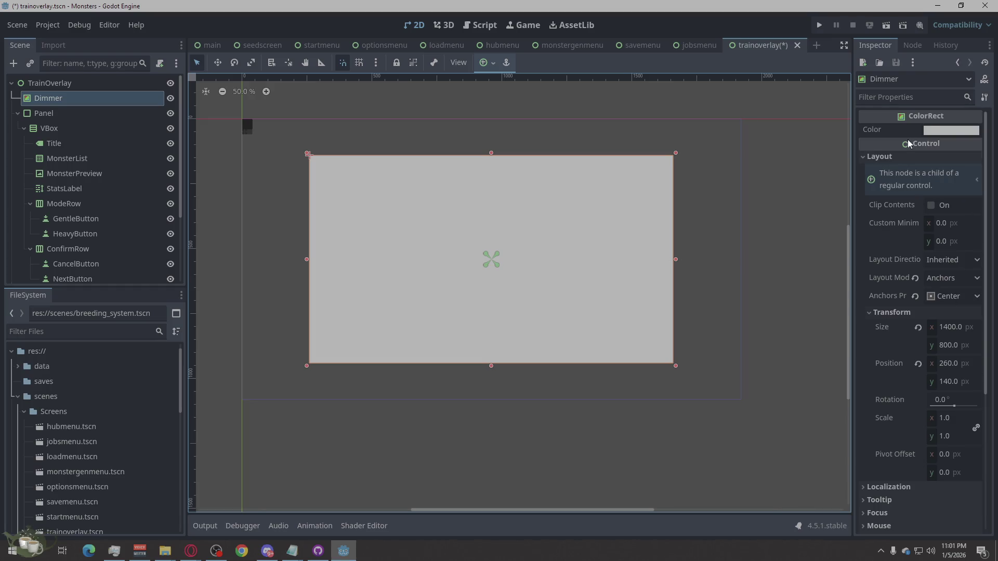
click(951, 130)
click(905, 413)
key(ctrl+a)
text(00000055)
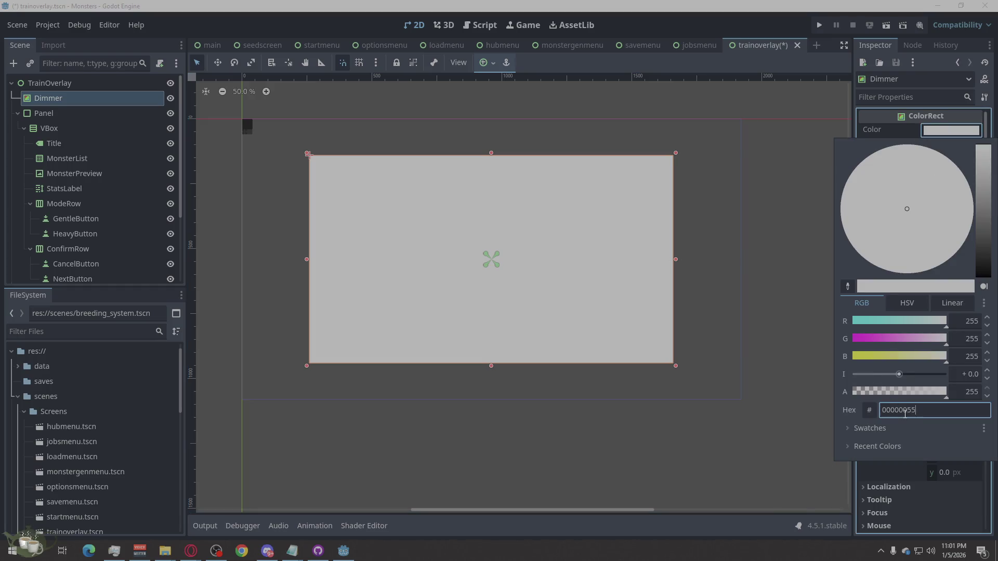
click(693, 429)
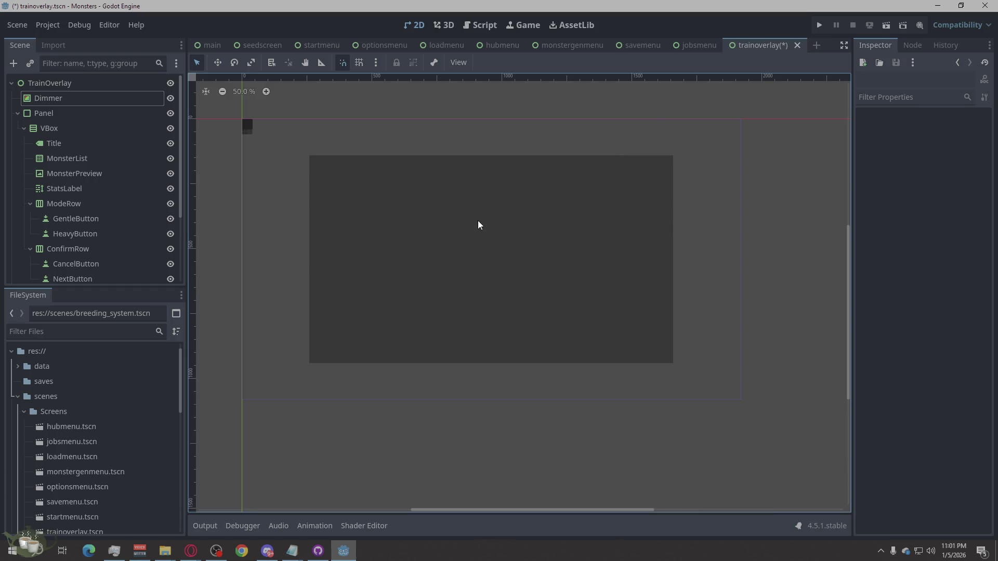
click(539, 225)
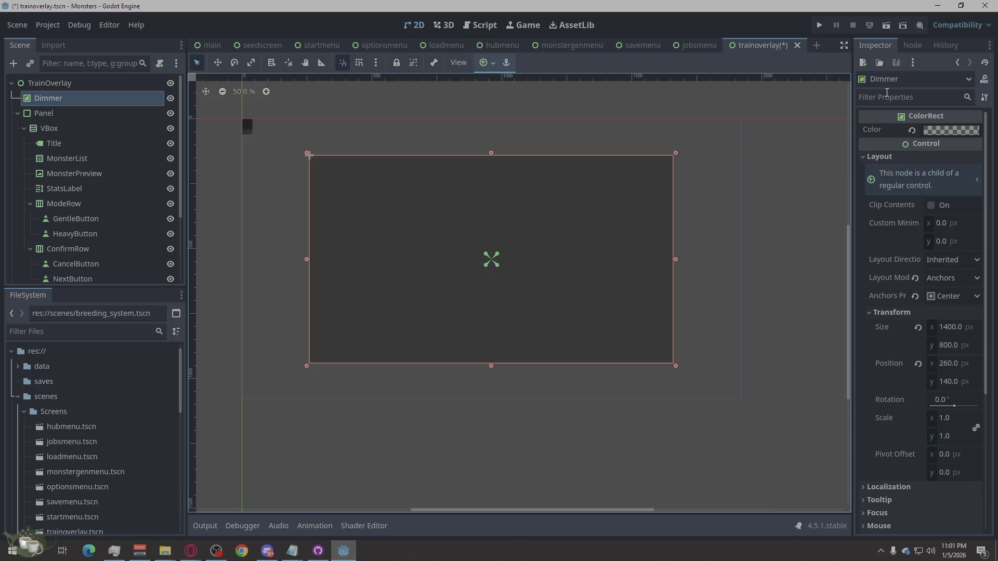
- Widen Dimmer to 1600 px and re-centre it via Top Right then Center anchors
click(945, 327)
click(945, 327)
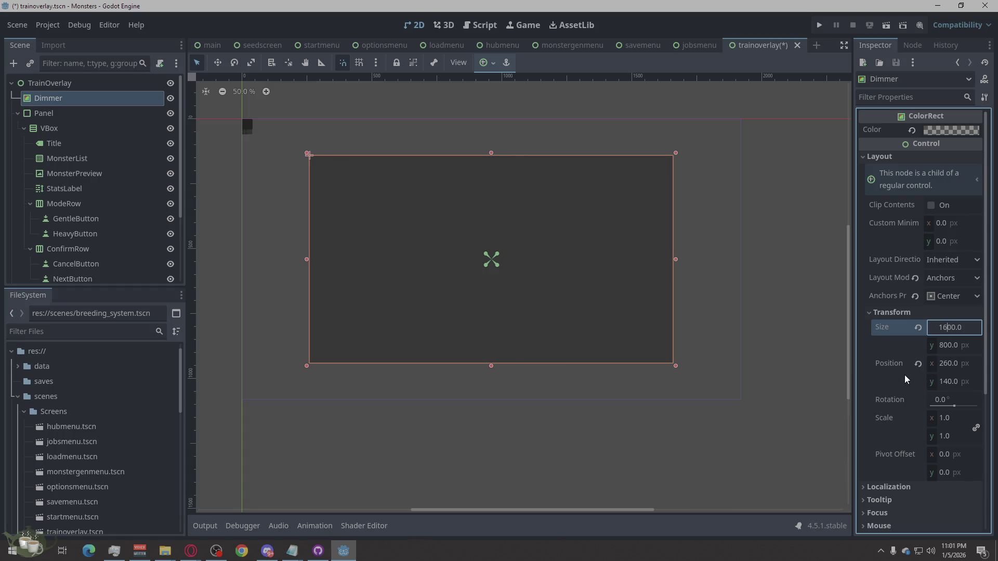
key(Delete)
text(6)
key(Return)
click(953, 296)
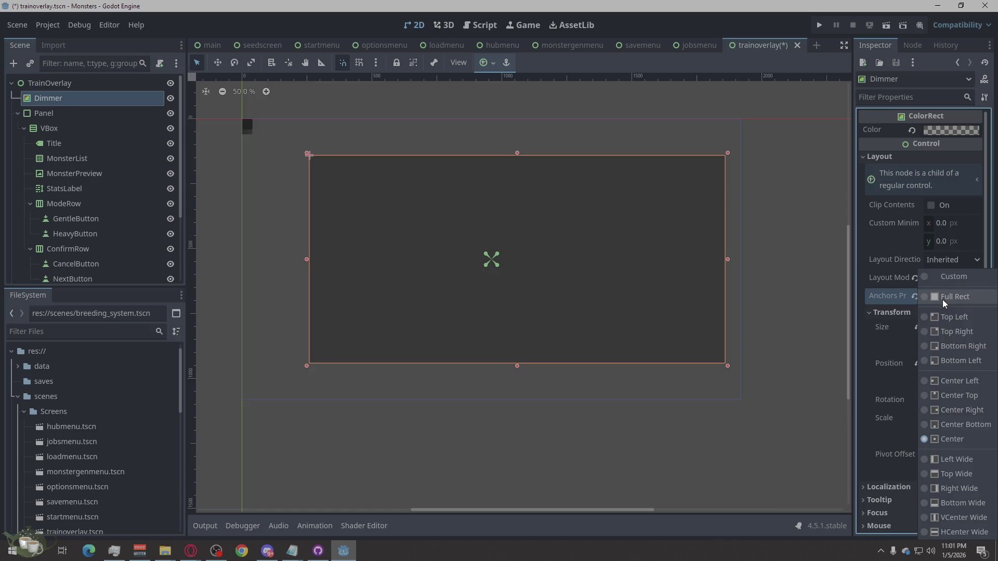
click(957, 331)
click(954, 296)
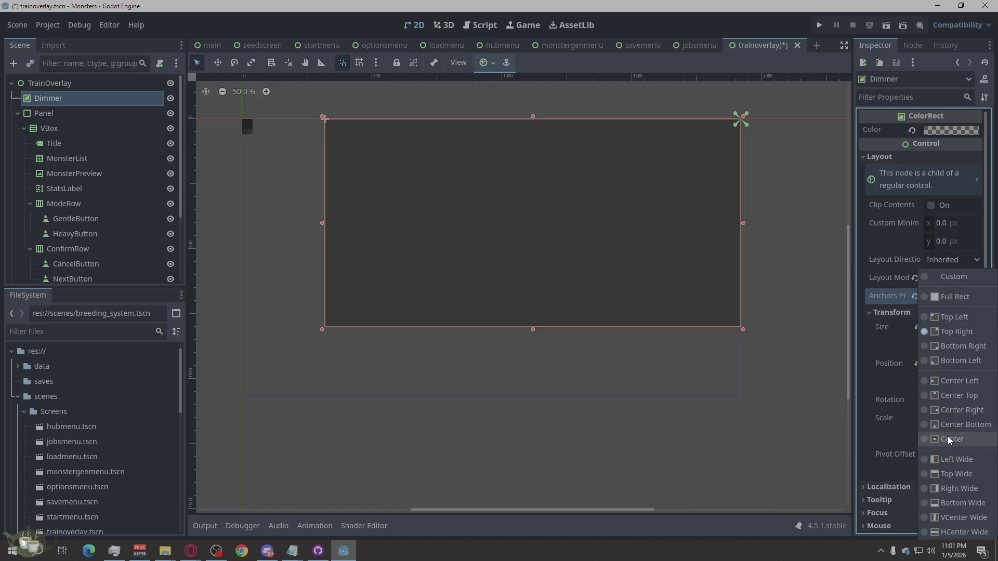
click(951, 440)
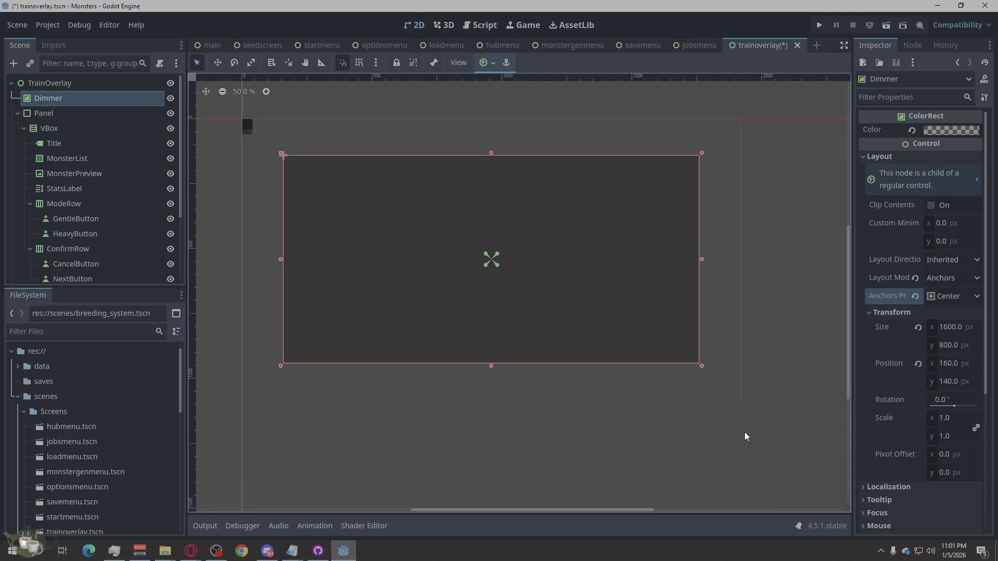
click(746, 437)
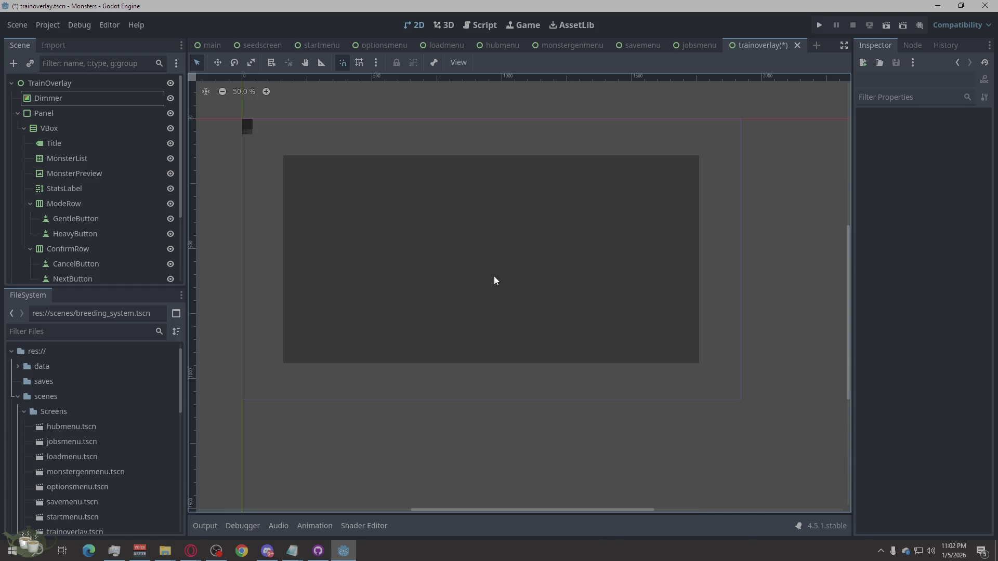
click(74, 113)
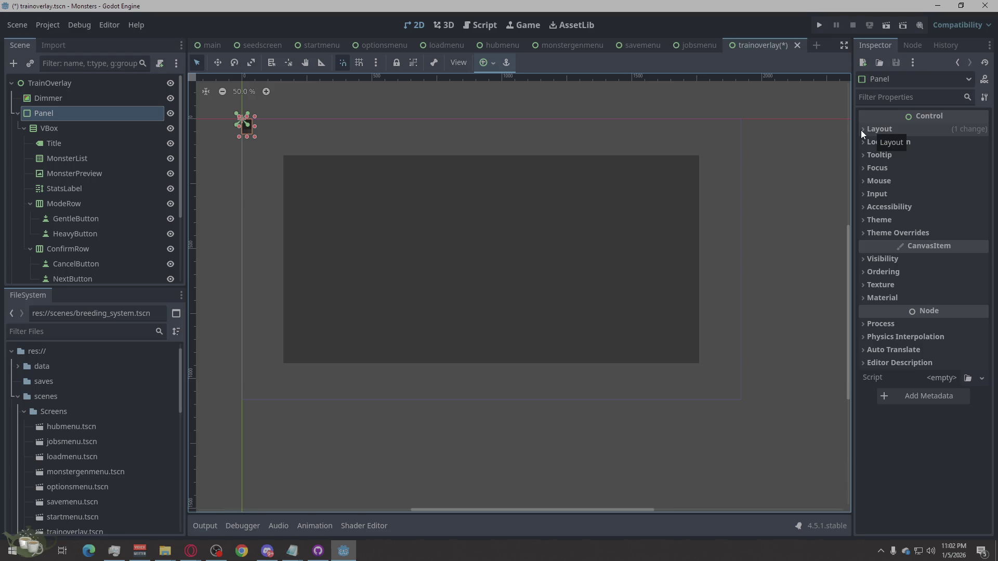
- Switch the Panel to Anchors layout mode with the Center anchors preset
click(861, 130)
click(861, 130)
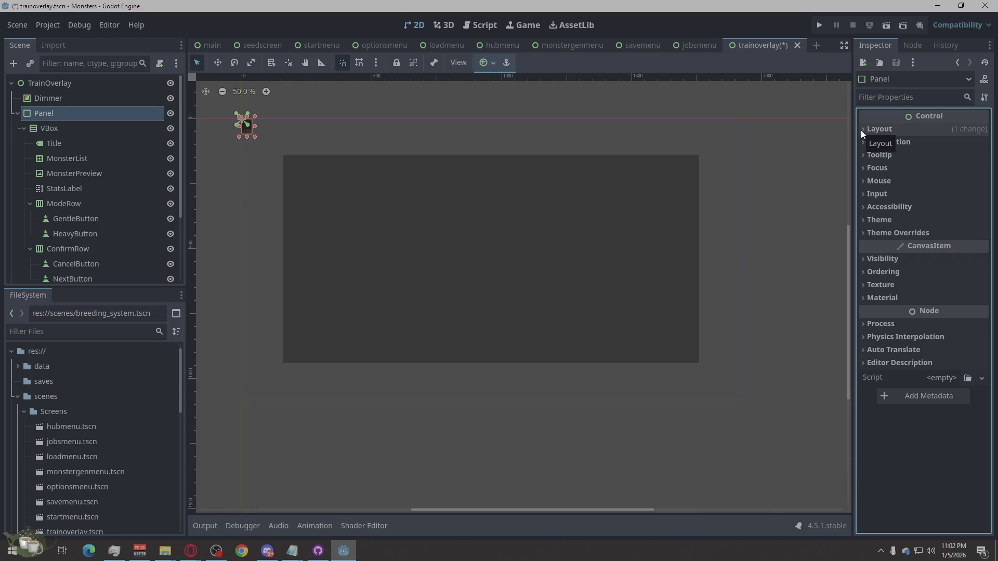
click(861, 130)
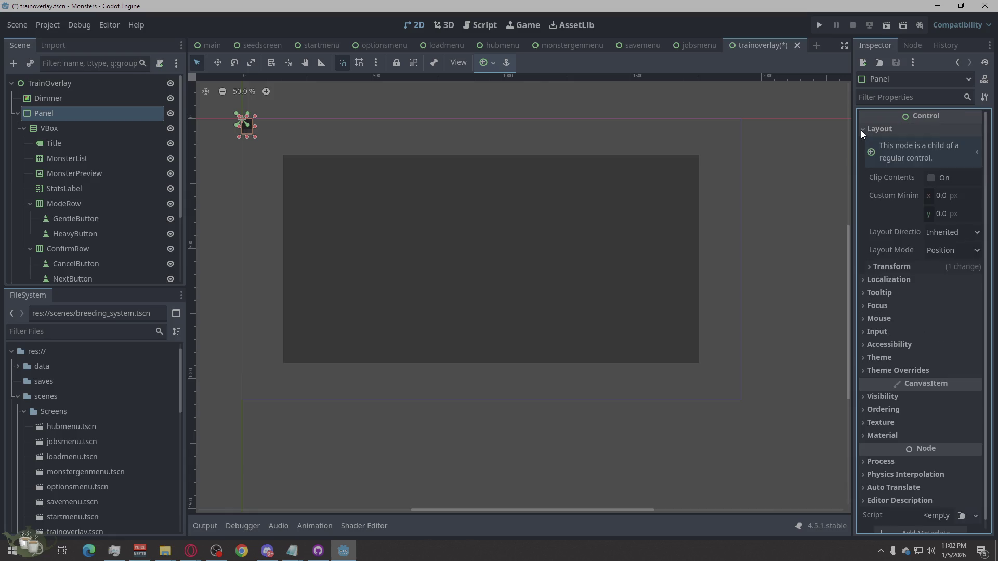
click(947, 245)
click(958, 280)
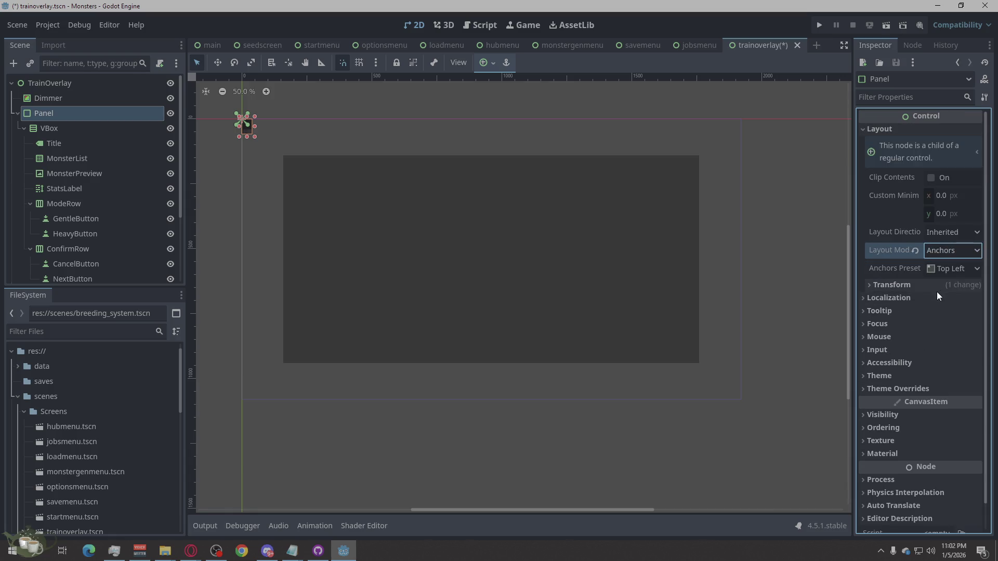
click(935, 269)
click(942, 442)
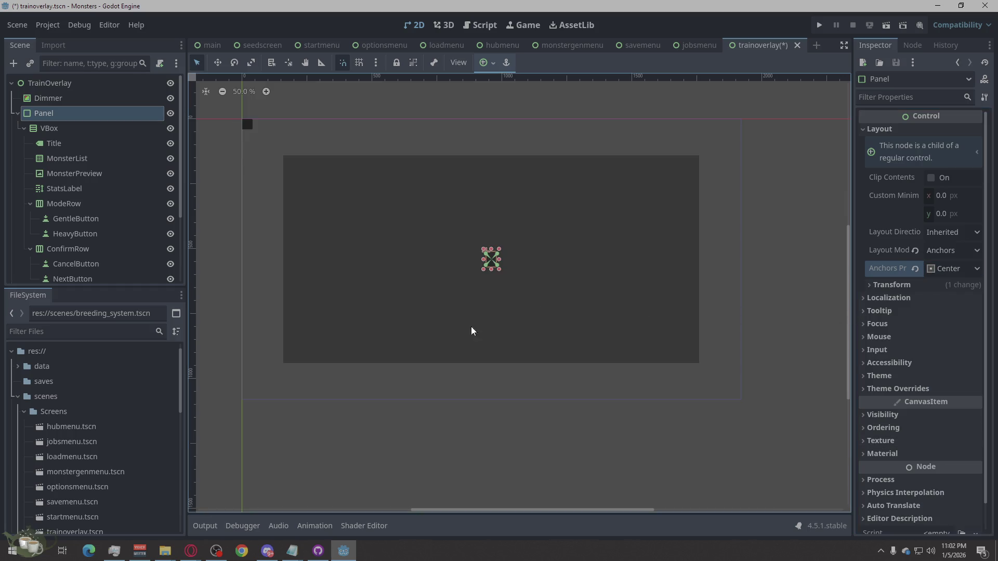
scroll(475, 345, up, 2)
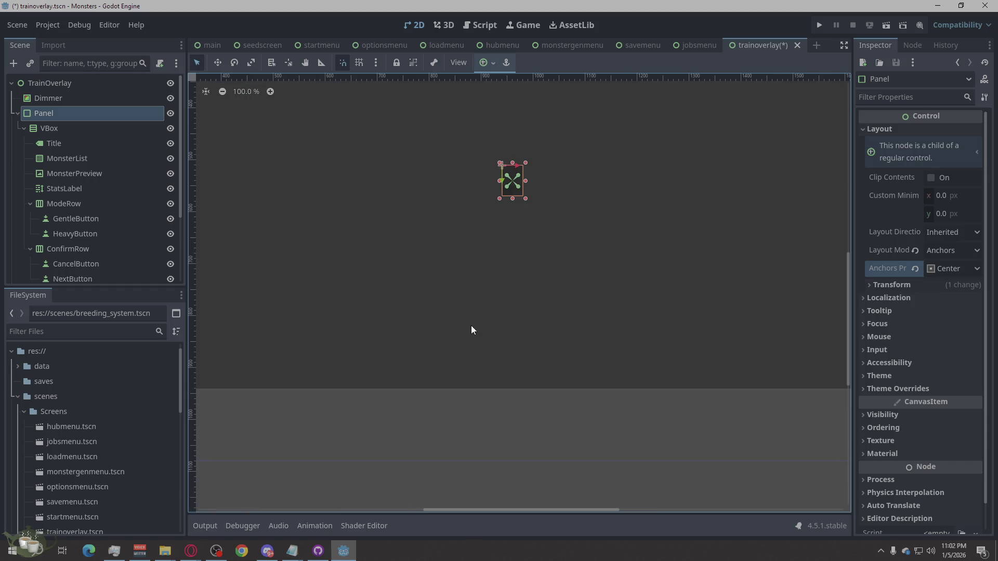
scroll(551, 385, down, 2)
scroll(563, 271, up, 2)
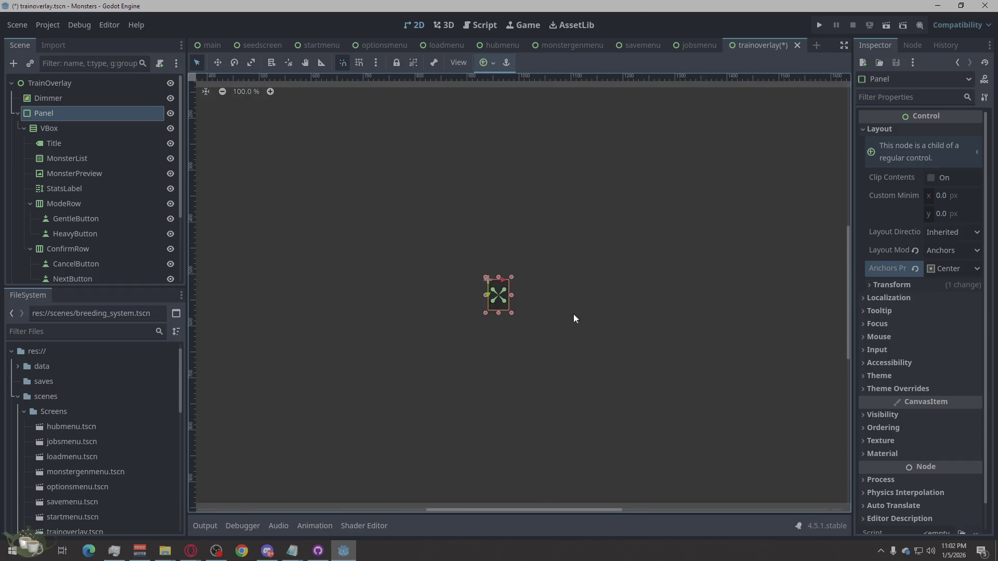
scroll(574, 318, down, 2)
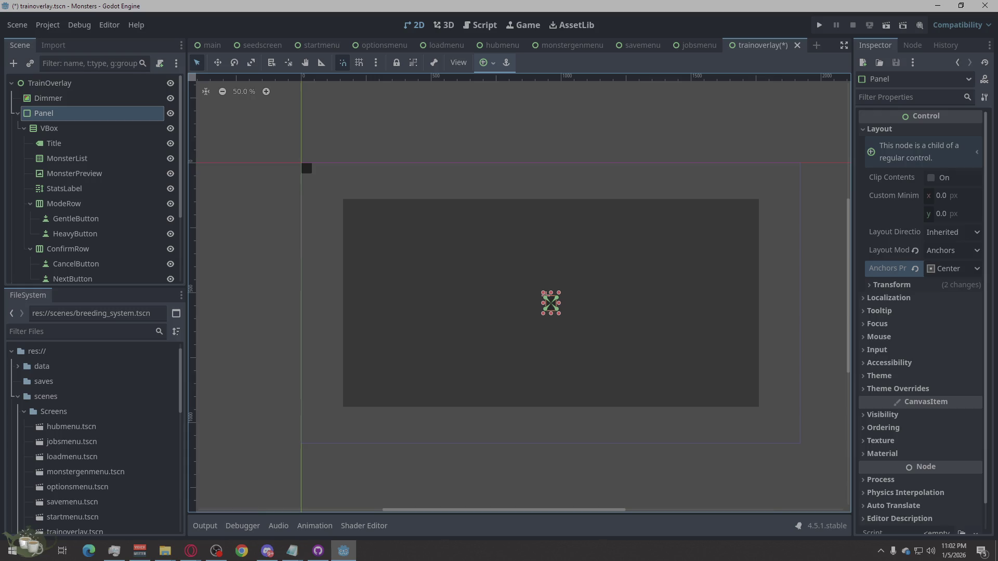
- Set the Panel's Custom Minimum Size to 900 × 520 px
click(939, 195)
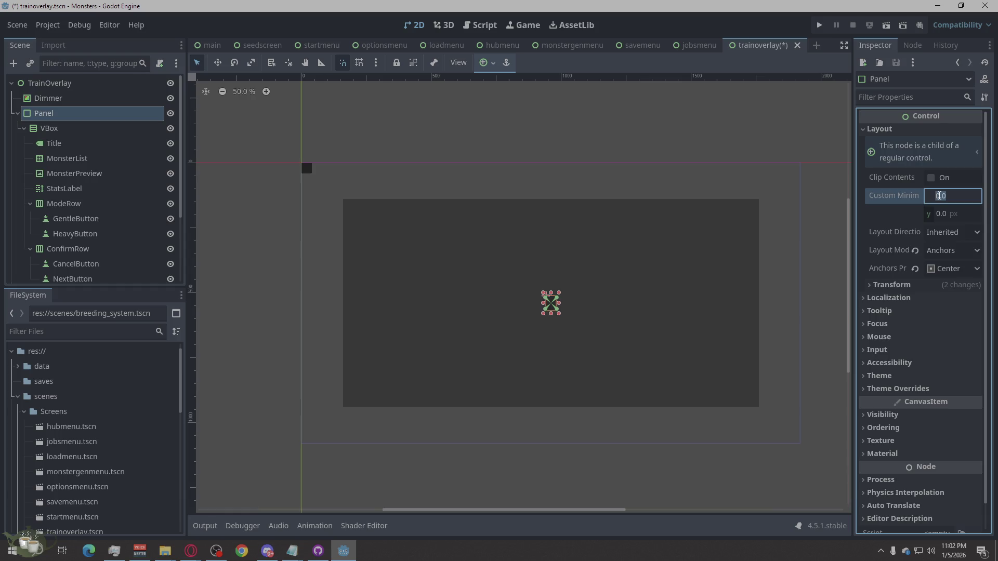
text(900)
click(944, 215)
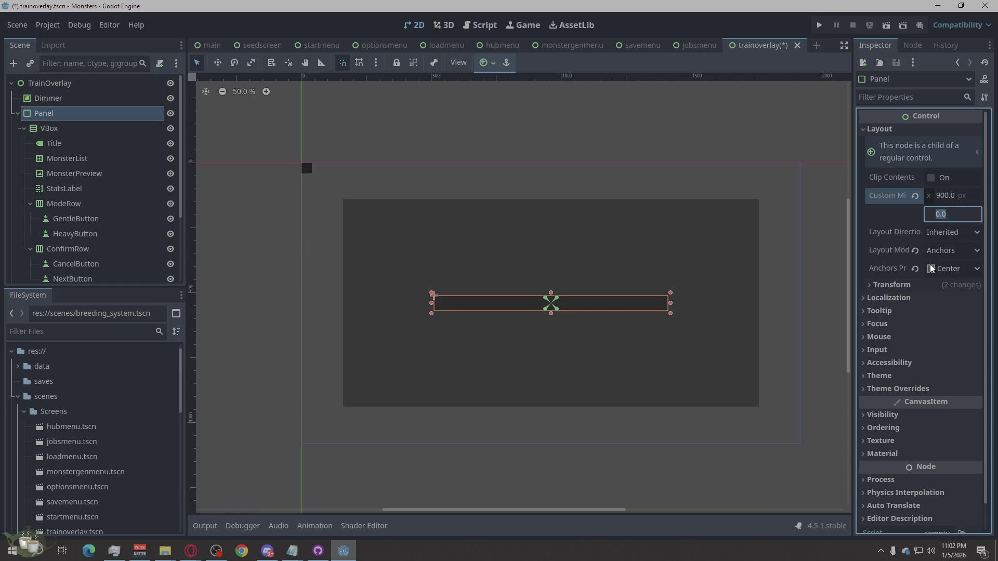
text(520)
key(Return)
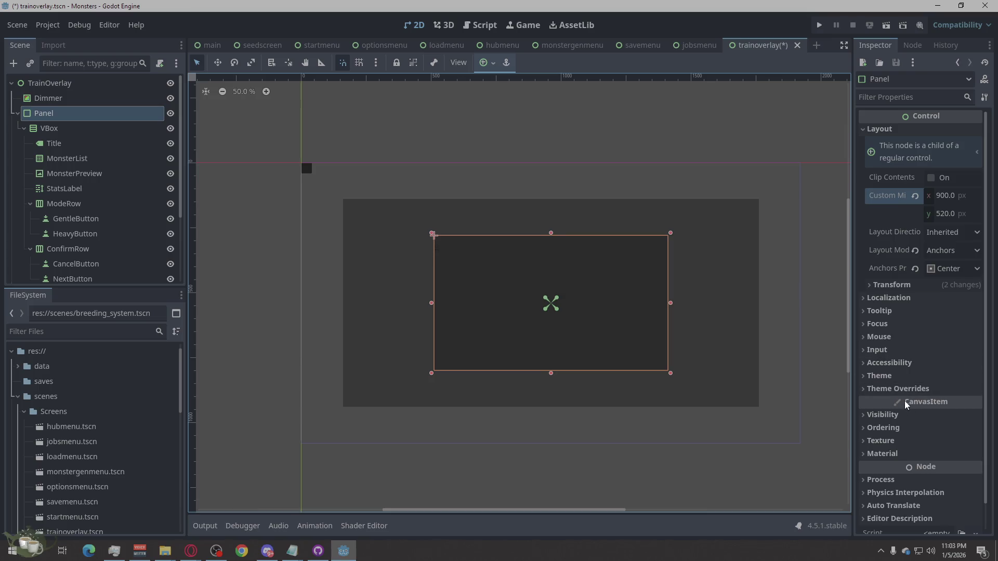
click(870, 131)
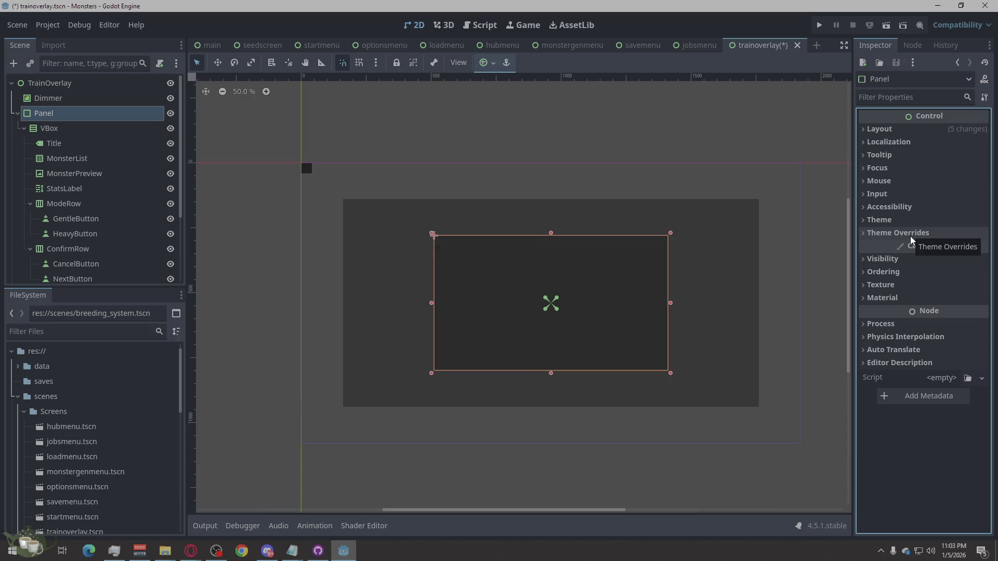
- Under Theme Overrides > Styles, assign a new flat StyleBox to the Panel's panel style
click(911, 237)
click(886, 248)
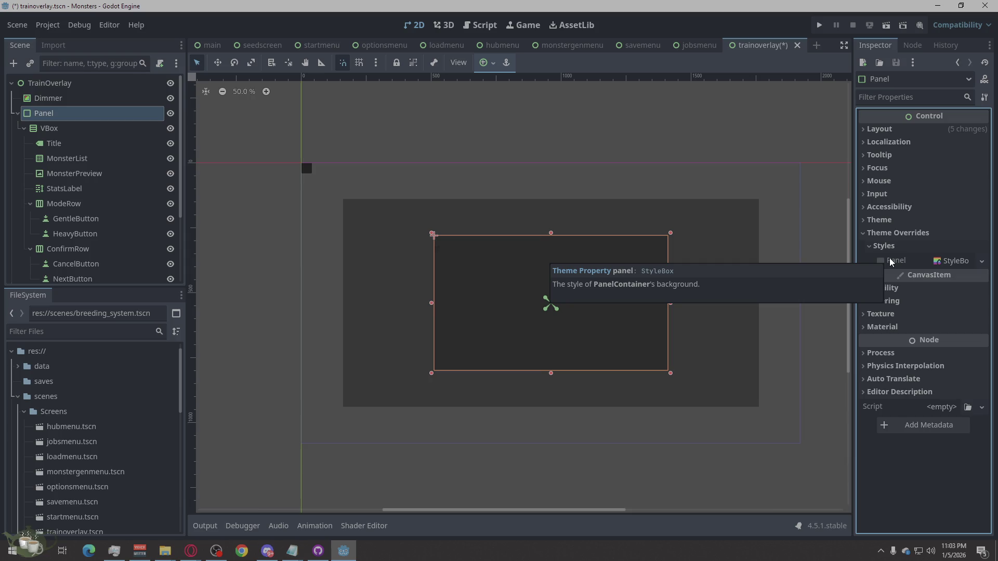
key(alt+Tab)
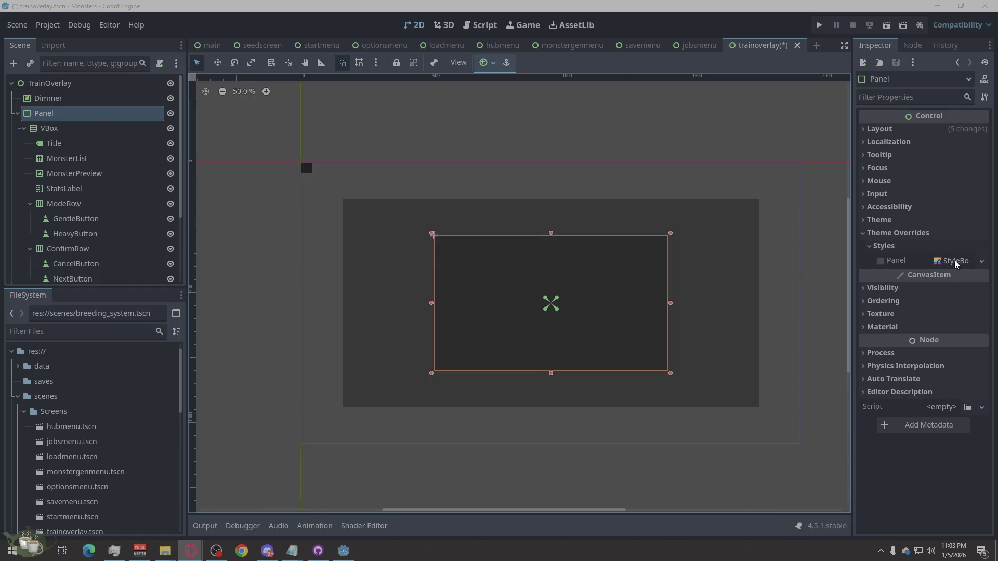
click(983, 261)
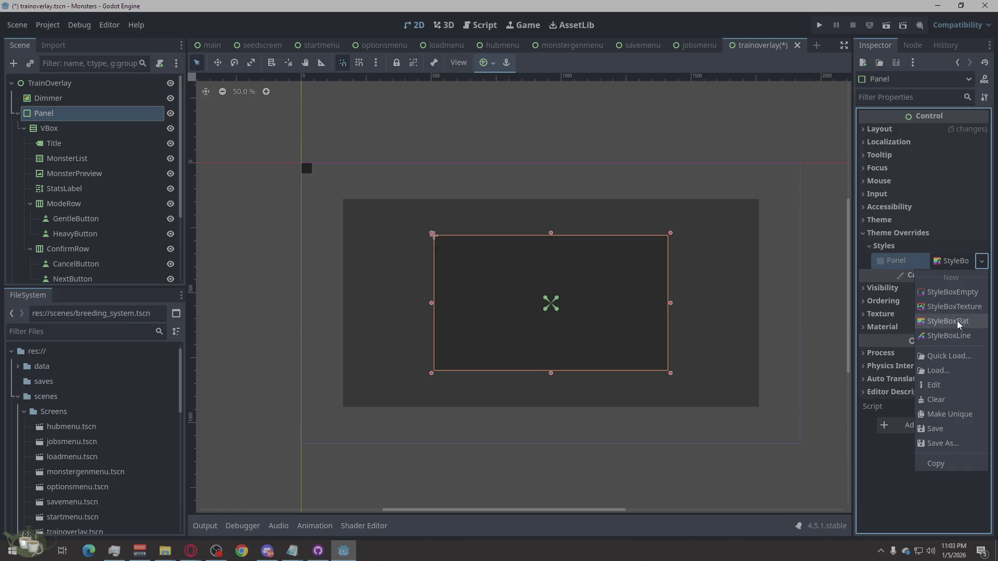
click(902, 281)
- Assign a New StyleBoxFlat as the Panel's style override and dismiss the warning toast
click(883, 264)
click(879, 264)
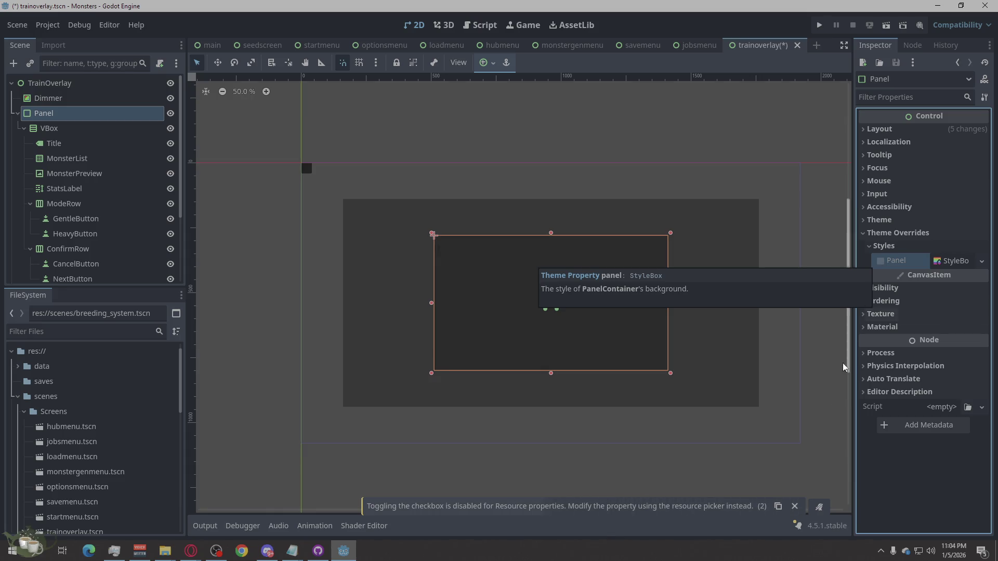
click(795, 506)
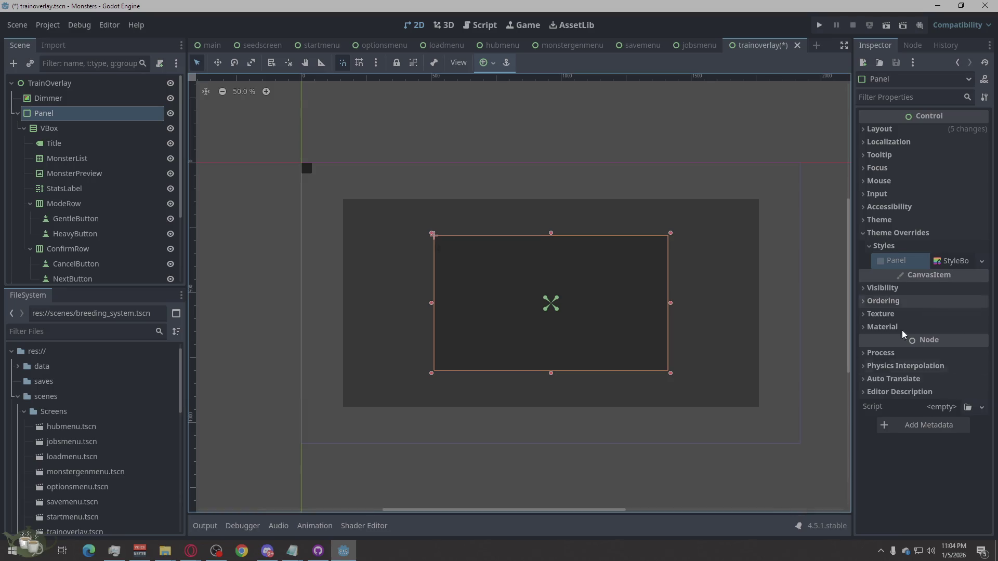
- Inspect the new flat style's properties, including corner detail and its four 0 px border widths
click(962, 263)
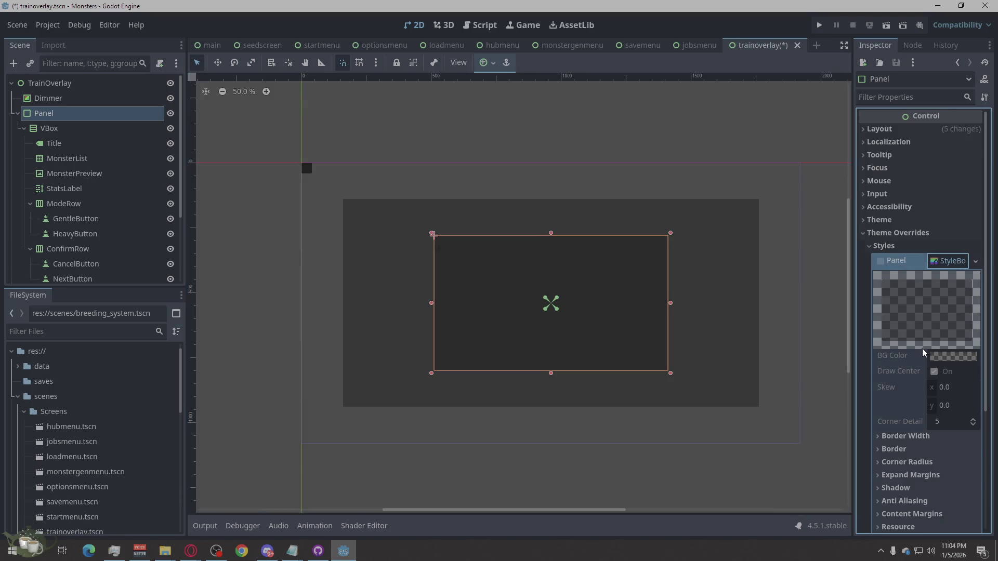
scroll(894, 364, down, 5)
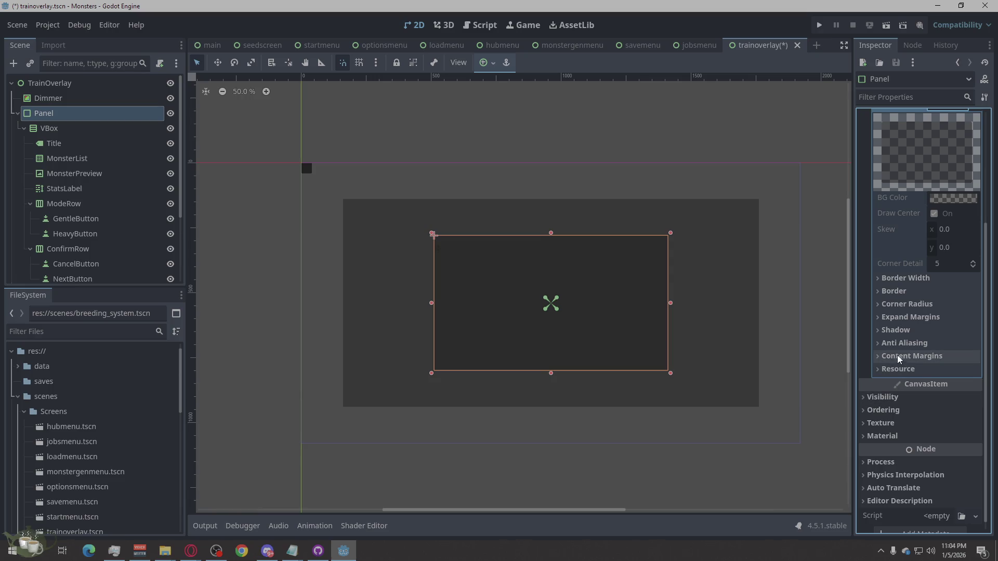
click(945, 267)
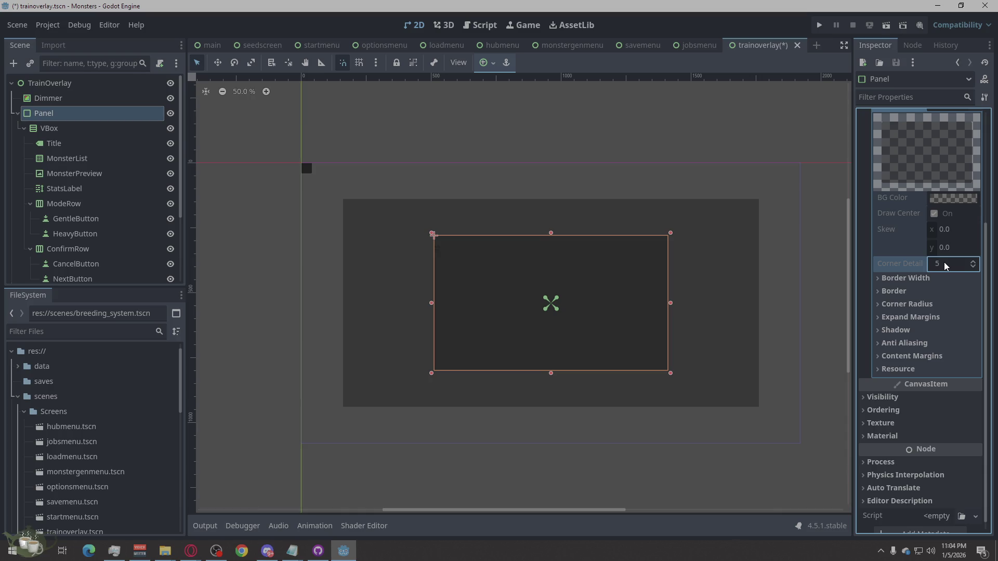
scroll(962, 279, up, 2)
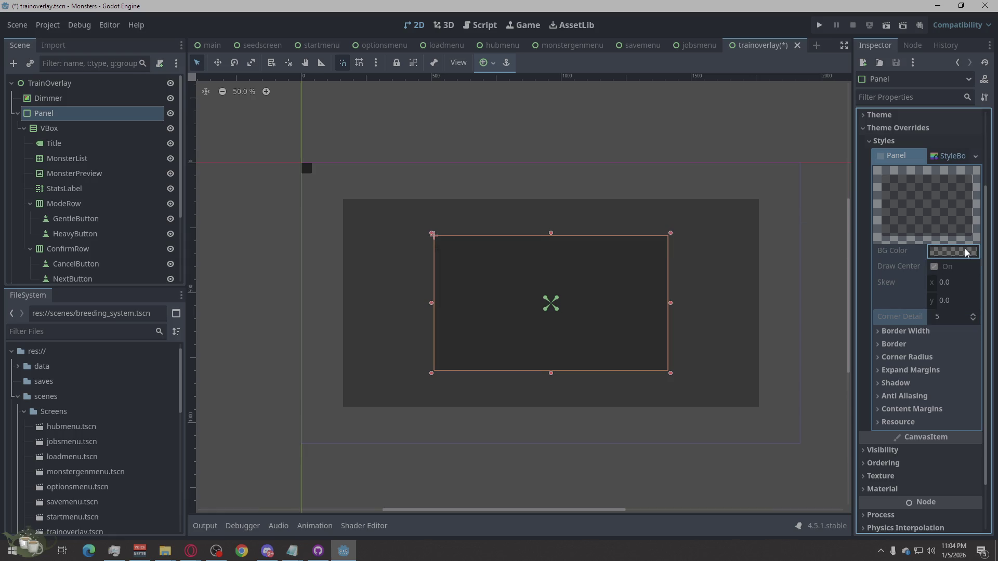
click(951, 159)
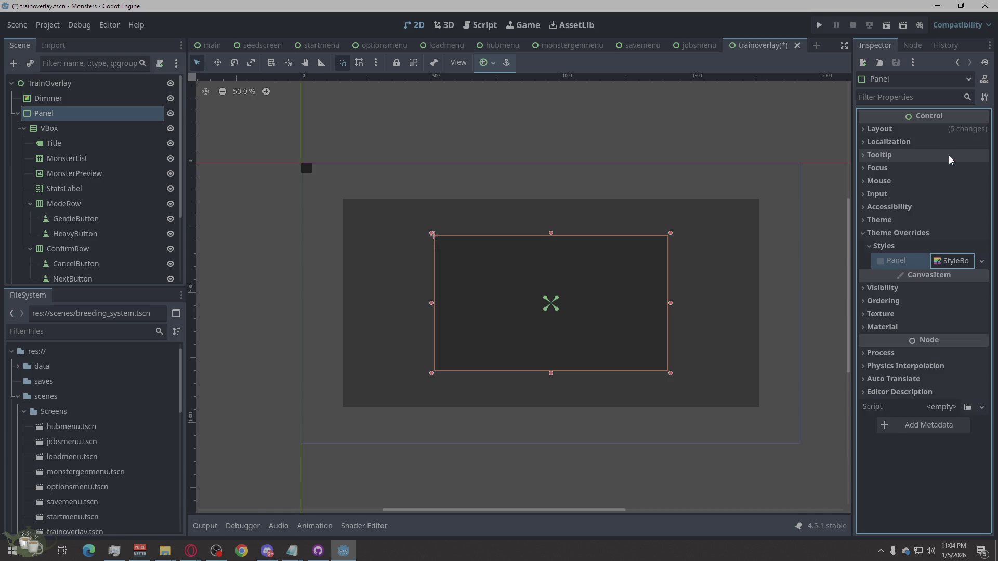
click(957, 261)
scroll(922, 281, down, 2)
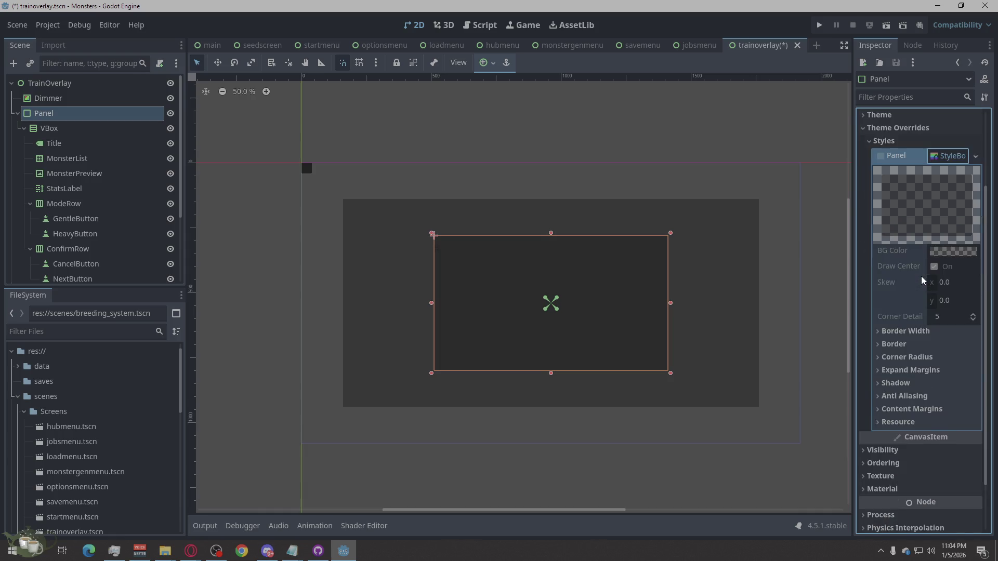
scroll(923, 281, down, 2)
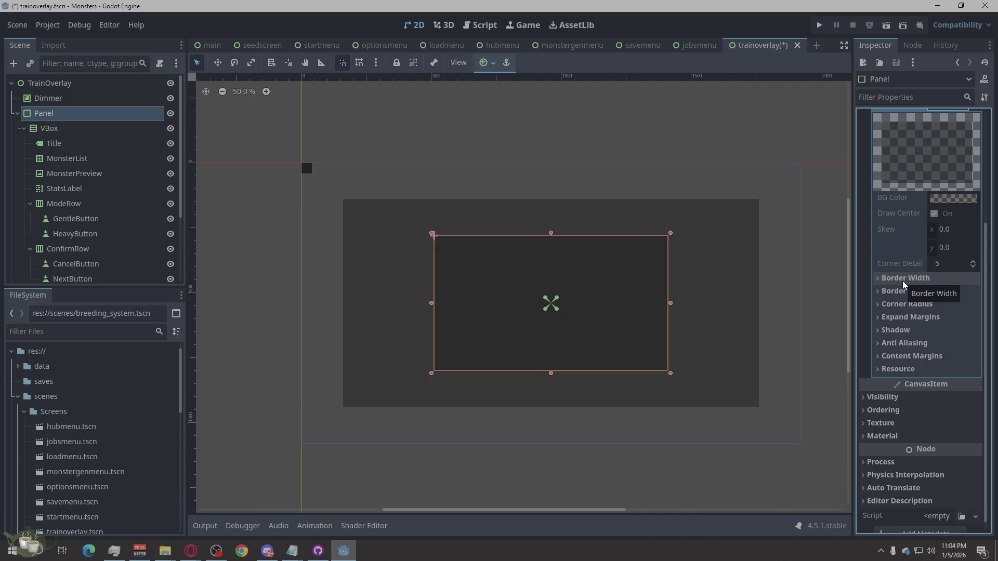
click(904, 281)
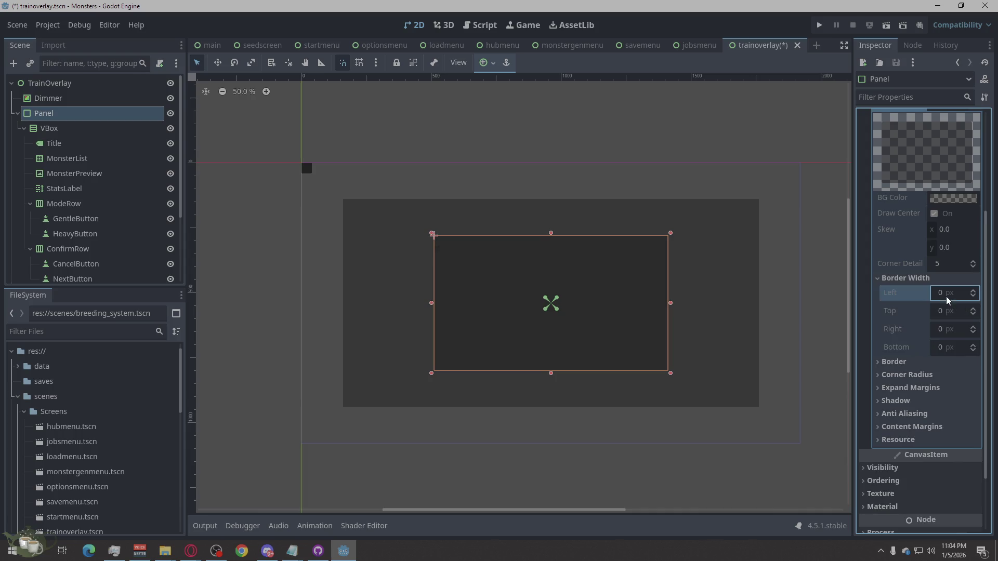
scroll(943, 293, up, 4)
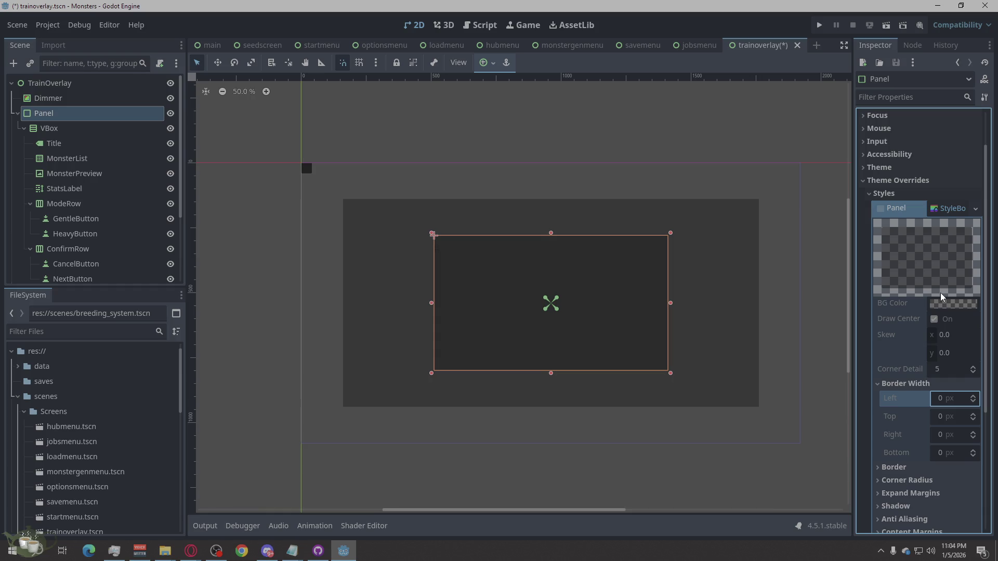
- Collapse the flat style and Theme Overrides, then expand Layout to check the Panel's size
click(881, 209)
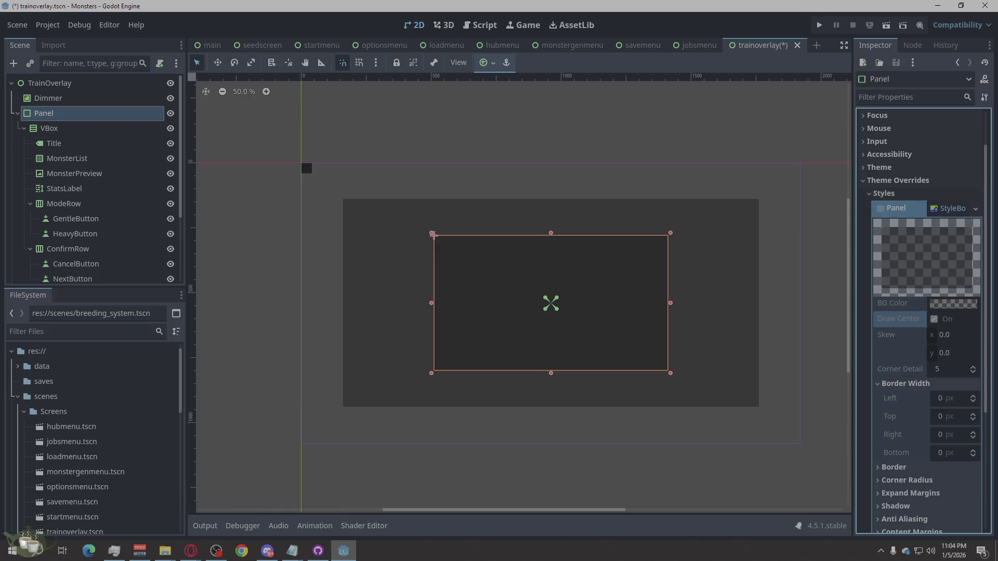
click(942, 212)
click(895, 235)
click(893, 237)
click(885, 131)
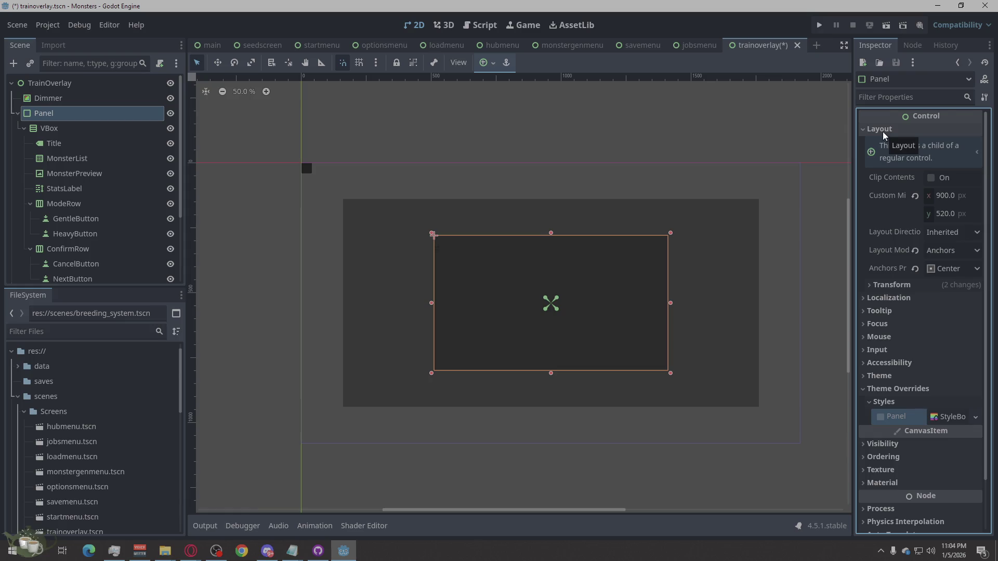
- Create a new Theme resource on the Panel's Theme property
click(885, 133)
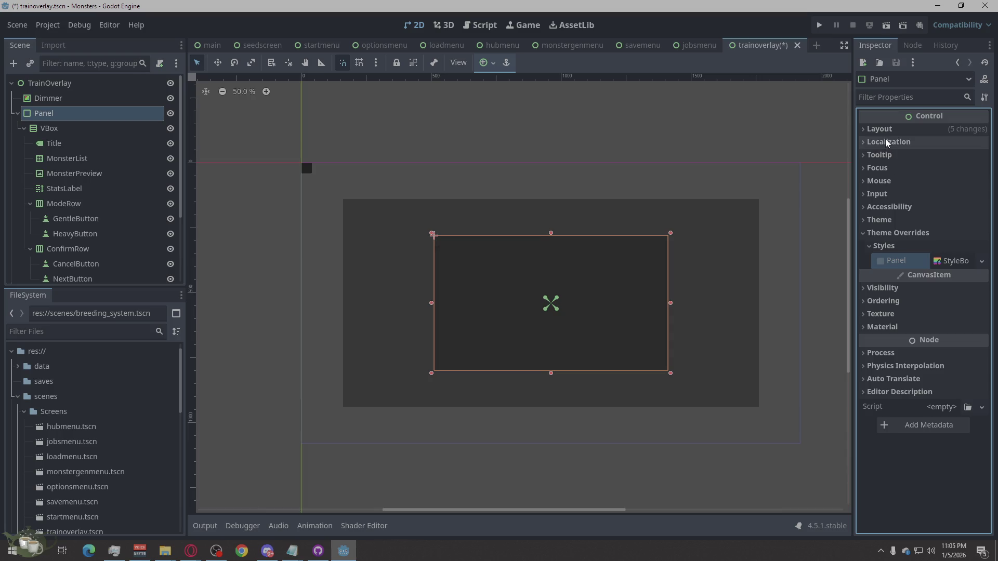
click(897, 221)
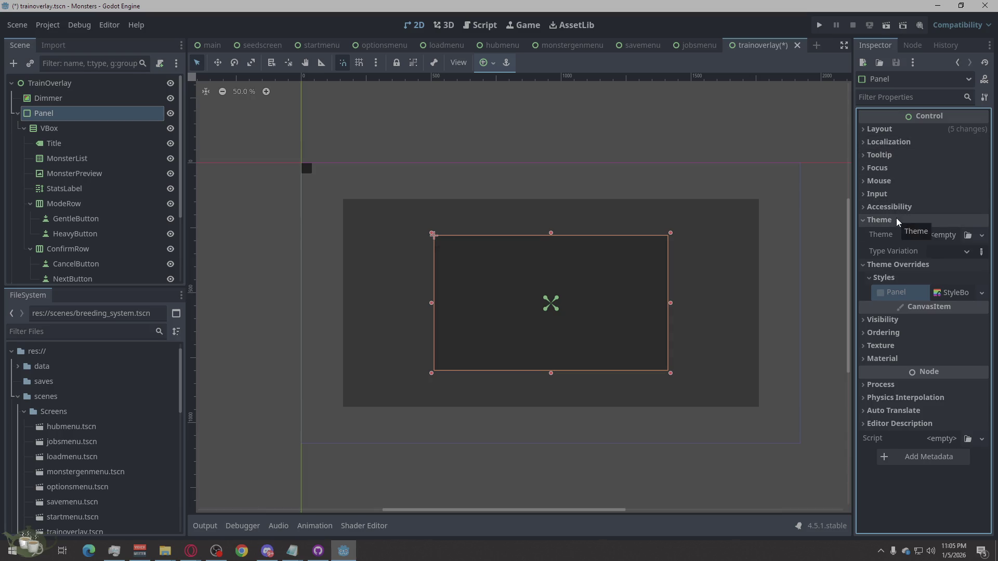
click(958, 255)
click(958, 235)
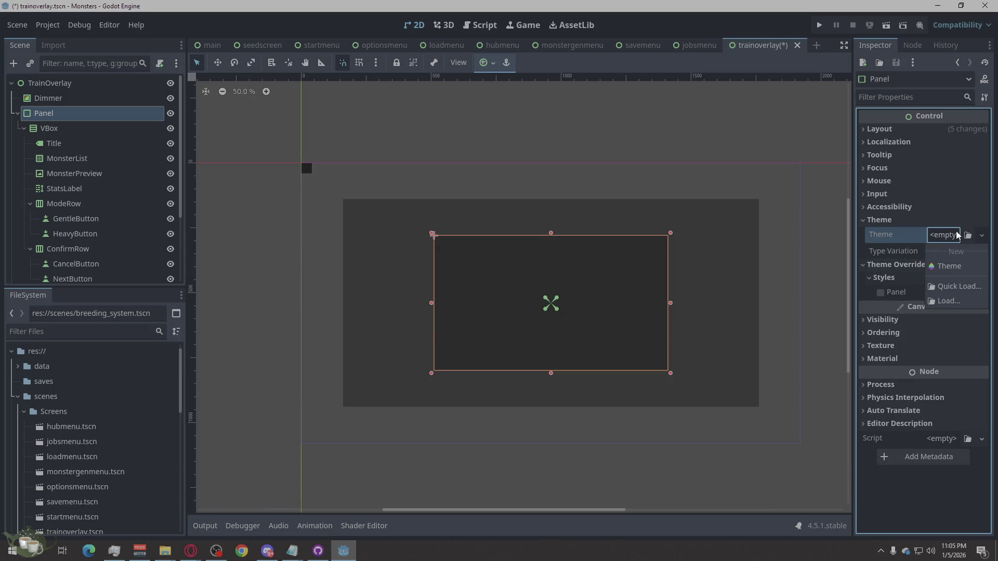
click(951, 266)
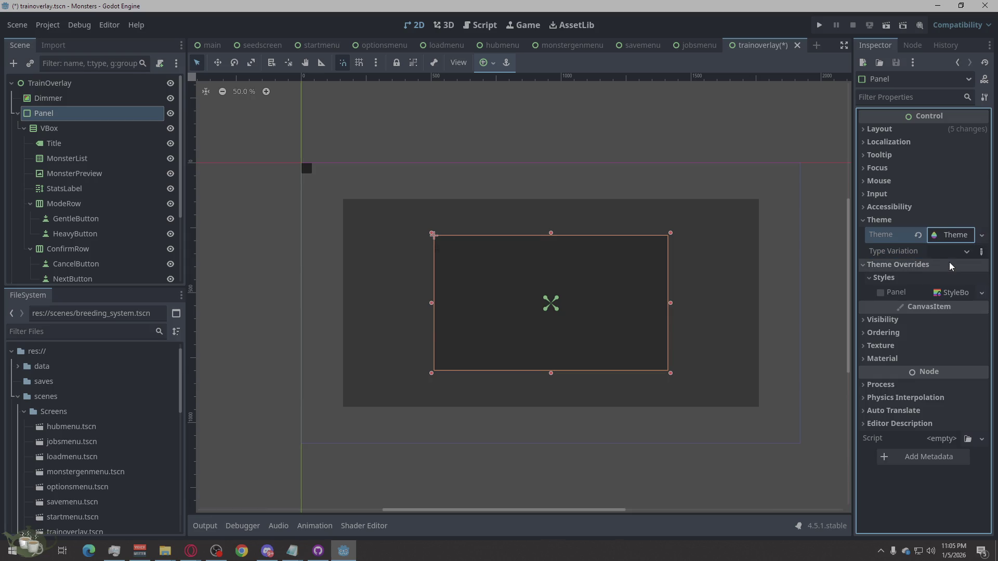
click(940, 295)
click(882, 294)
- Clear the Theme from the Panel again, leaving the property empty, and expand Theme Overrides
click(944, 235)
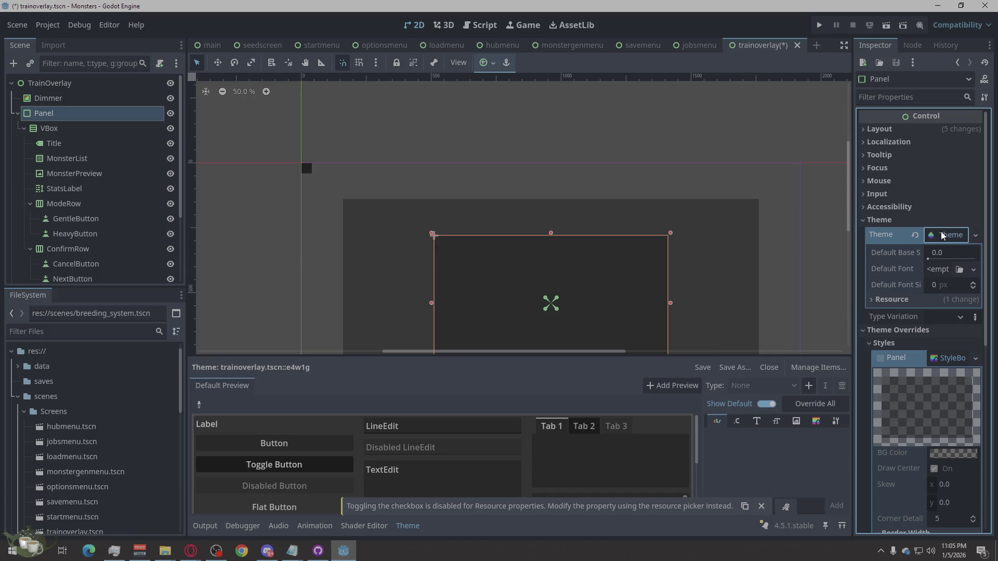
click(916, 236)
click(944, 235)
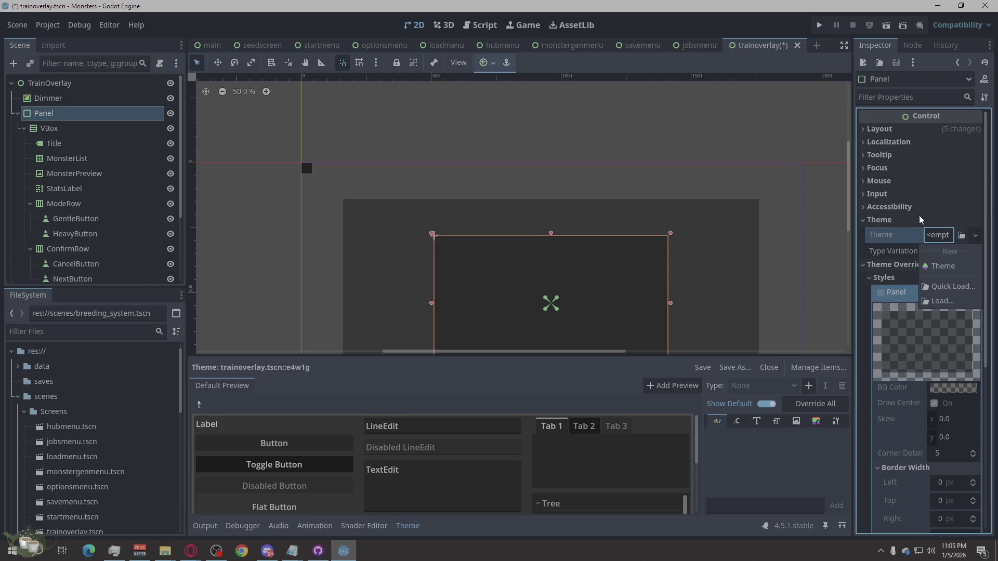
click(900, 228)
click(873, 220)
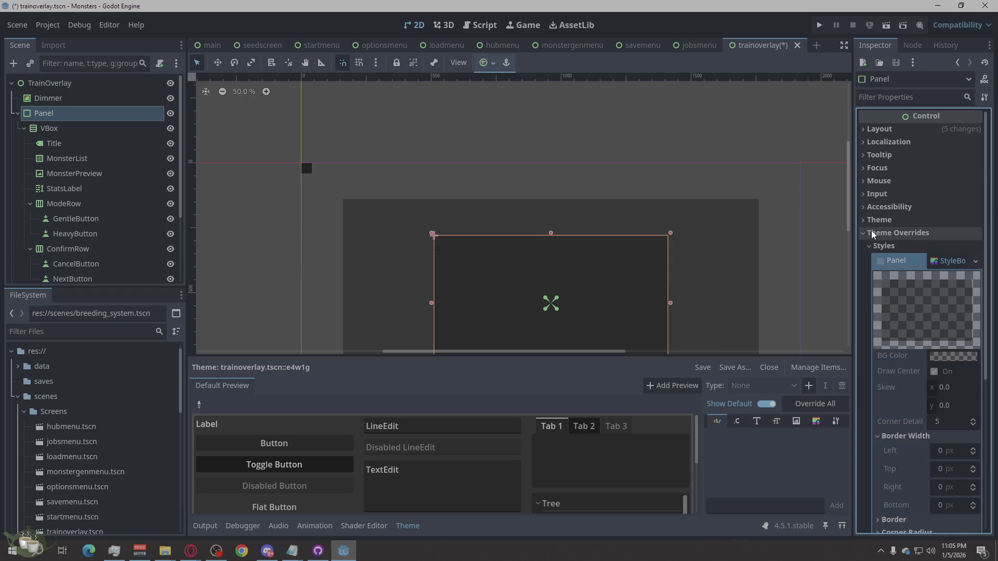
click(869, 223)
click(869, 222)
click(876, 246)
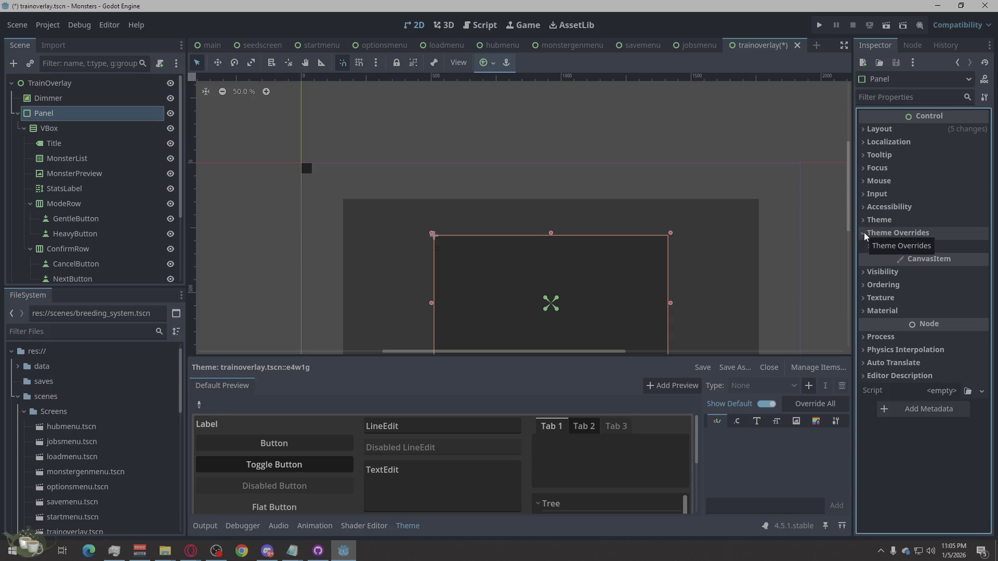
click(190, 551)
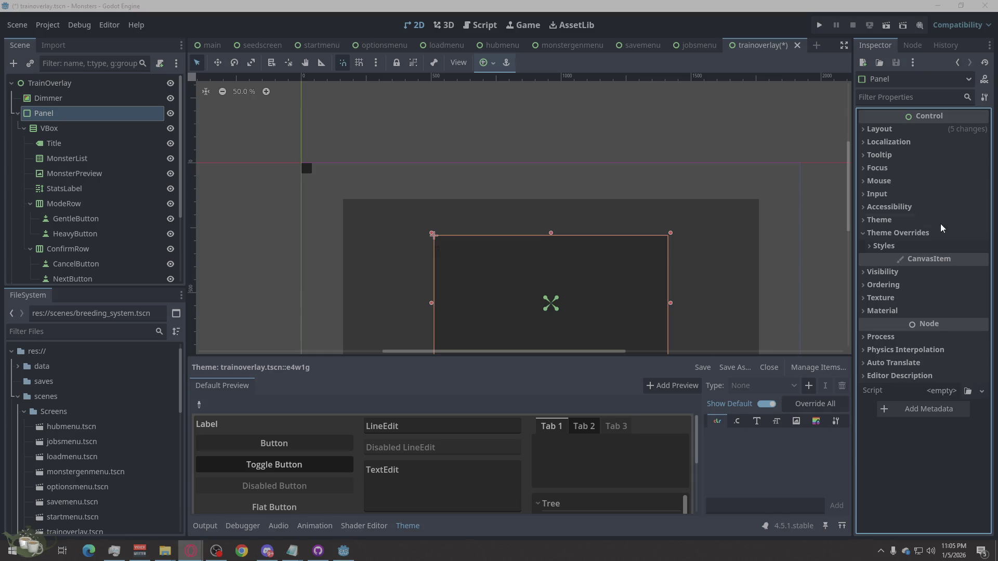
scroll(564, 134, down, 2)
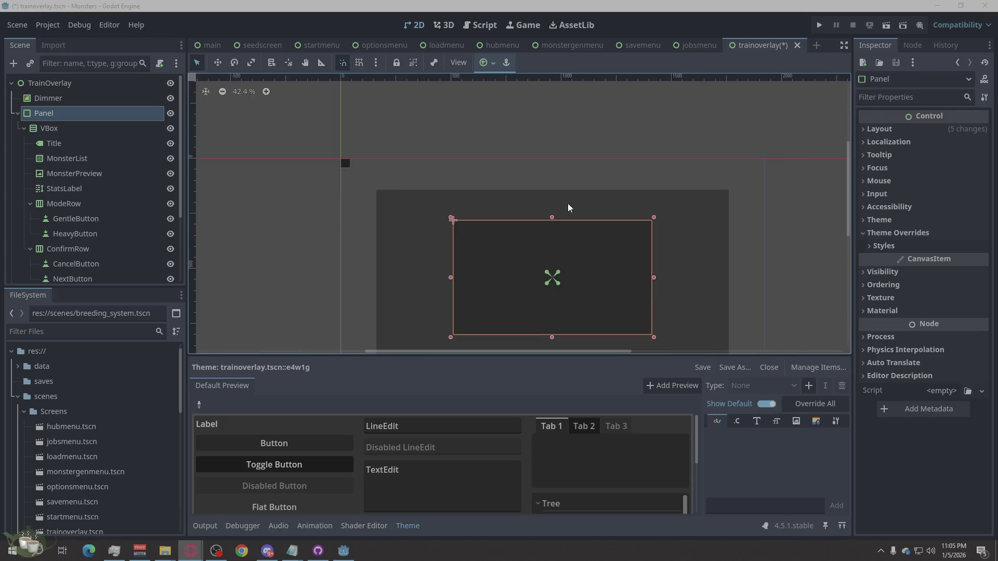
scroll(541, 303, down, 2)
scroll(548, 333, up, 4)
scroll(517, 156, down, 2)
scroll(587, 304, up, 1)
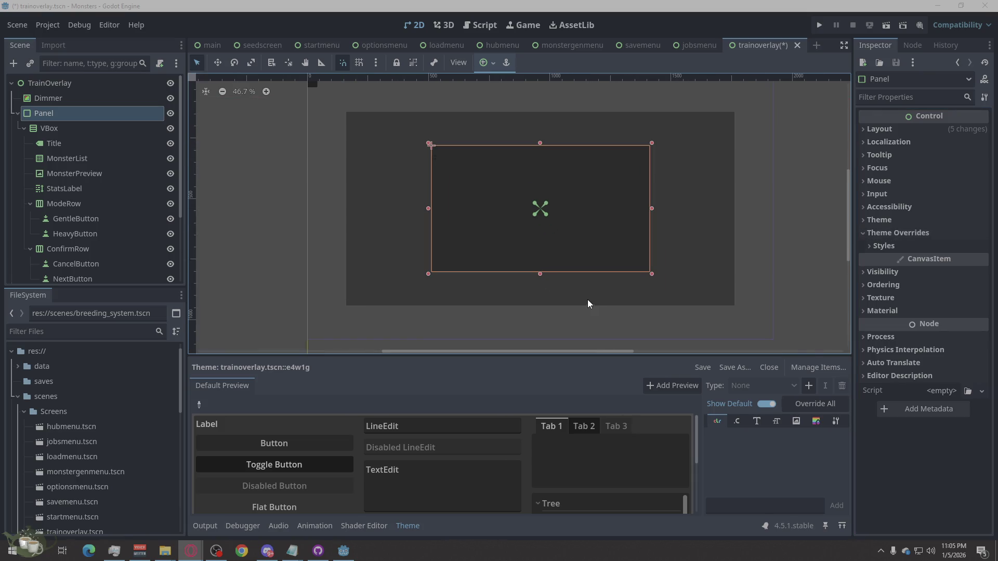
scroll(559, 182, up, 1)
click(76, 118)
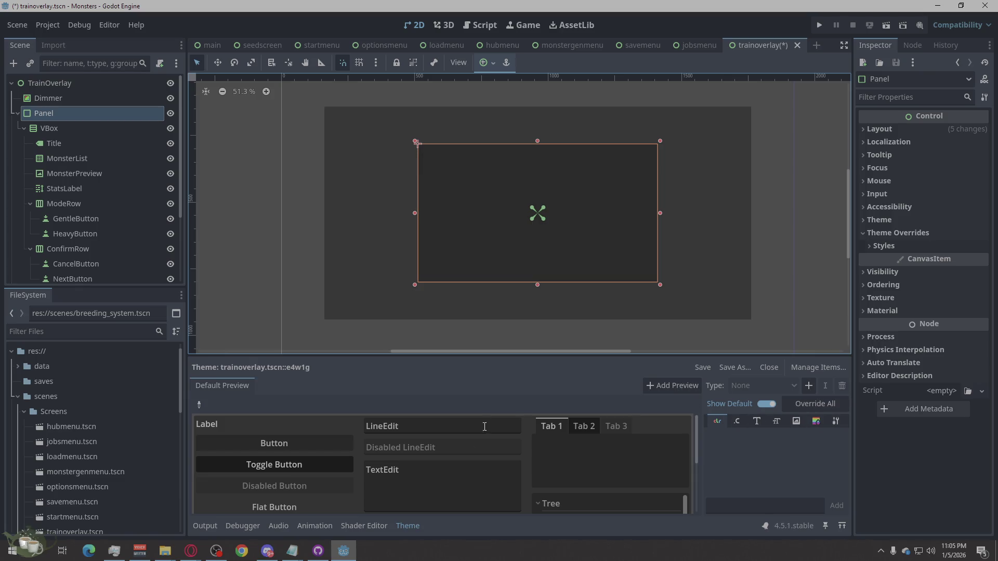
scroll(367, 466, down, 3)
scroll(435, 491, up, 3)
click(669, 388)
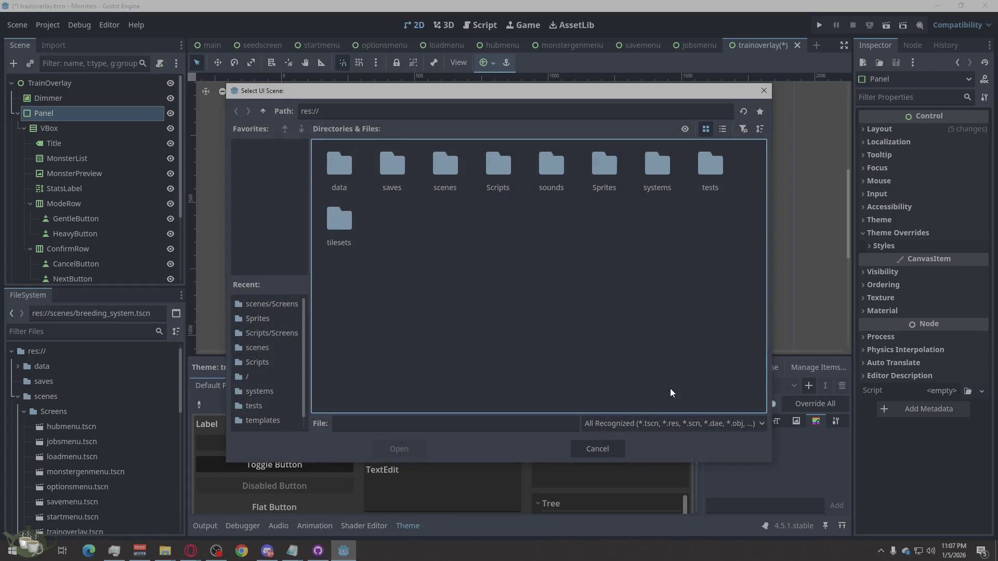
click(613, 450)
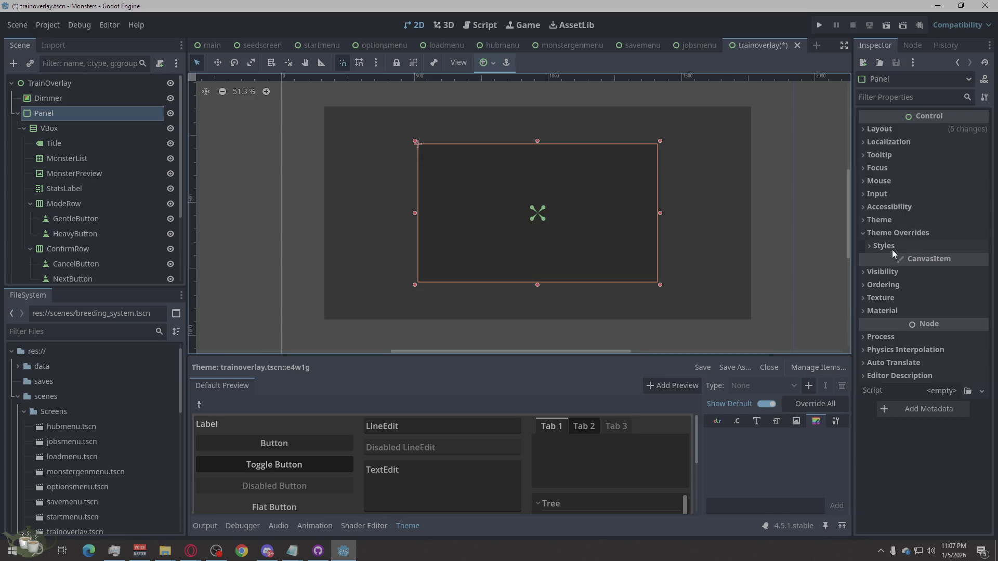
- Check the anti-aliasing settings of the Panel's flat style override
click(868, 246)
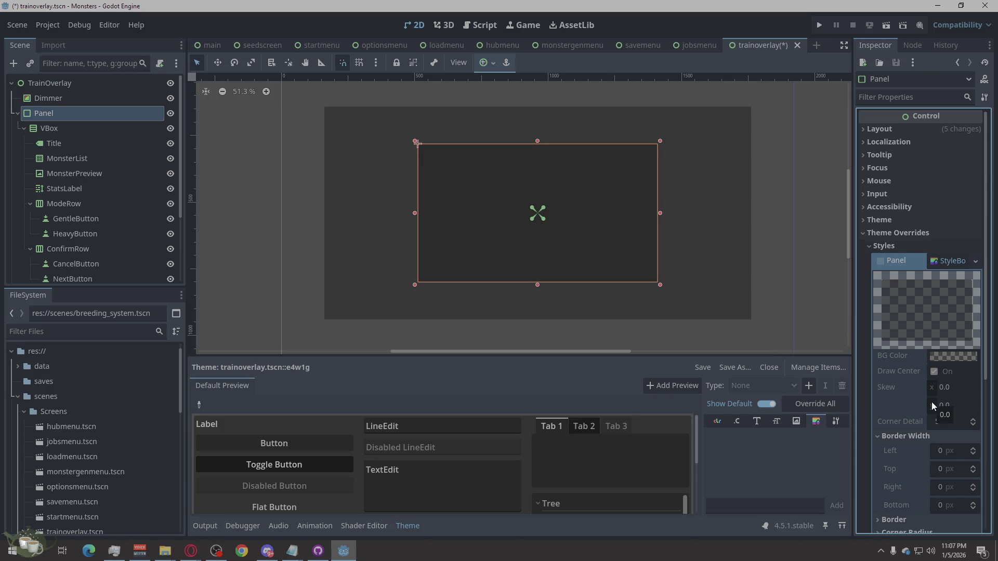
scroll(932, 406, down, 5)
scroll(935, 246, up, 5)
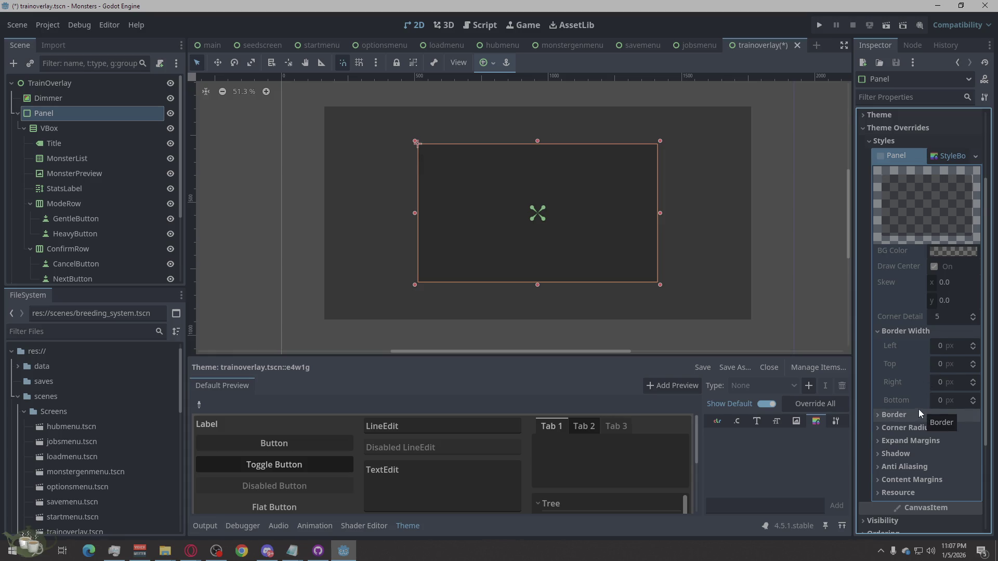
scroll(918, 409, down, 2)
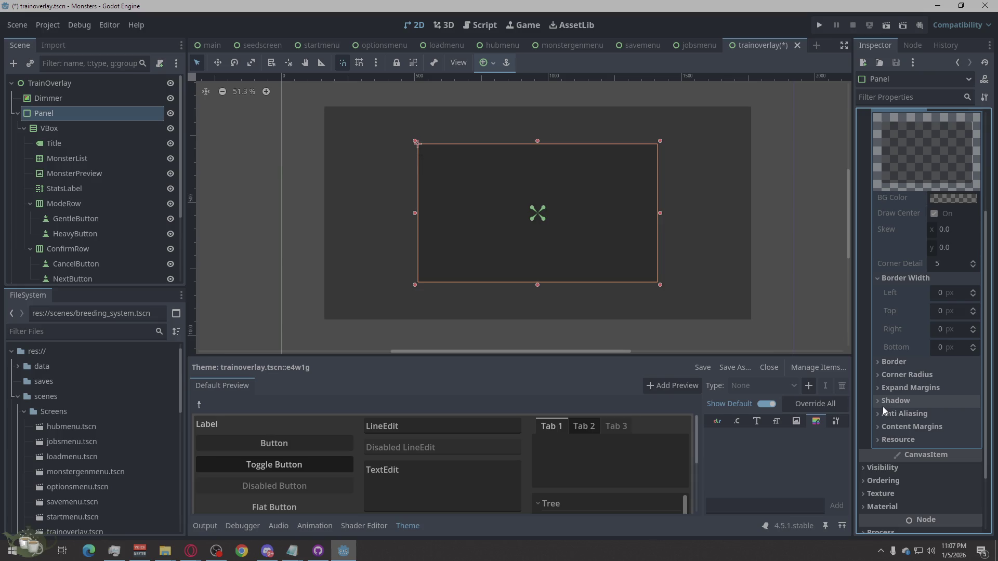
click(884, 412)
click(938, 429)
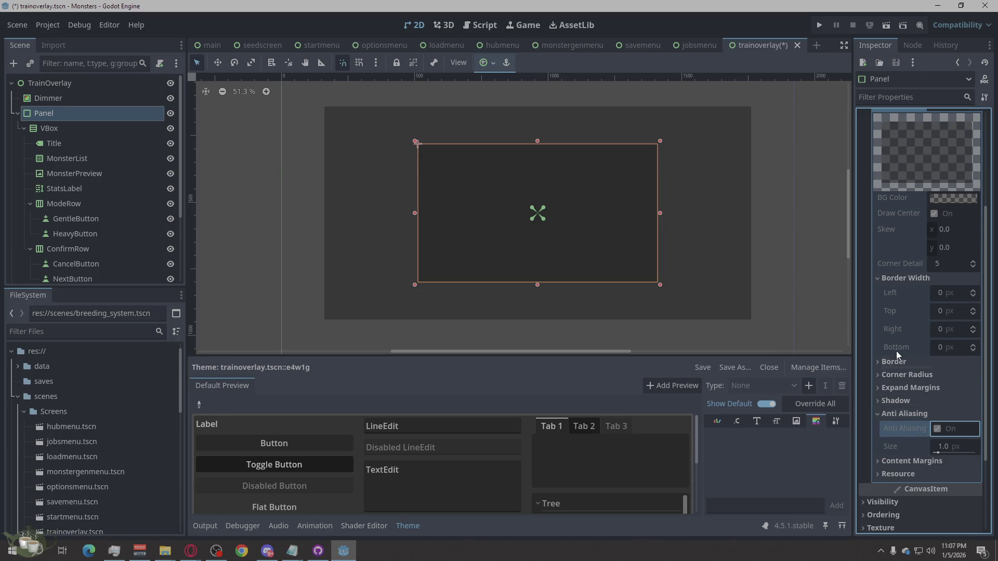
scroll(899, 351, up, 5)
click(879, 266)
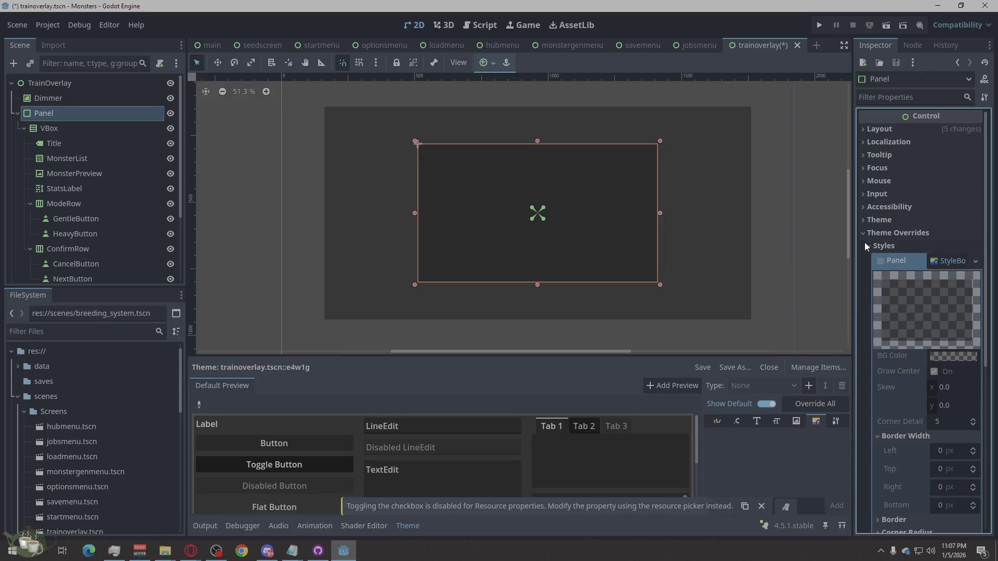
- Expand and collapse the Panel's Layout, Transform, Tooltip and Focus groups
click(868, 130)
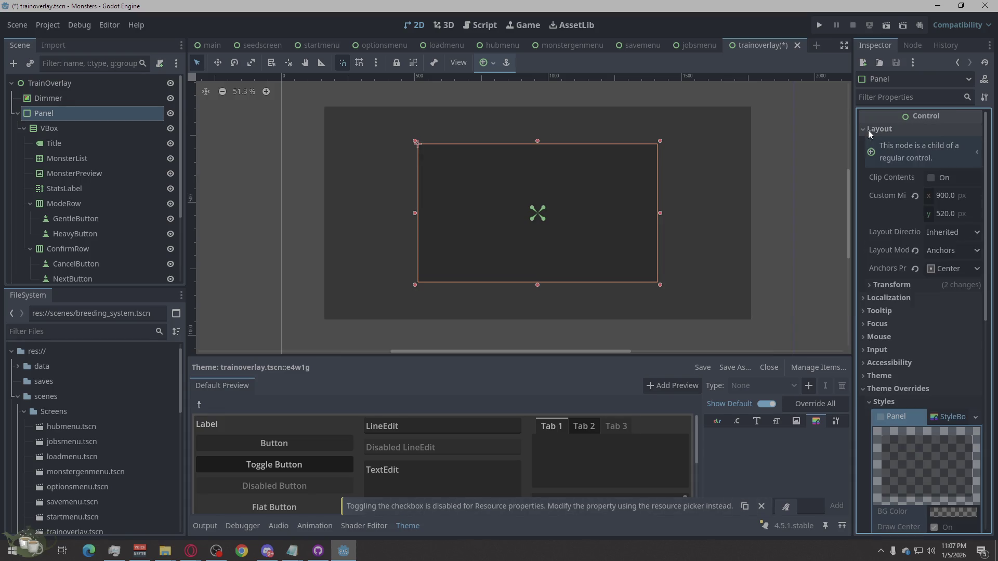
click(879, 286)
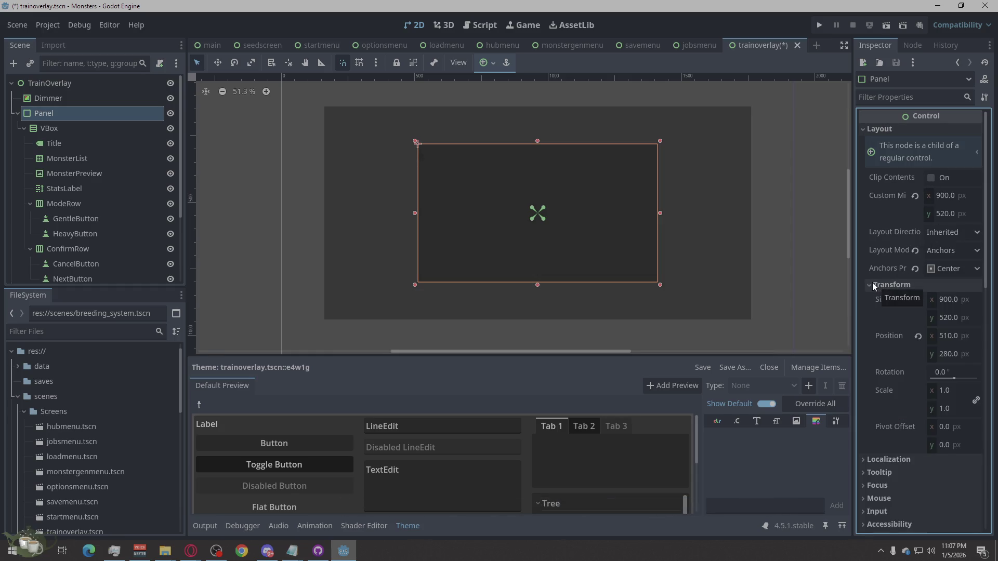
click(872, 284)
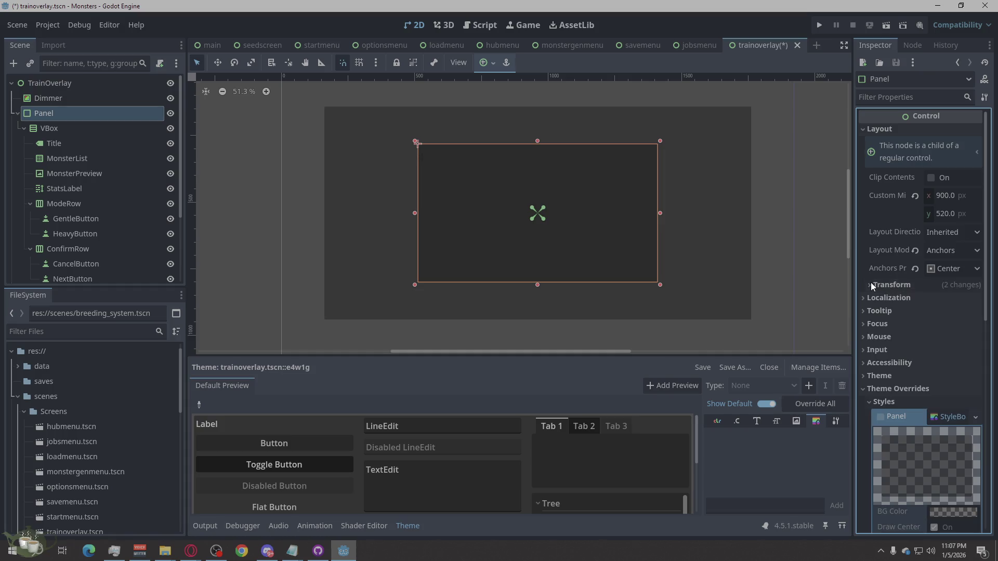
click(863, 128)
click(863, 154)
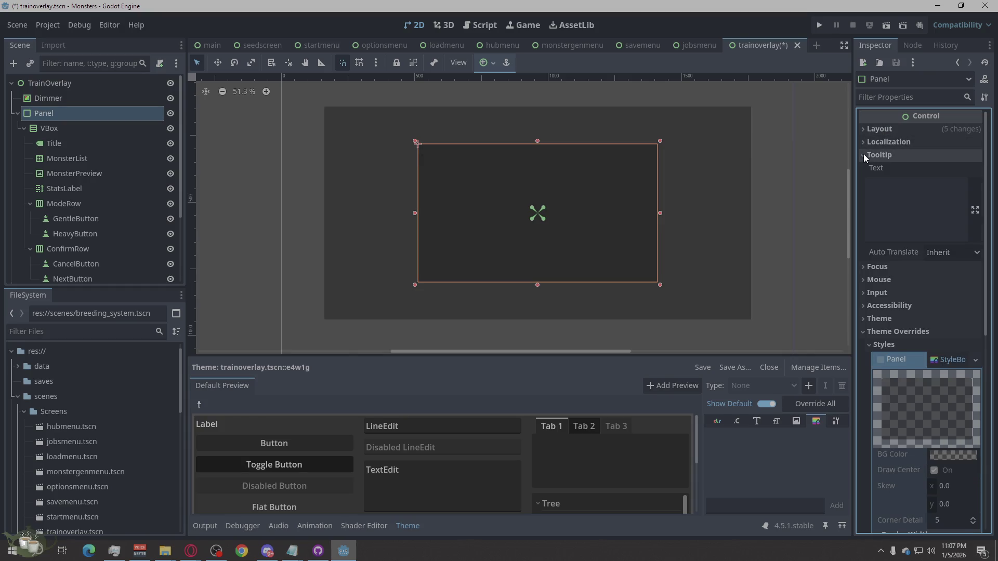
click(863, 154)
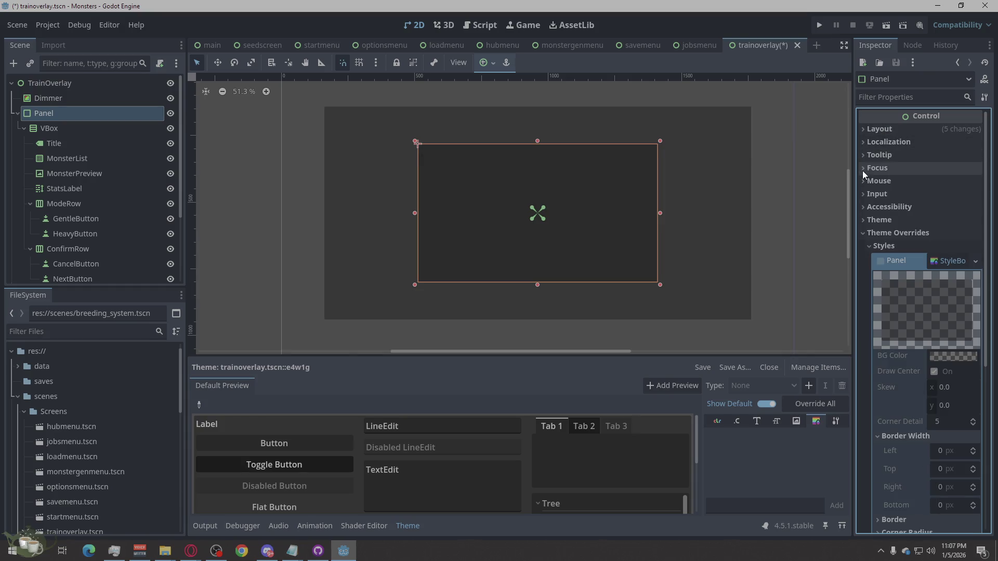
click(862, 170)
click(863, 170)
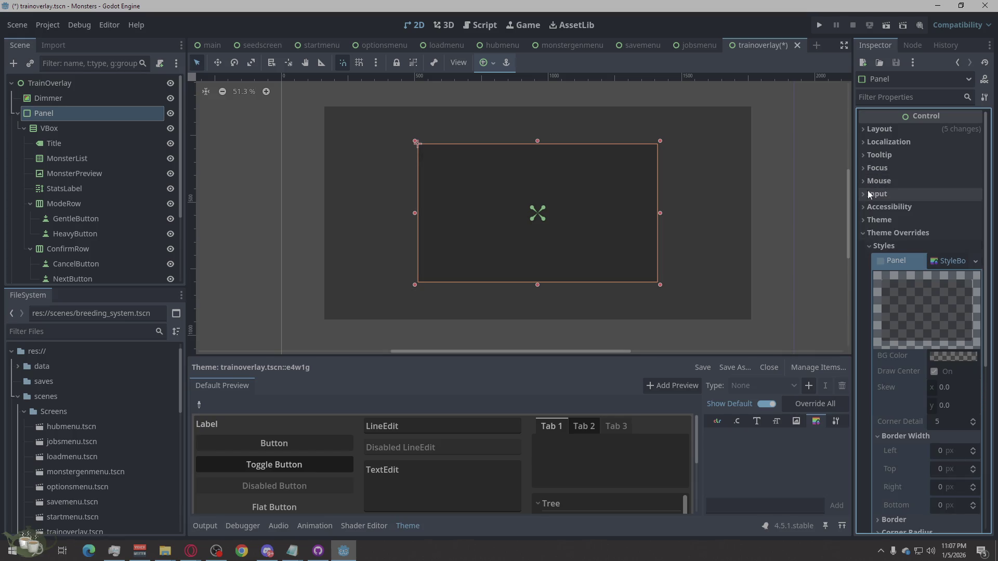
- Browse the Mouse, Focus, Input, Accessibility and Theme groups, leaving focus mode and type variation unchanged
click(866, 181)
click(865, 167)
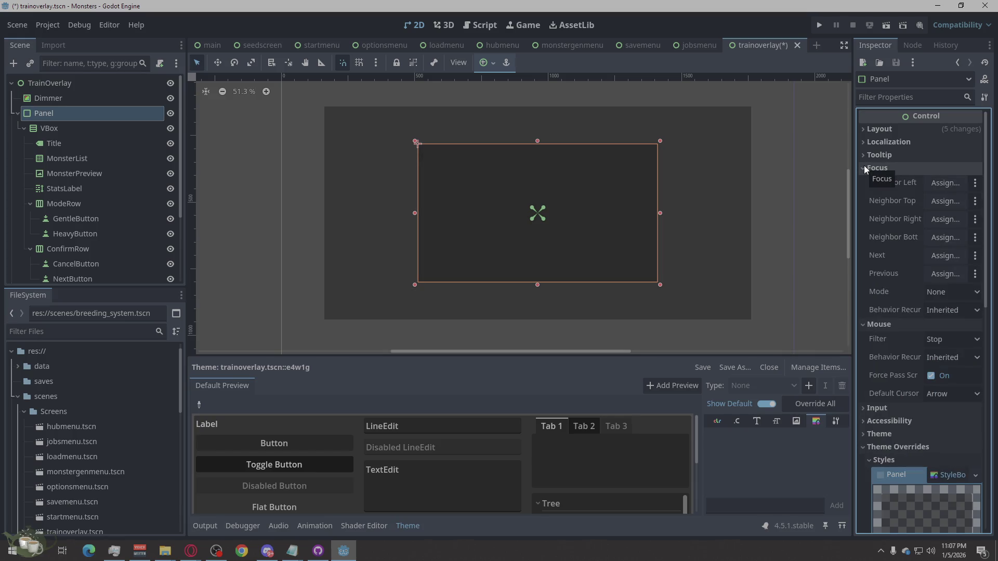
click(939, 293)
click(940, 293)
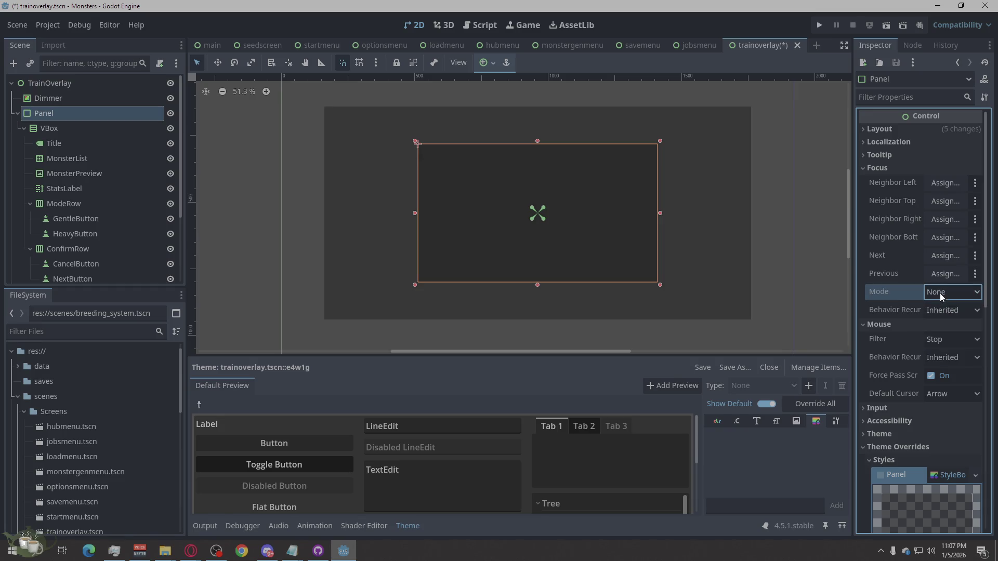
click(866, 168)
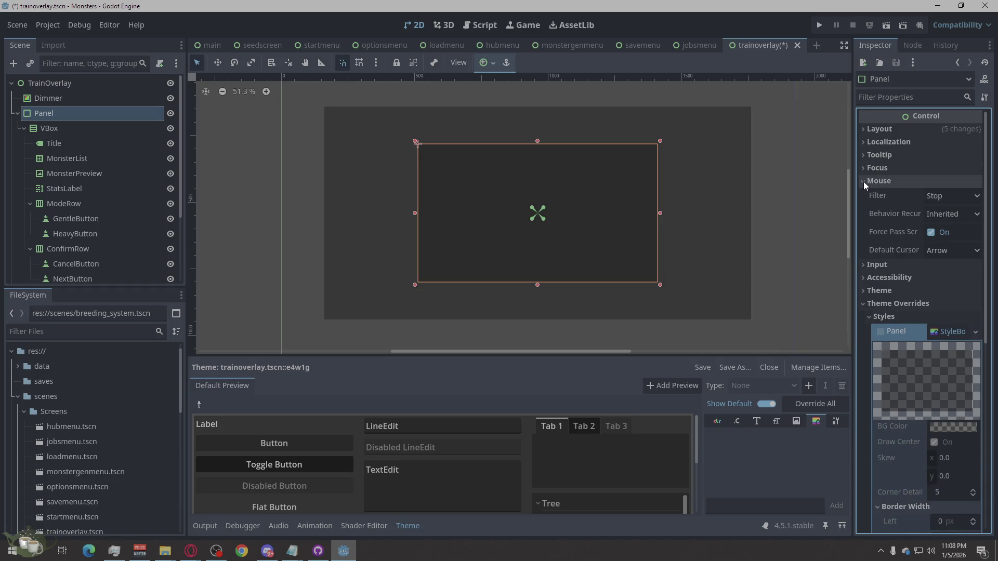
click(863, 181)
click(868, 194)
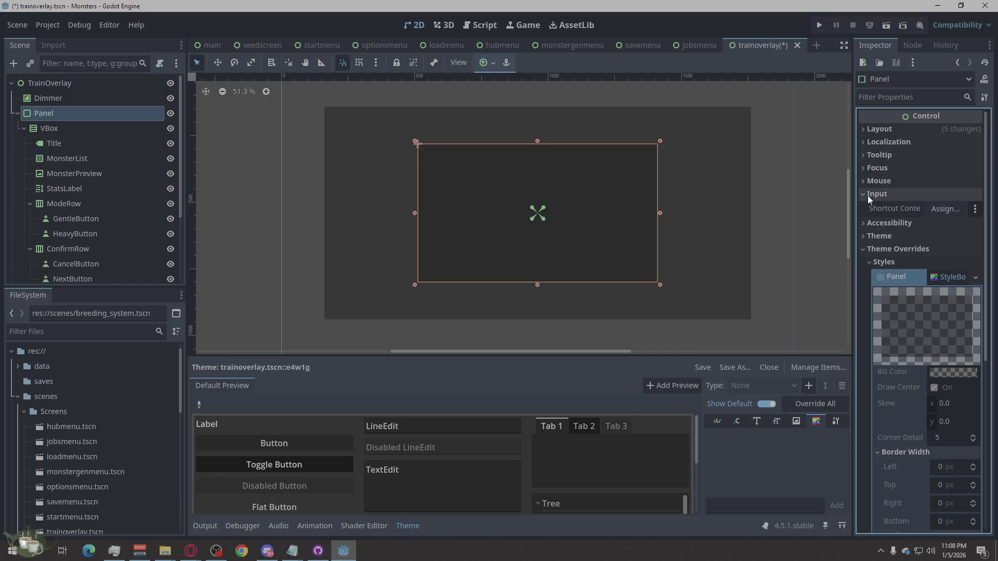
click(865, 195)
click(866, 208)
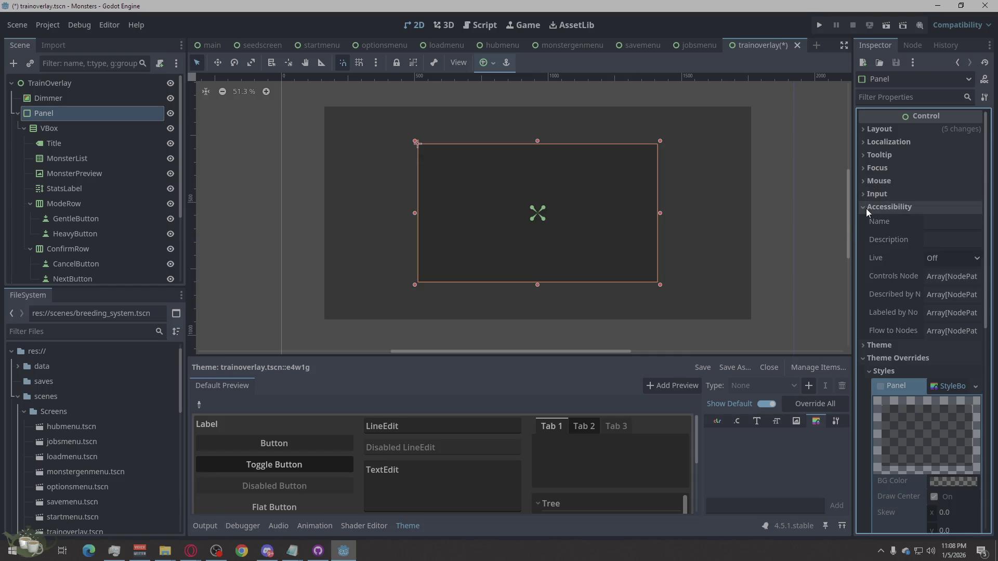
click(866, 208)
click(865, 221)
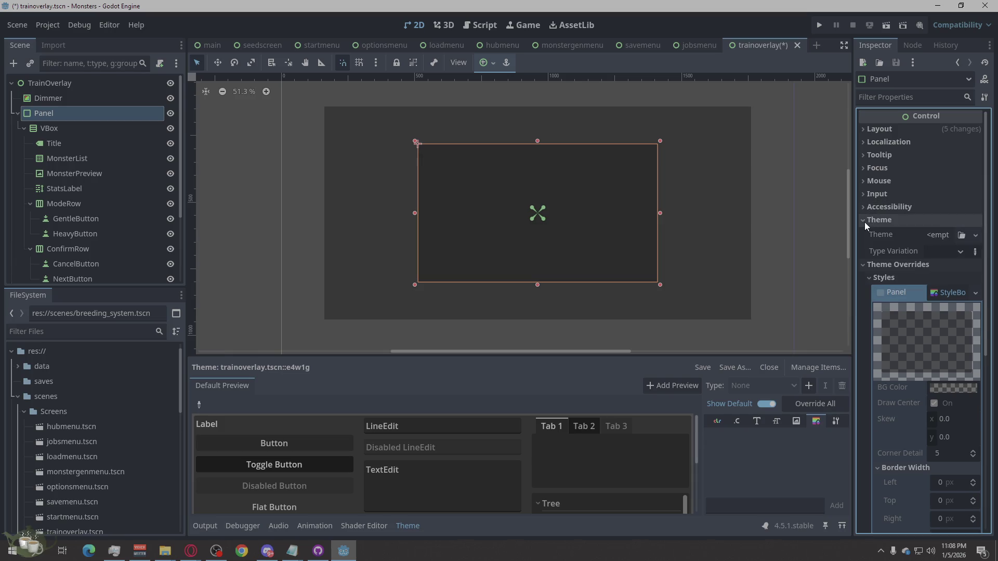
click(941, 252)
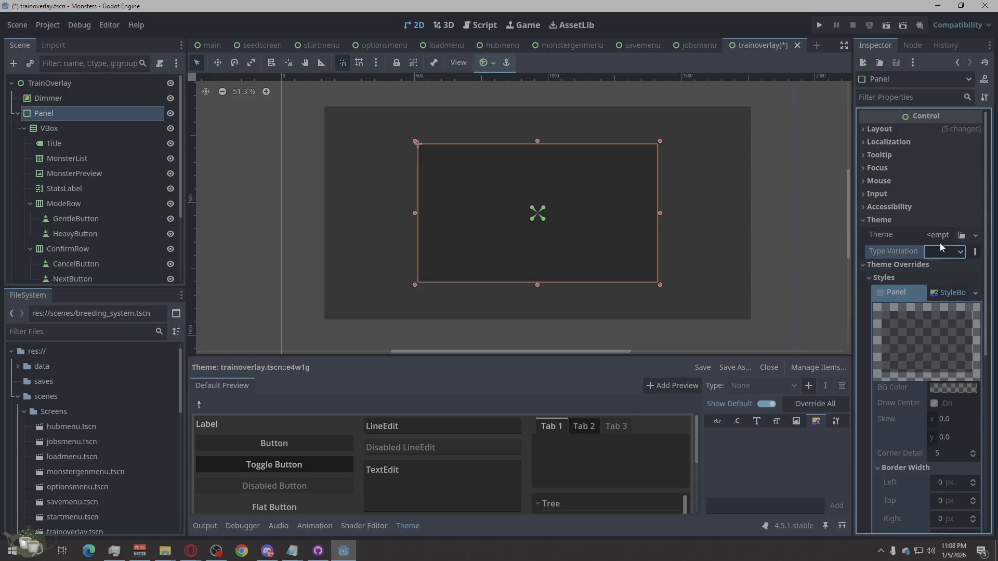
click(864, 218)
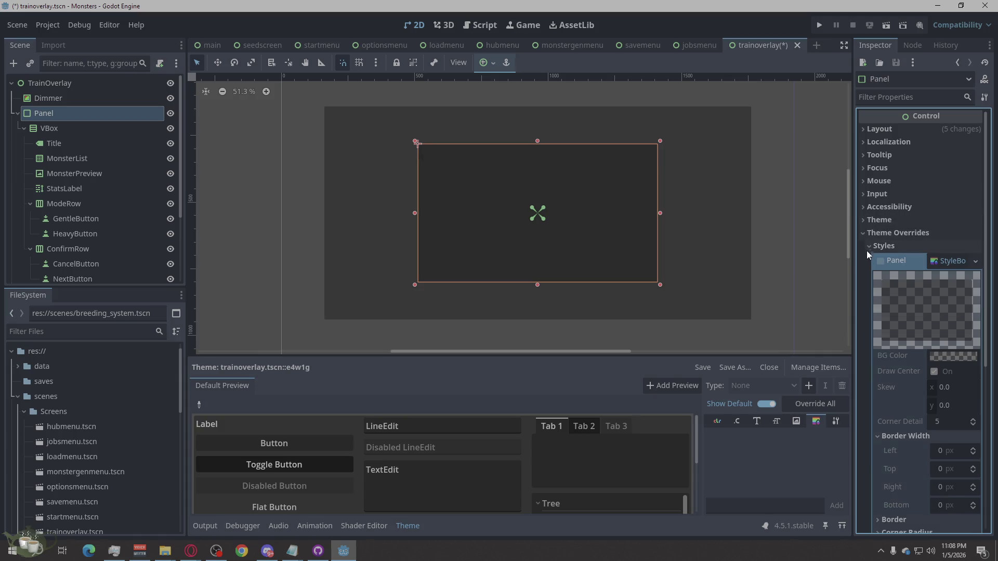
- Collapse the Visibility, Content Margins and Theme Overrides groups
scroll(869, 269, down, 5)
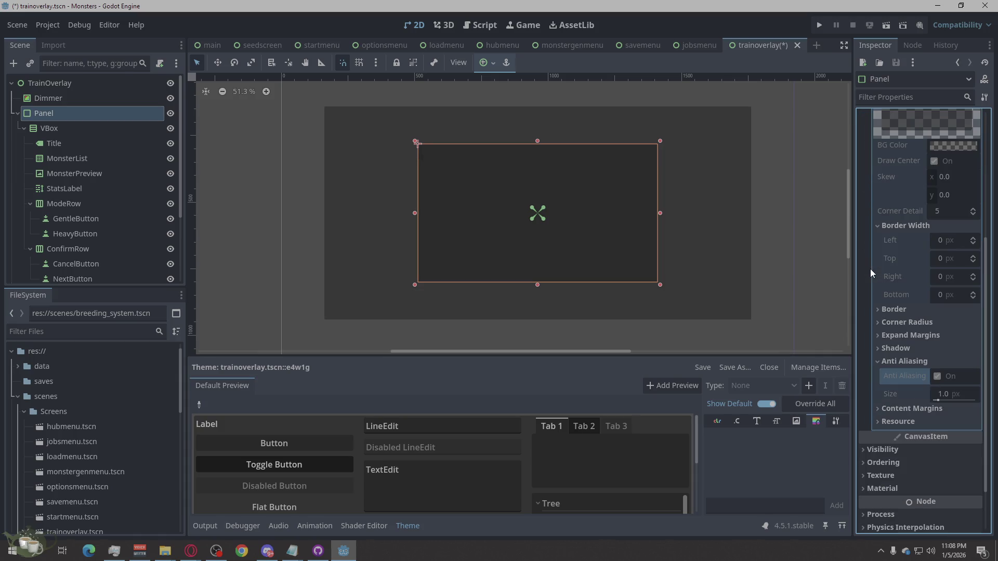
scroll(870, 269, down, 2)
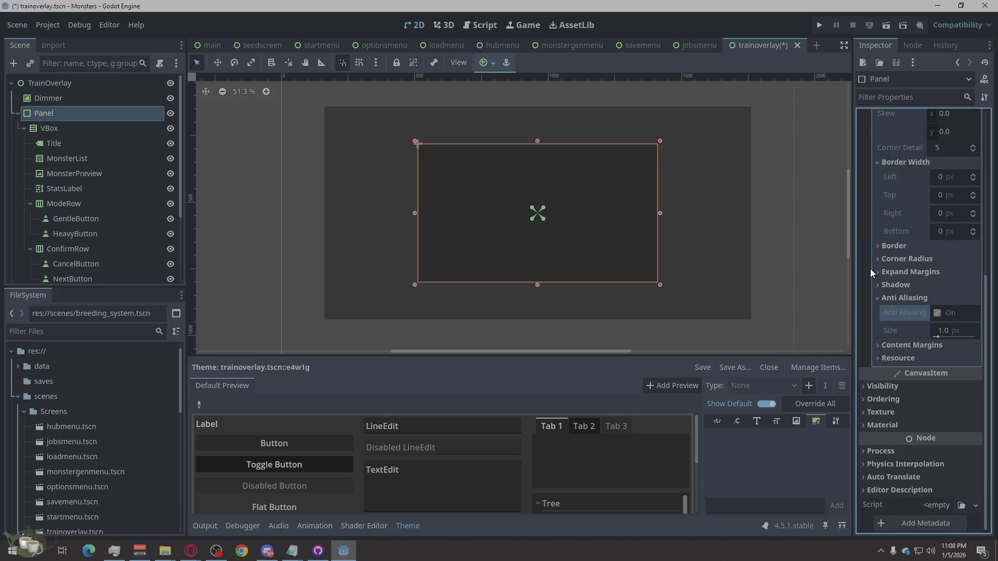
click(888, 387)
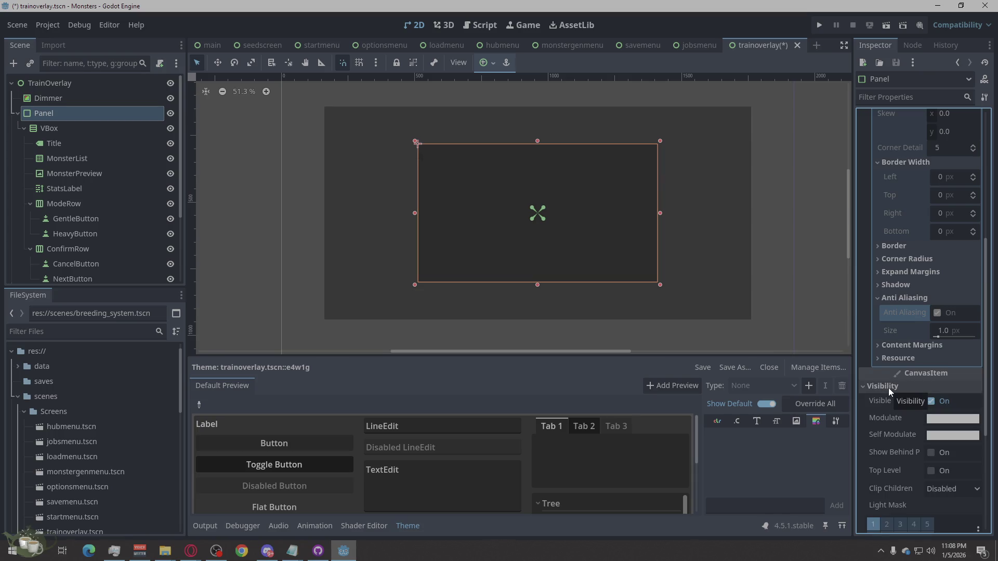
click(888, 387)
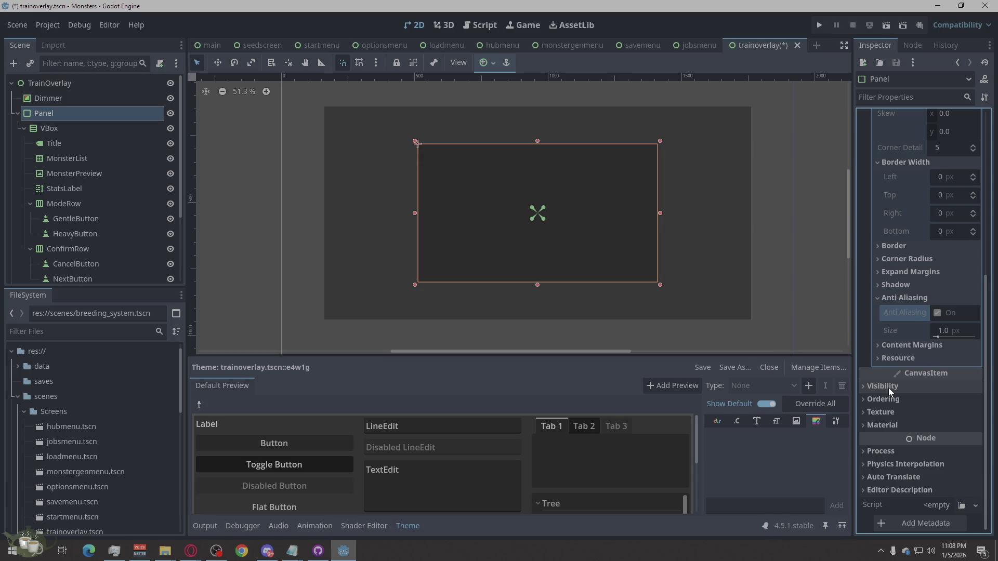
click(905, 346)
click(905, 346)
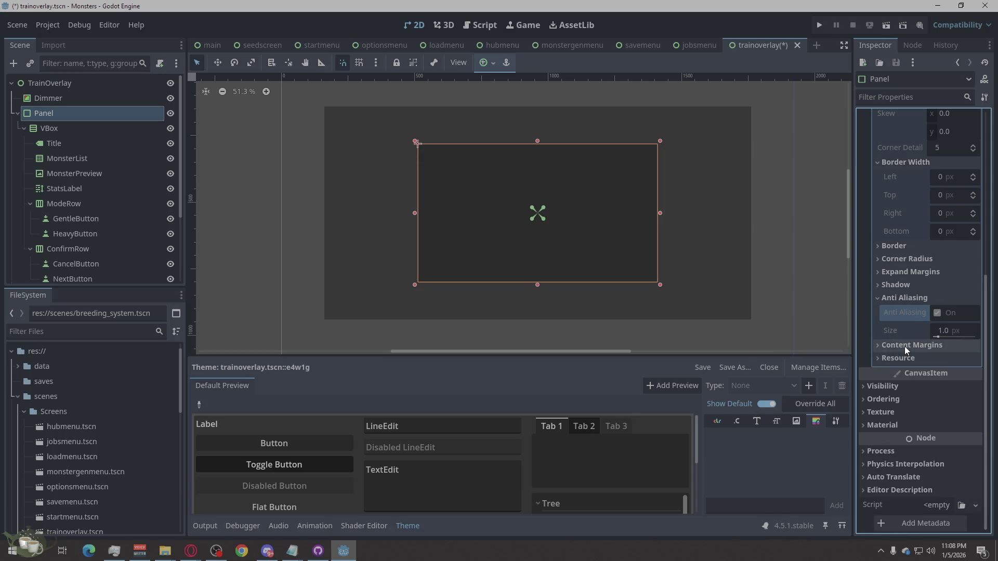
scroll(893, 313, up, 5)
click(883, 223)
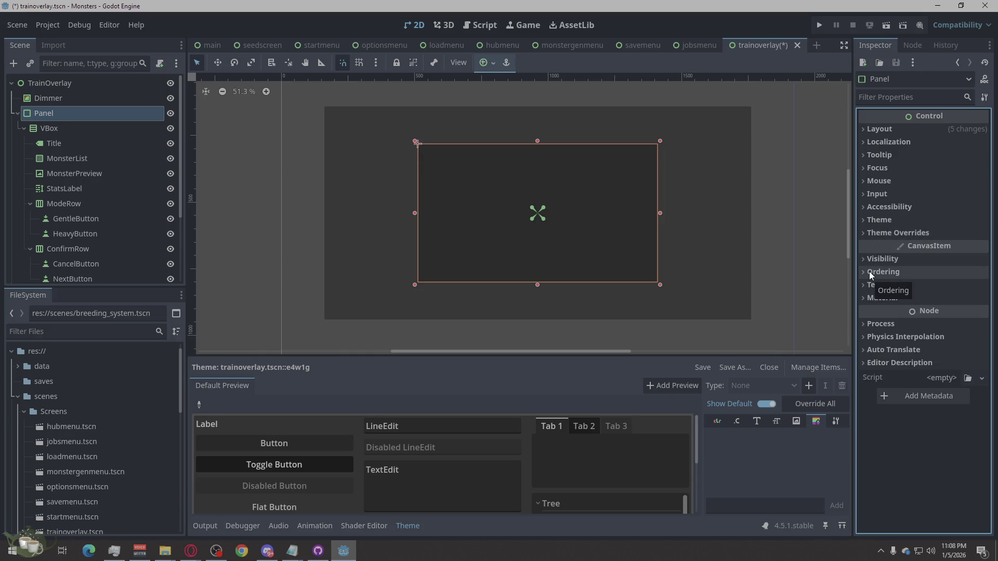
- Filter the Inspector properties by 'styl', then by 'flat', to look for the style settings
click(877, 102)
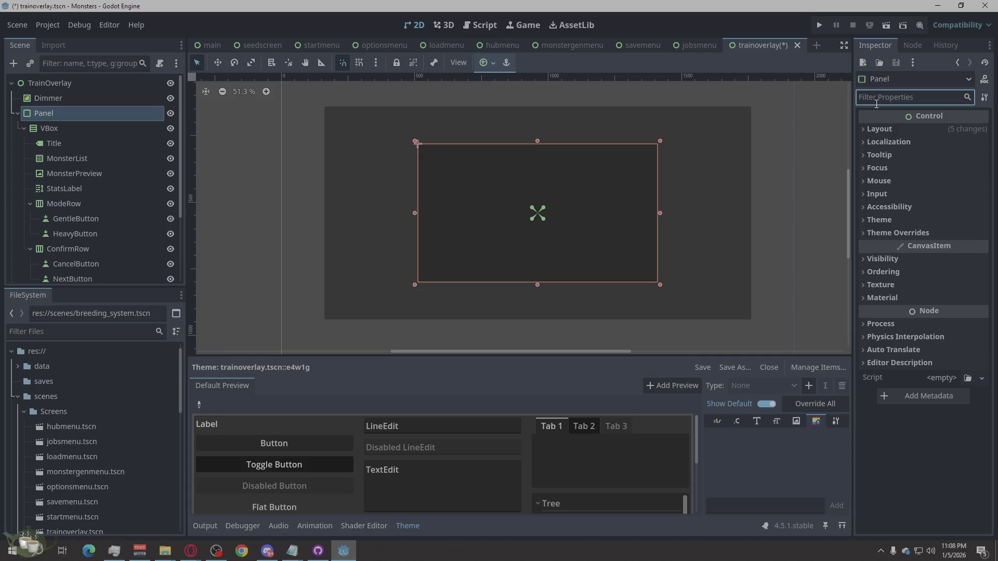
text(s)
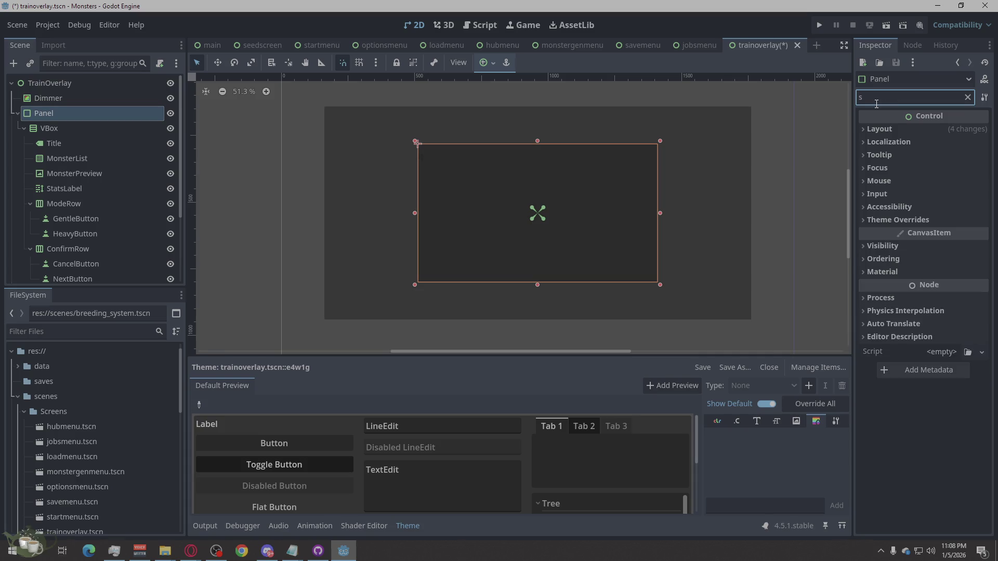
text(tyle)
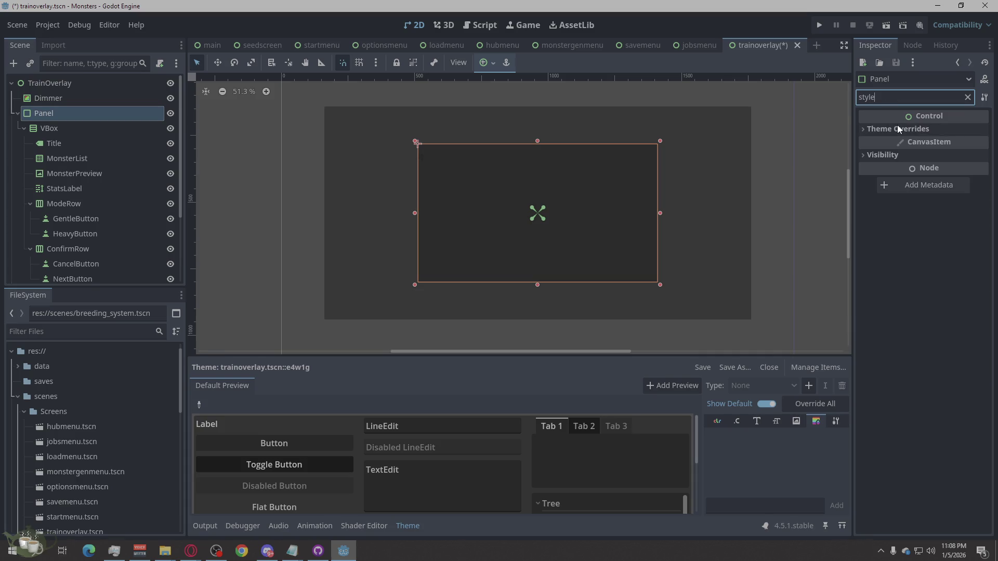
click(887, 130)
click(859, 97)
double_click(859, 98)
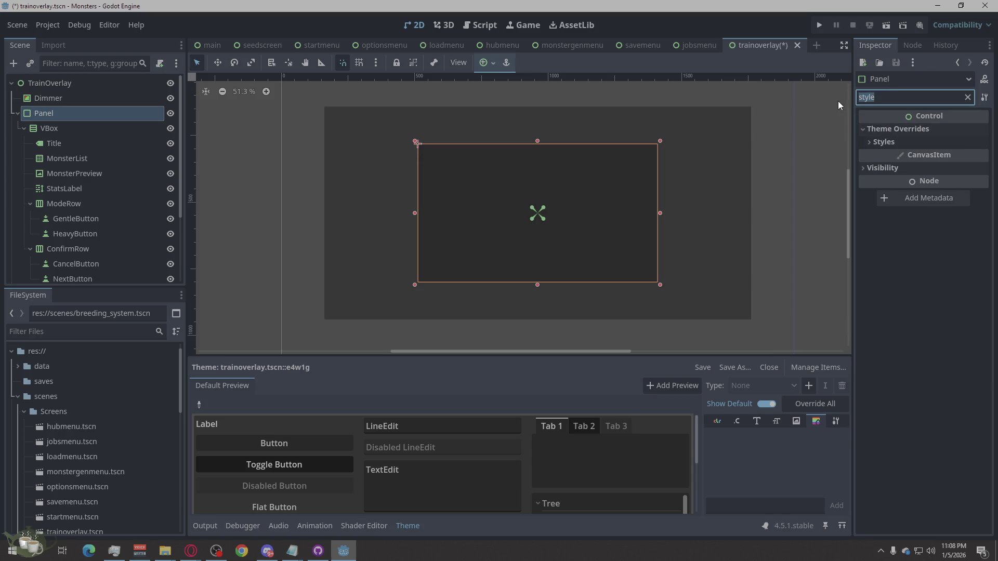
text(flat)
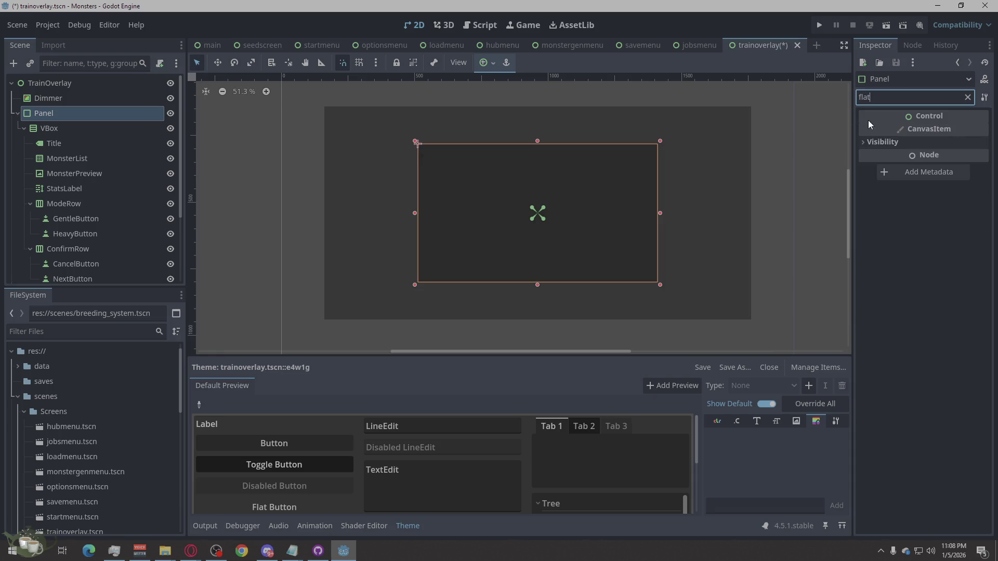
click(871, 141)
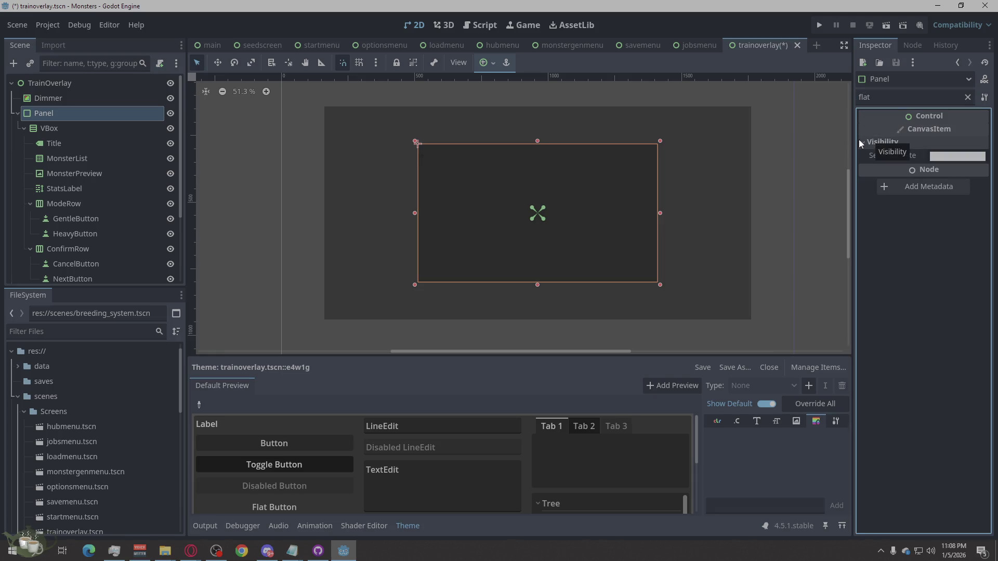
click(866, 142)
- Refilter by 'style' and expand Theme Overrides > Styles to show the Panel slot
drag(876, 97, 819, 102)
key(BackSpace)
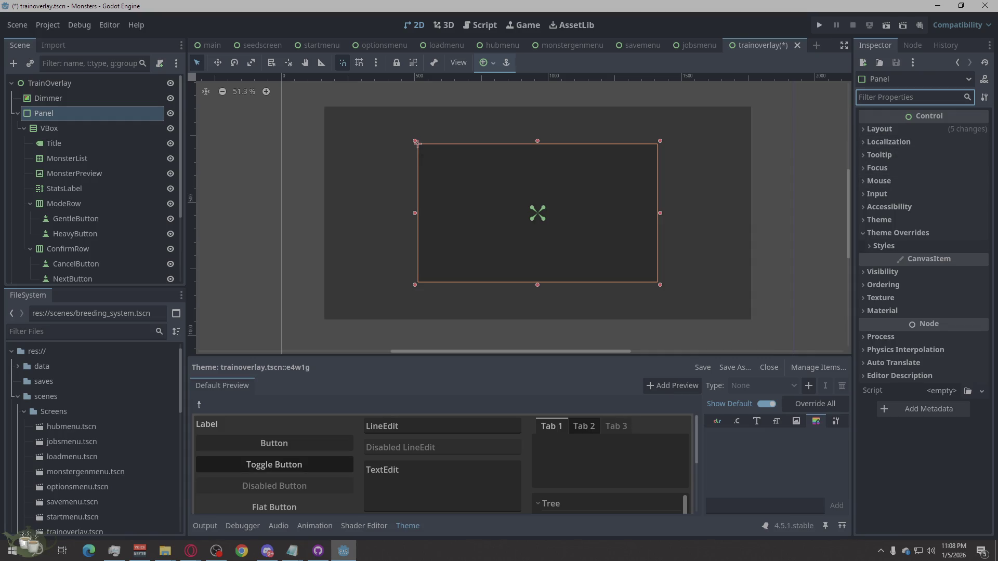
text(st)
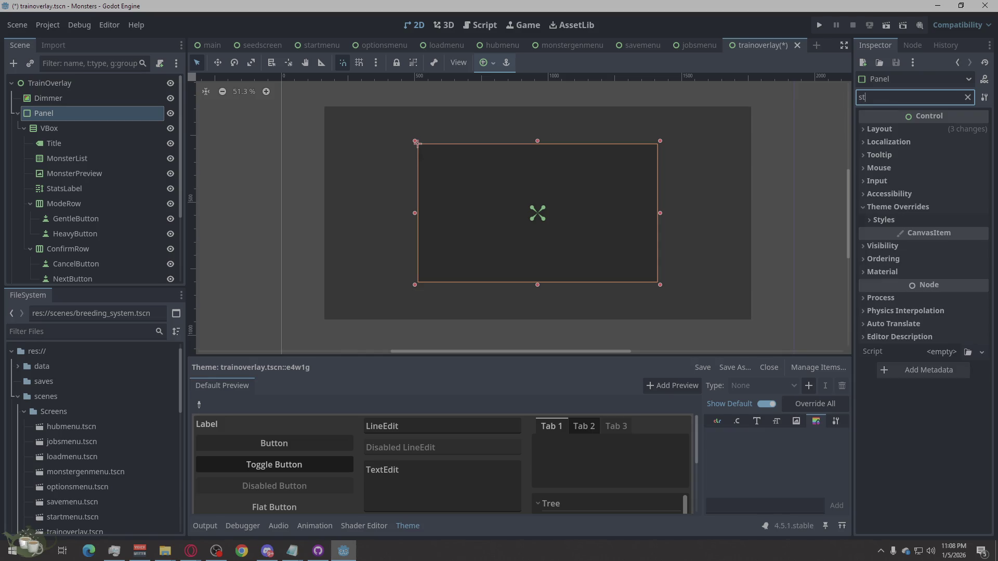
text(y)
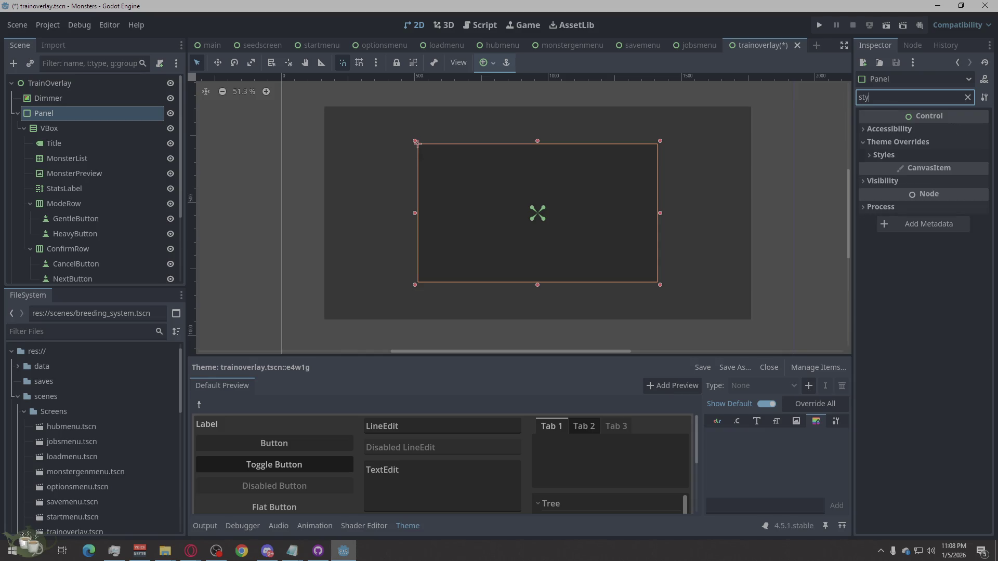
text(le)
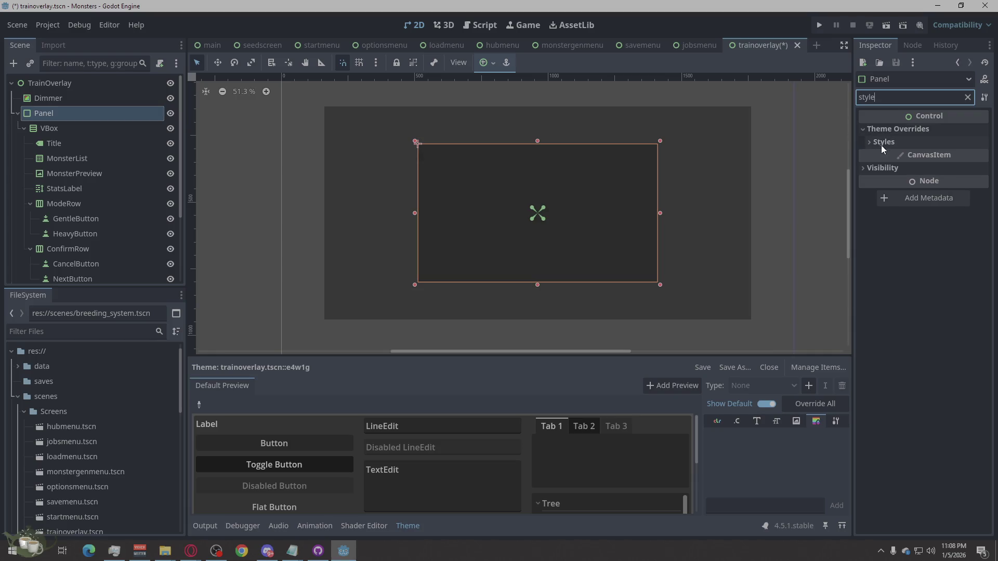
click(882, 145)
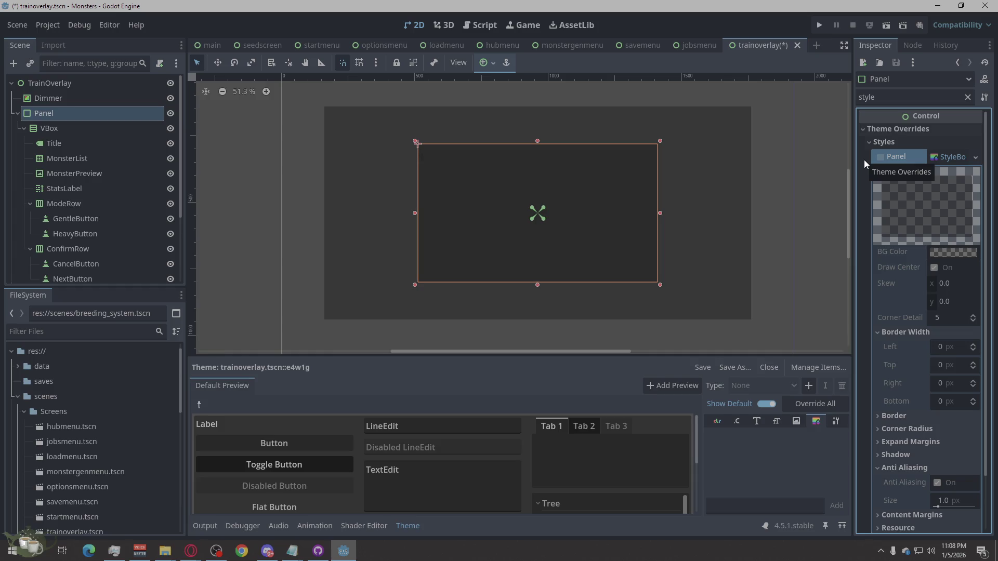
scroll(863, 160, down, 3)
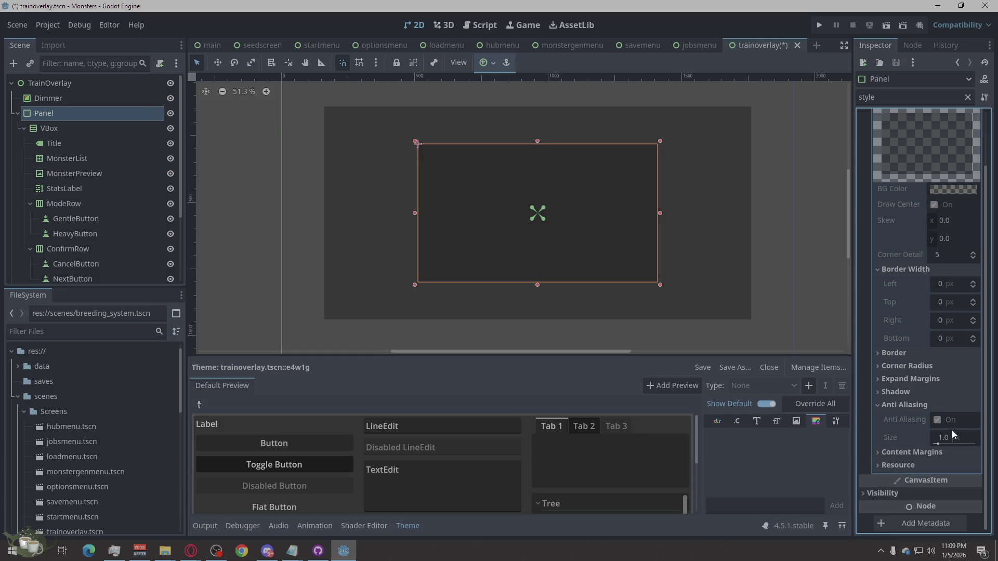
scroll(940, 407, up, 3)
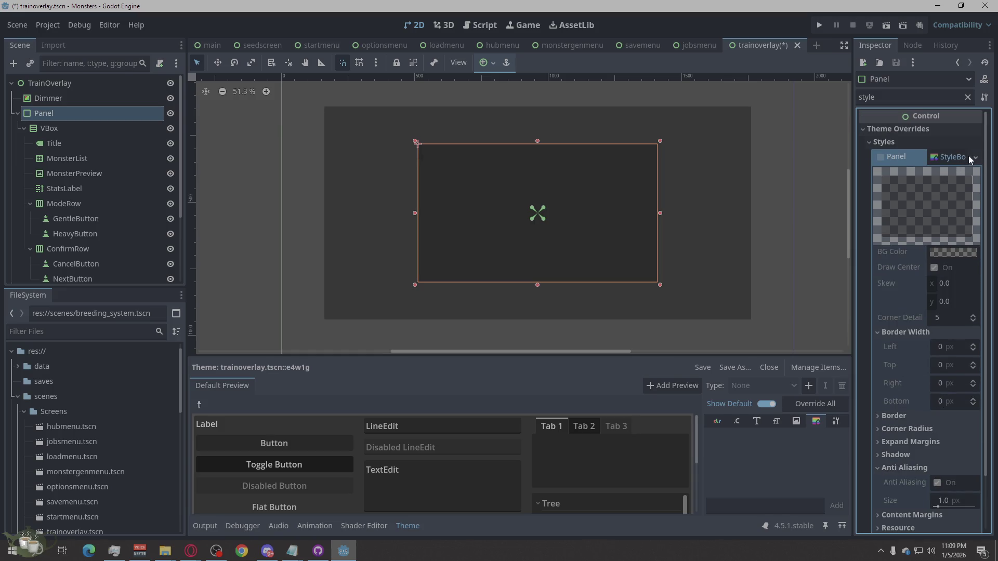
- Create a New StyleBoxFlat in the Panel style slot under Theme Overrides > Styles
click(969, 157)
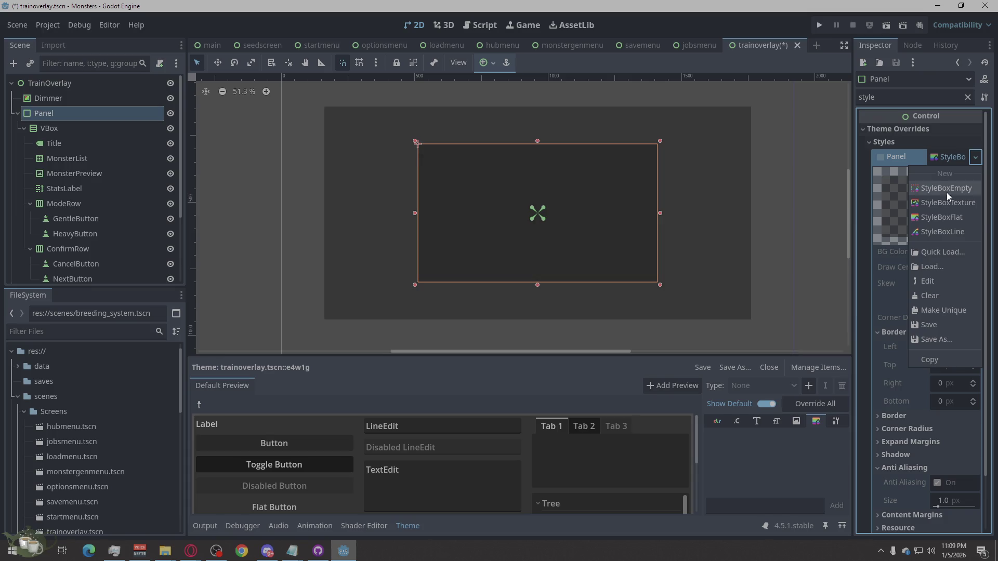
click(945, 217)
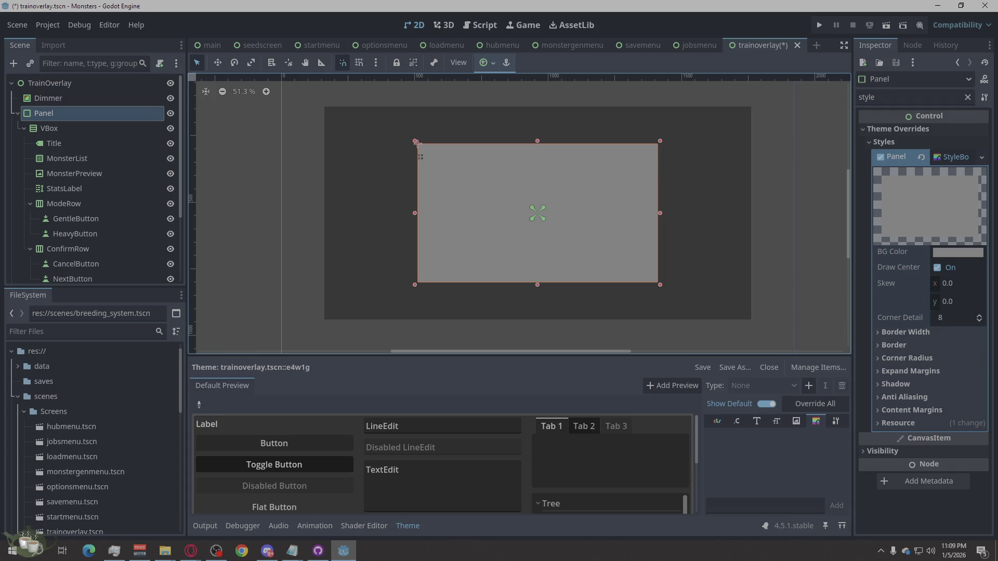
key(alt+Tab)
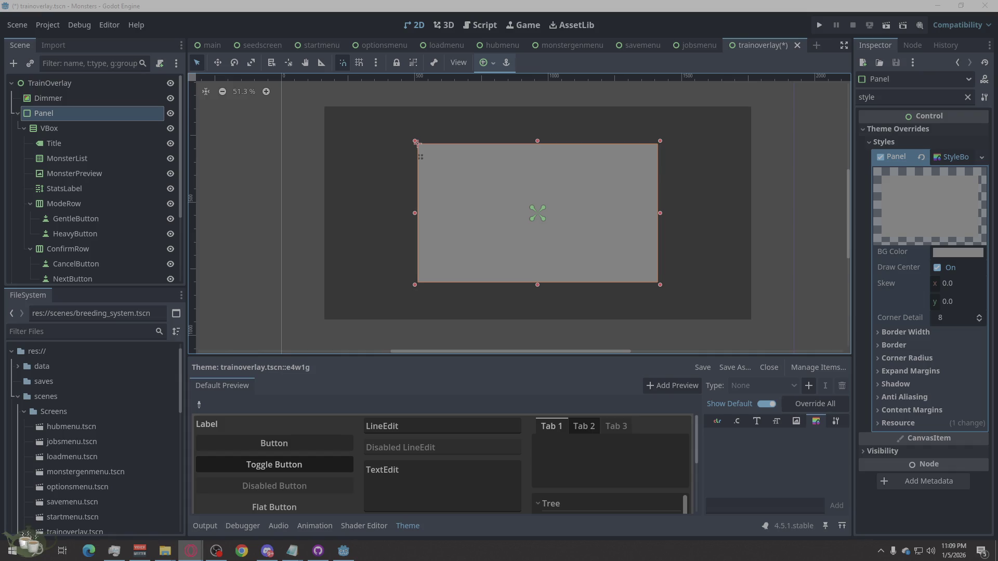
- Paste #1b2230 as the flat style's BG Color
click(943, 255)
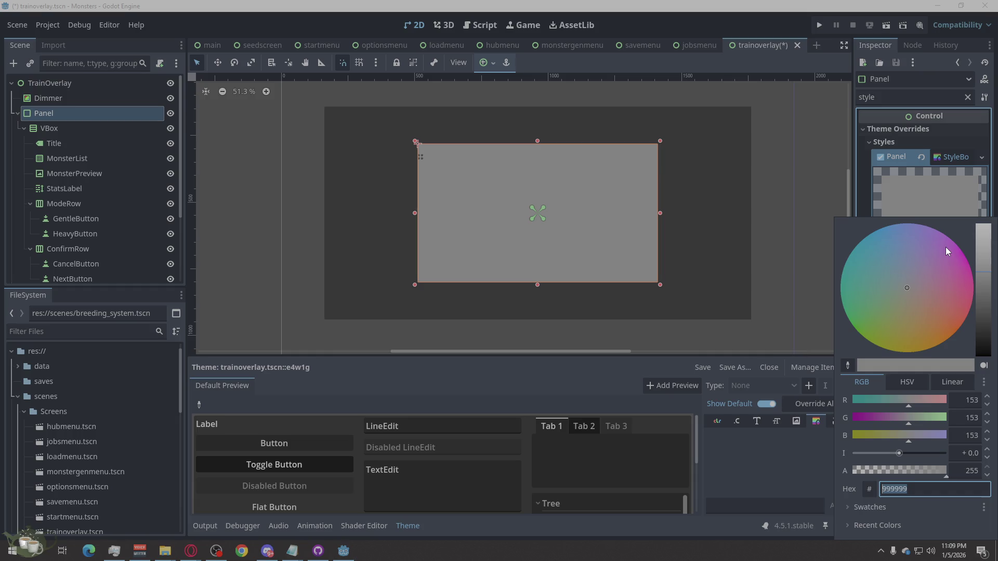
key(ctrl+v)
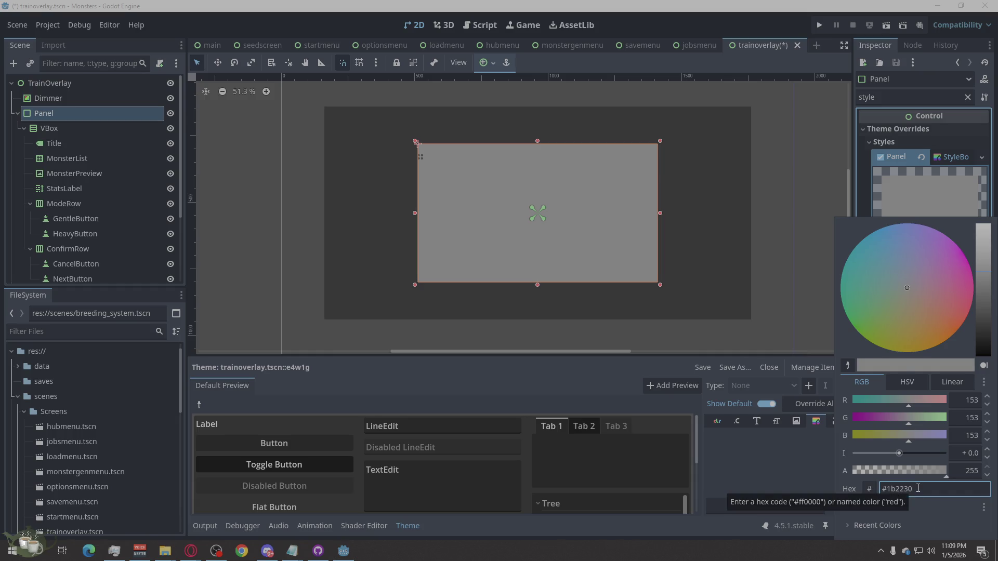
key(Return)
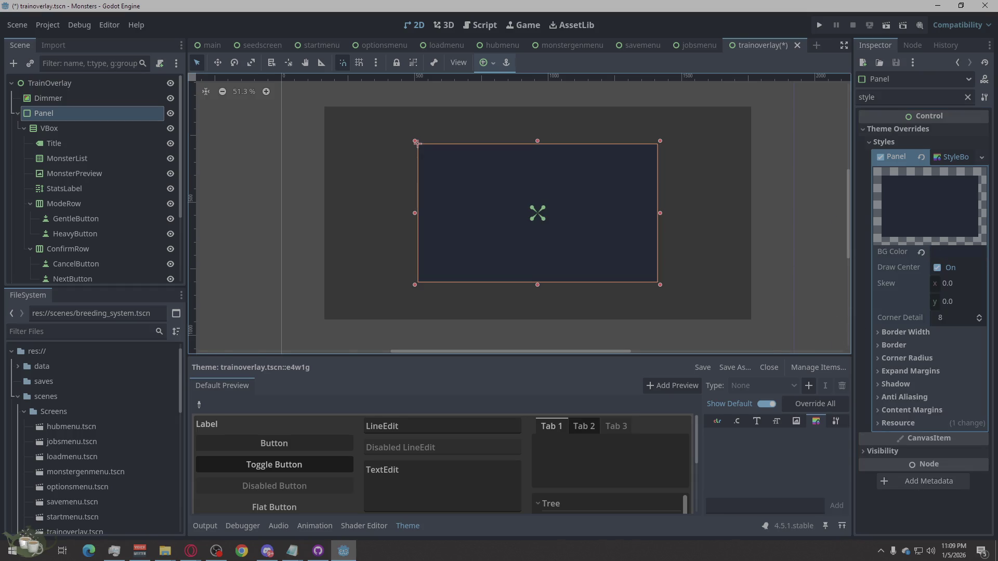
key(alt+Tab)
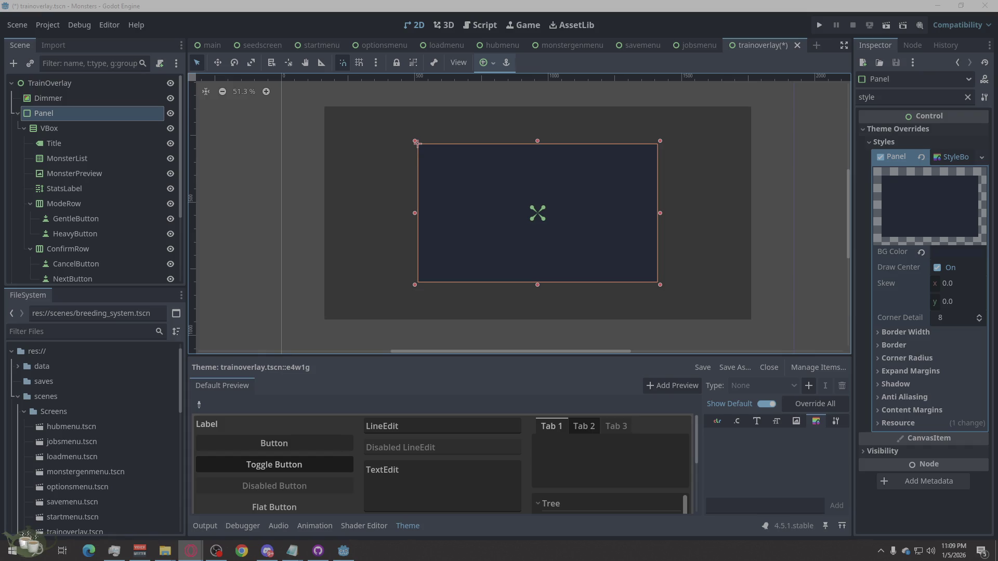
- Set the Left, Top, Right and Bottom border widths of the flat style to 6 px
click(905, 332)
click(946, 346)
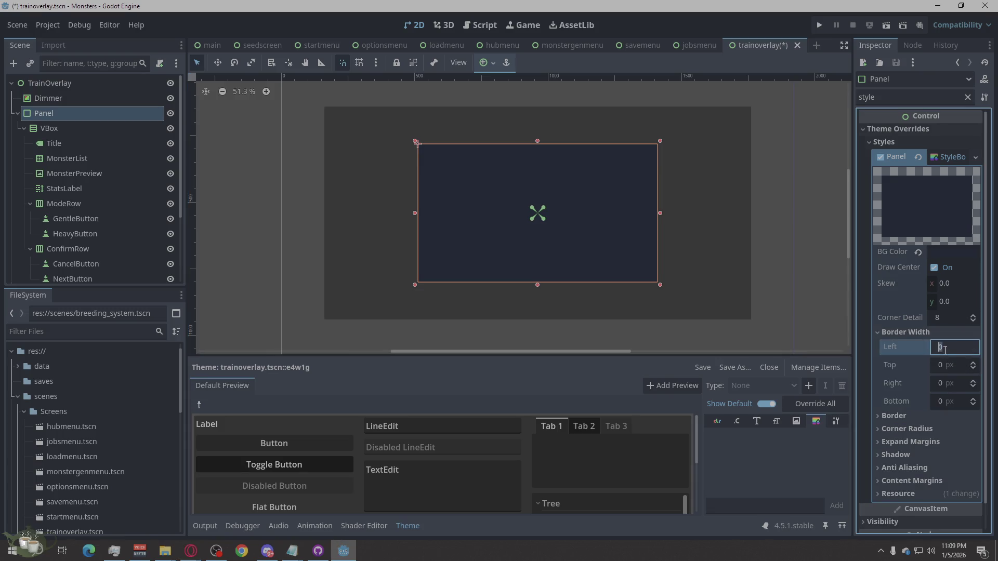
key(Tab)
text(6)
key(Tab)
text(6)
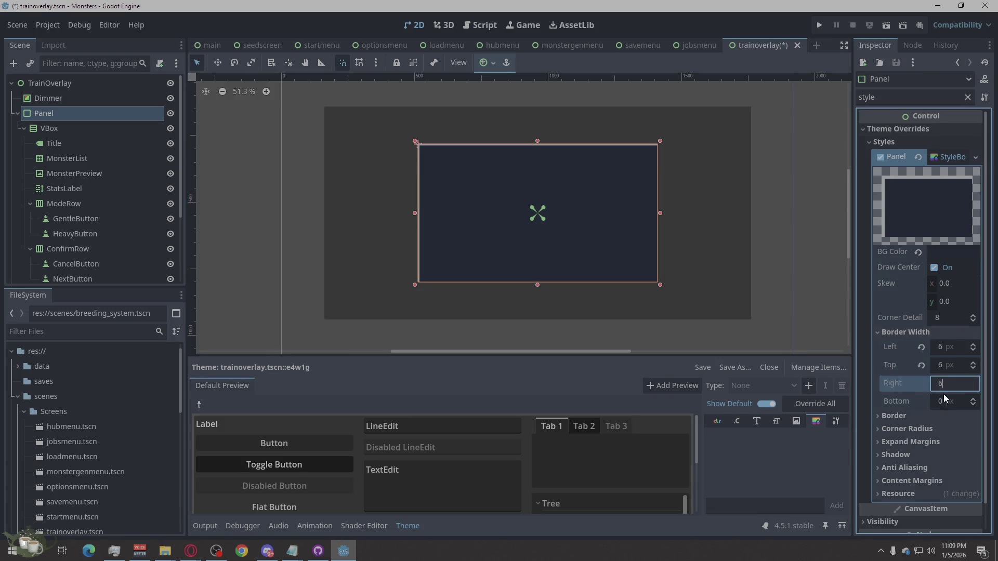
key(Tab)
text(6)
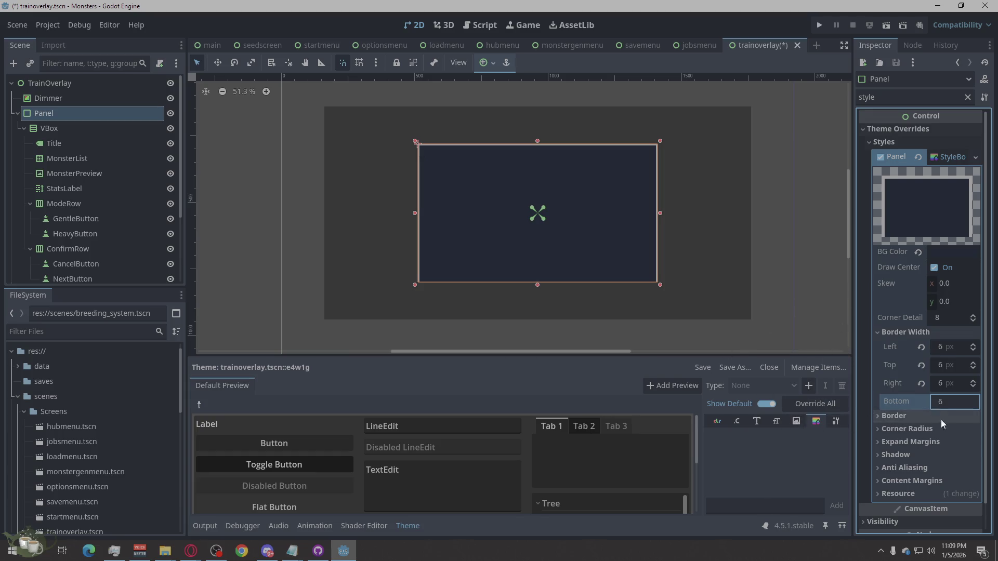
key(Return)
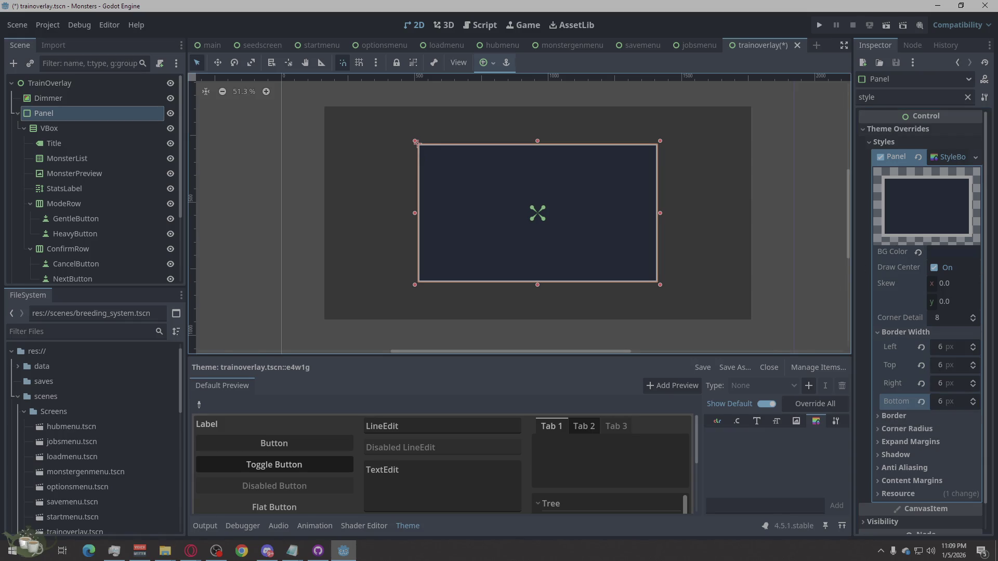
key(alt+Tab)
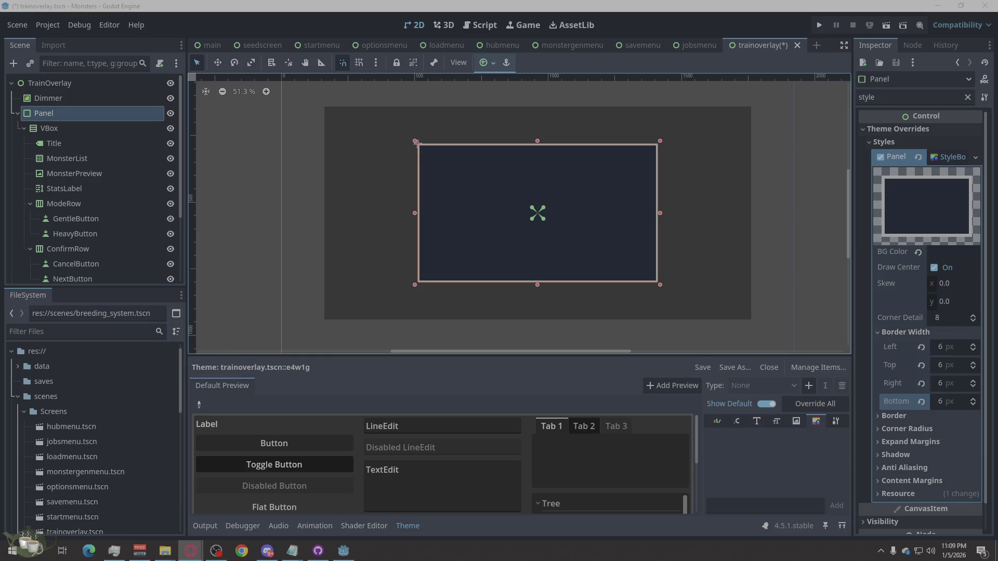
- Set the flat style's Border Color to light blue #5ad0ff
click(915, 416)
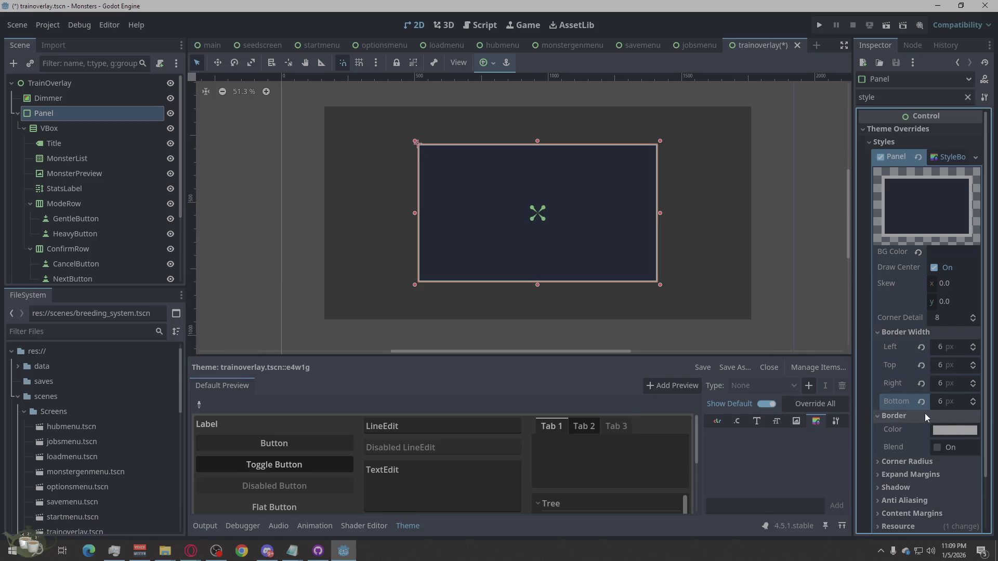
click(949, 430)
text(5ad0ff)
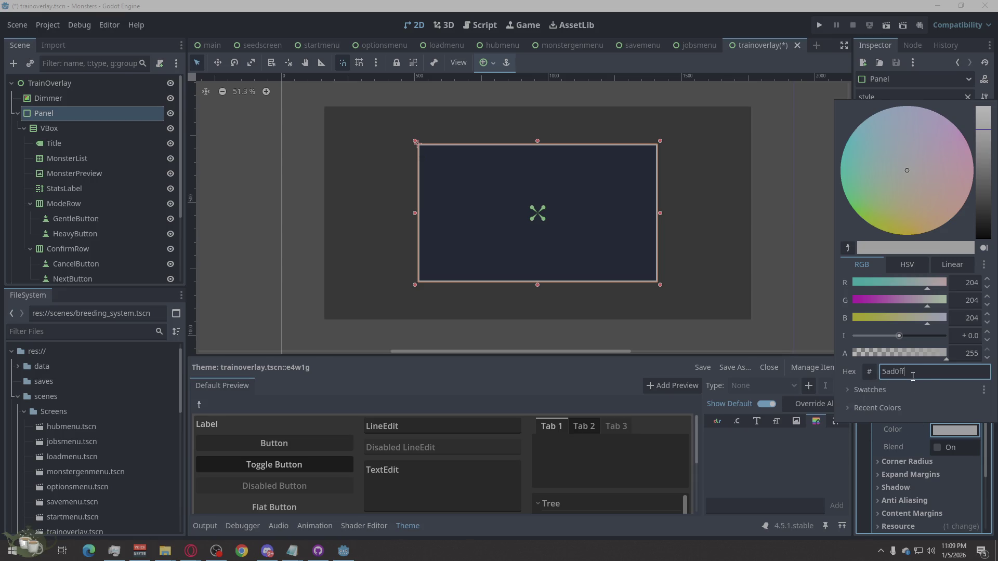
key(Return)
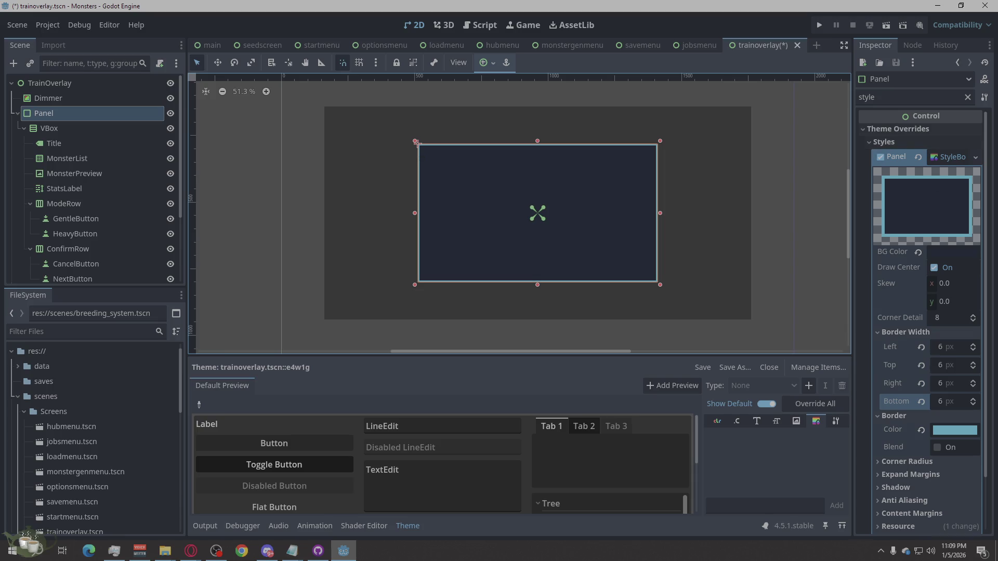
key(alt+Tab)
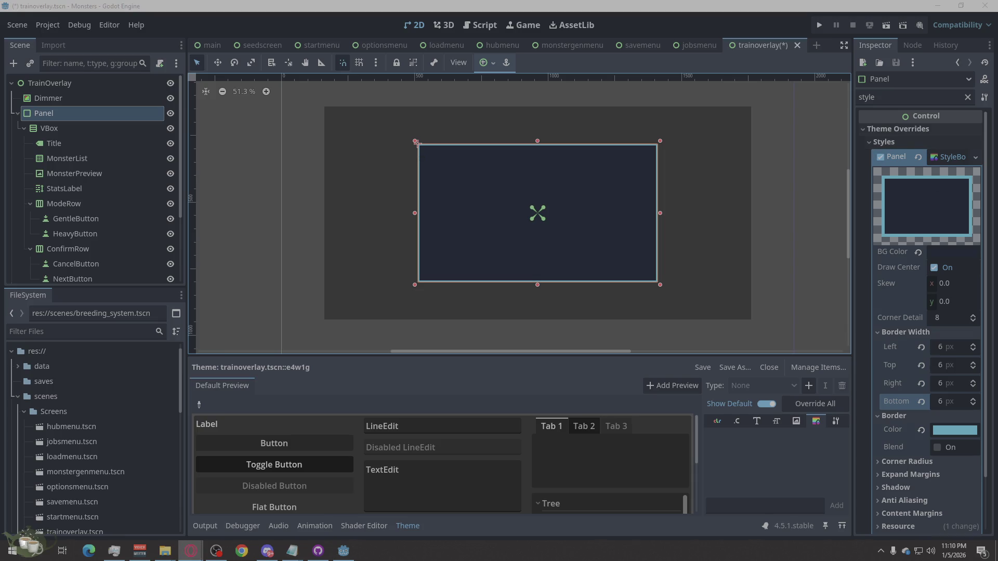
- Set all four corner radii (top-left, top-right, bottom-right, bottom-left) to 18
scroll(897, 386, down, 1)
click(903, 409)
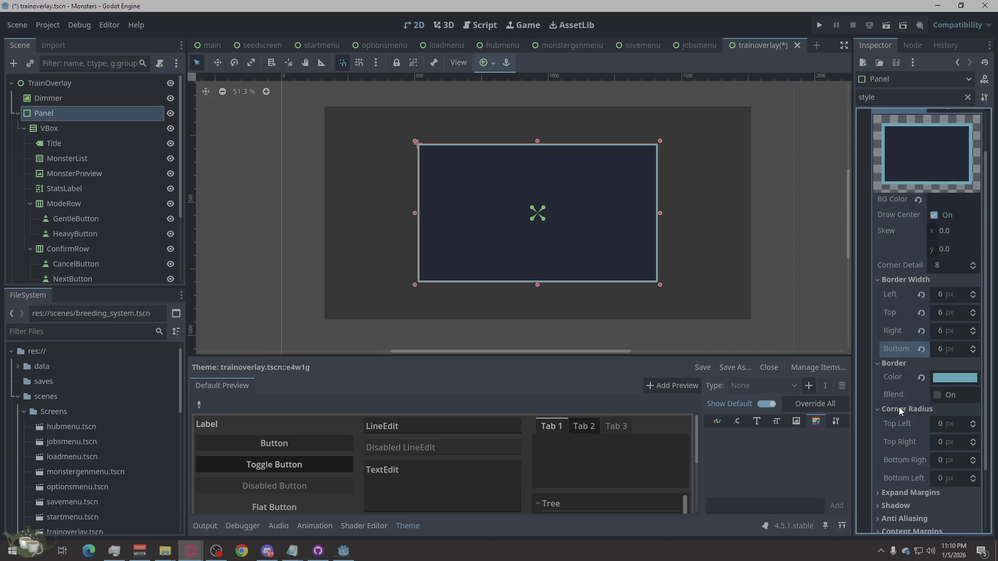
click(942, 423)
text(18)
click(942, 443)
text(18)
click(943, 460)
text(18)
click(944, 473)
text(18)
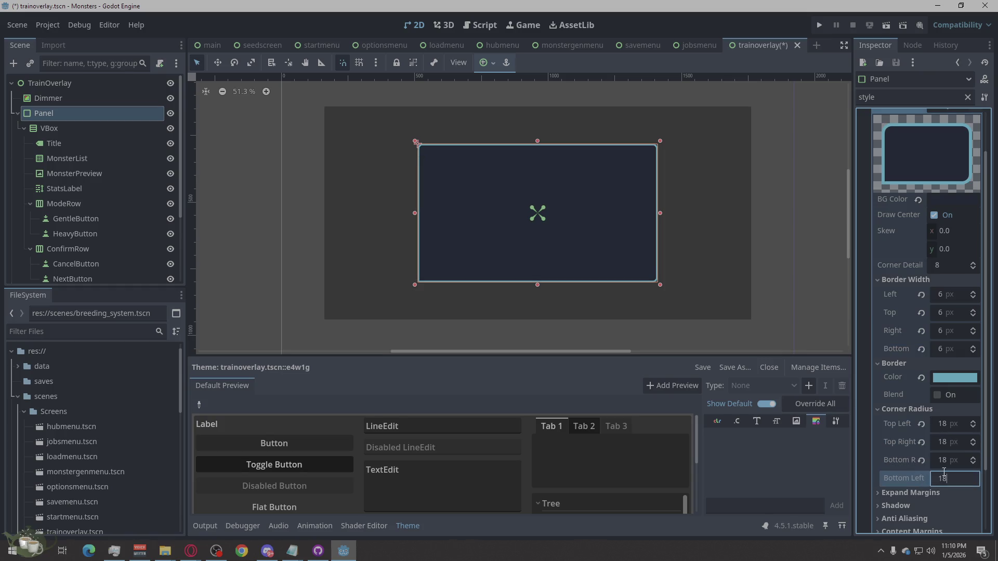
click(890, 414)
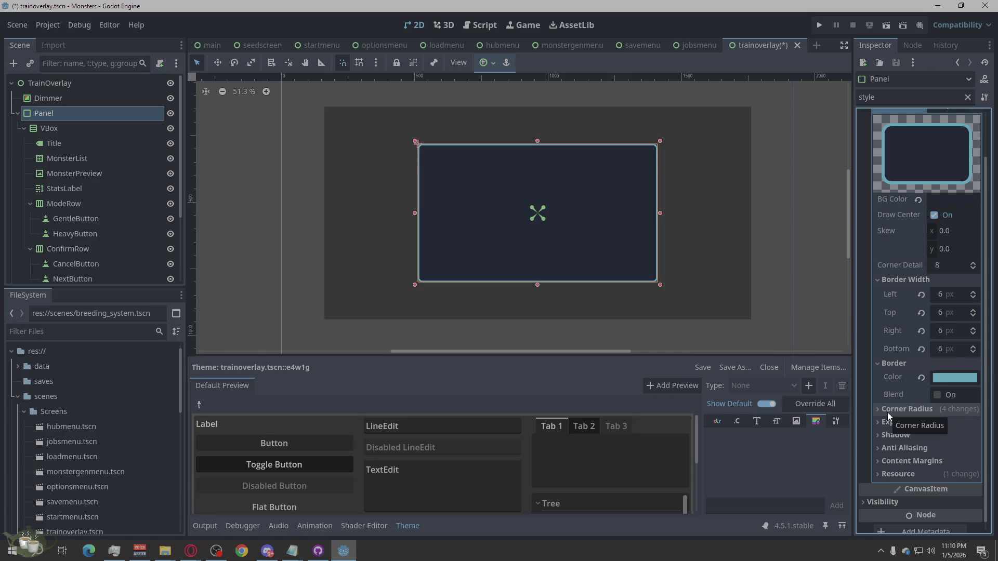
scroll(863, 159, up, 1)
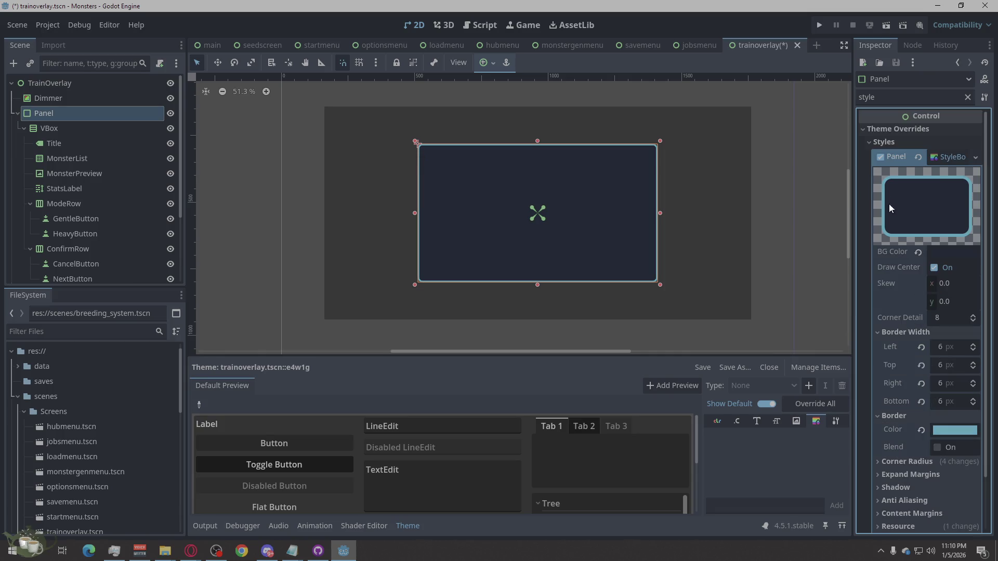
- Set the flat style's Shadow Size to 10 px and deselect the Panel
scroll(951, 345, down, 1)
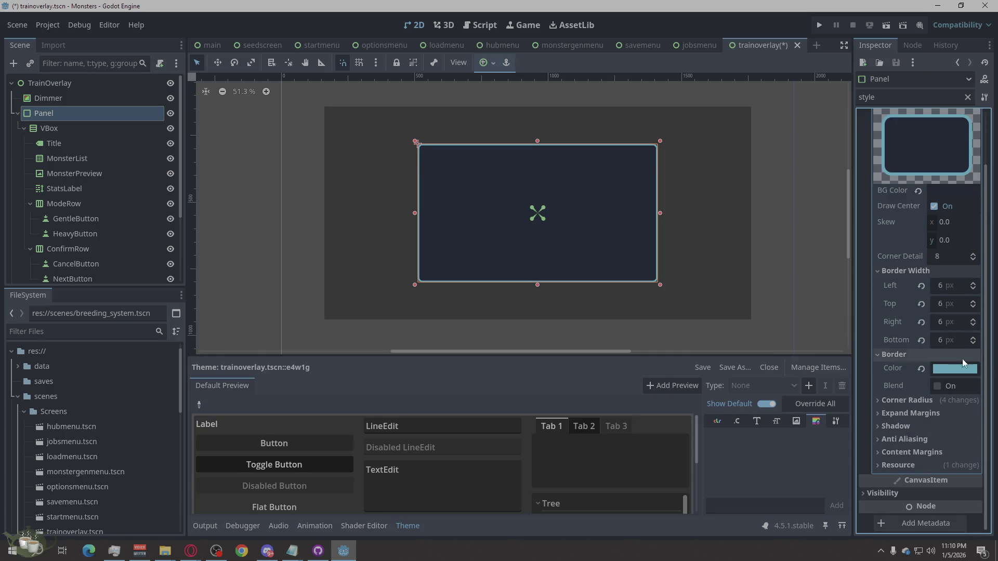
click(908, 429)
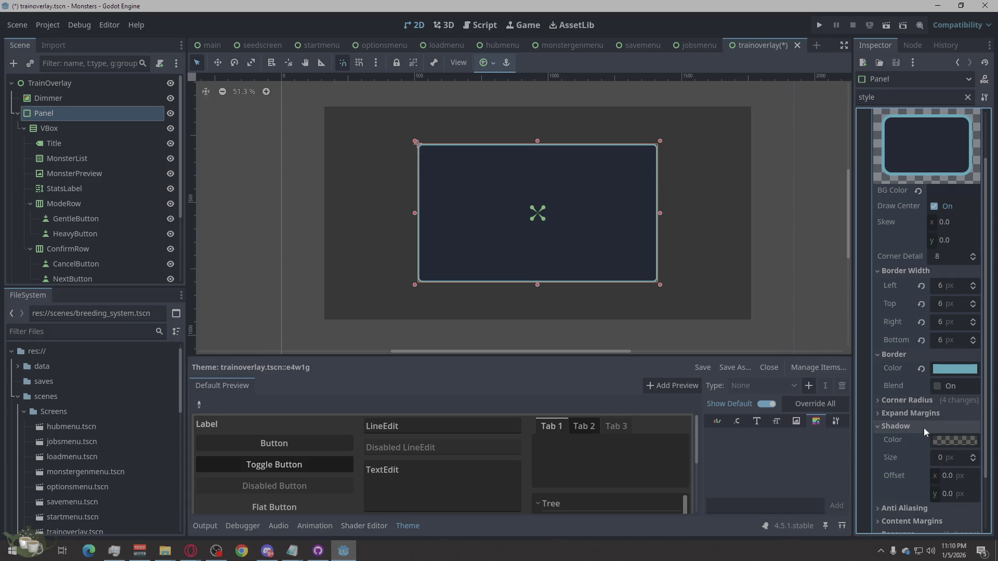
click(943, 456)
text(10)
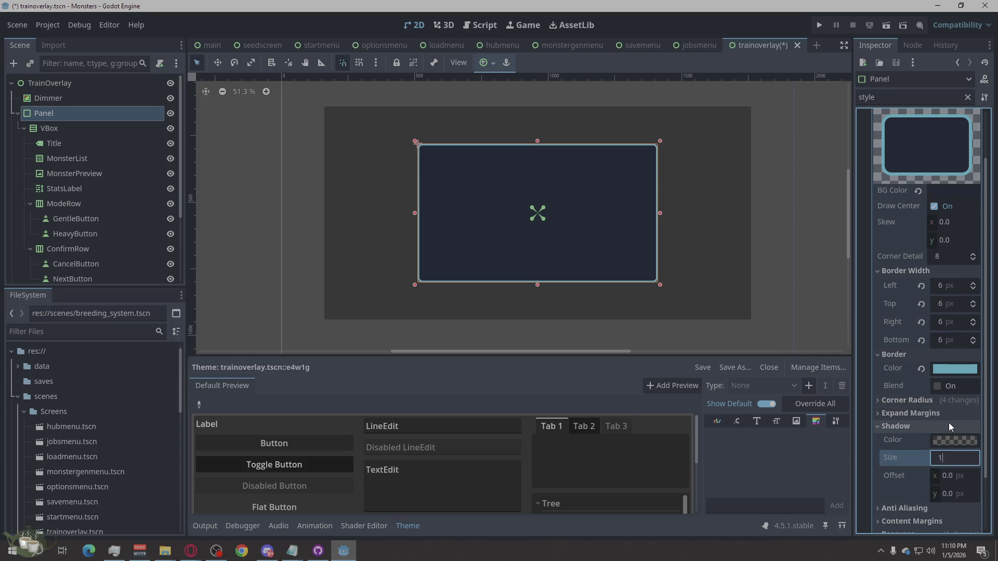
key(Return)
scroll(931, 473, down, 1)
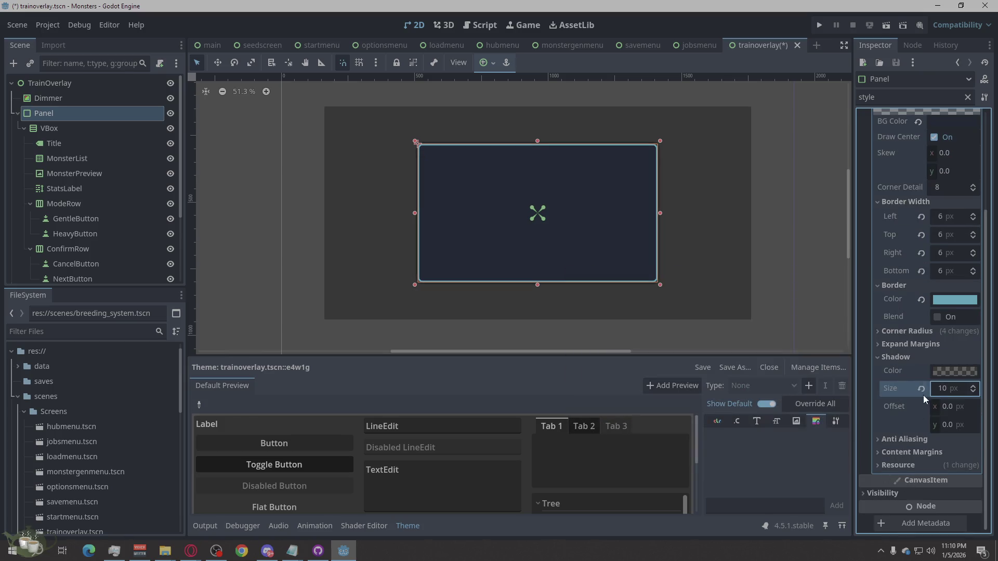
click(832, 341)
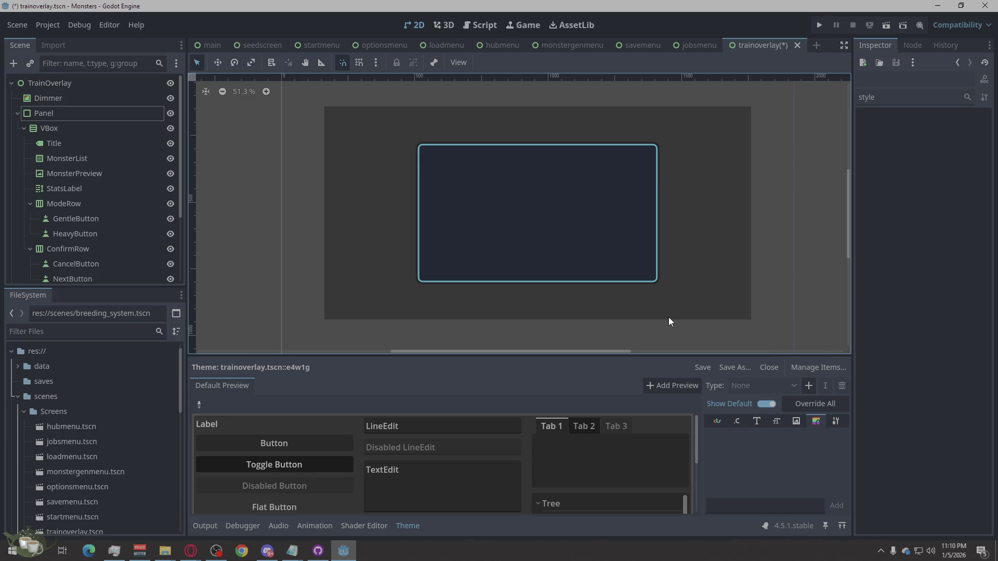
- Select the Dimmer node and clear the Inspector filter so all its properties are listed
click(750, 303)
scroll(749, 305, up, 1)
scroll(816, 338, down, 2)
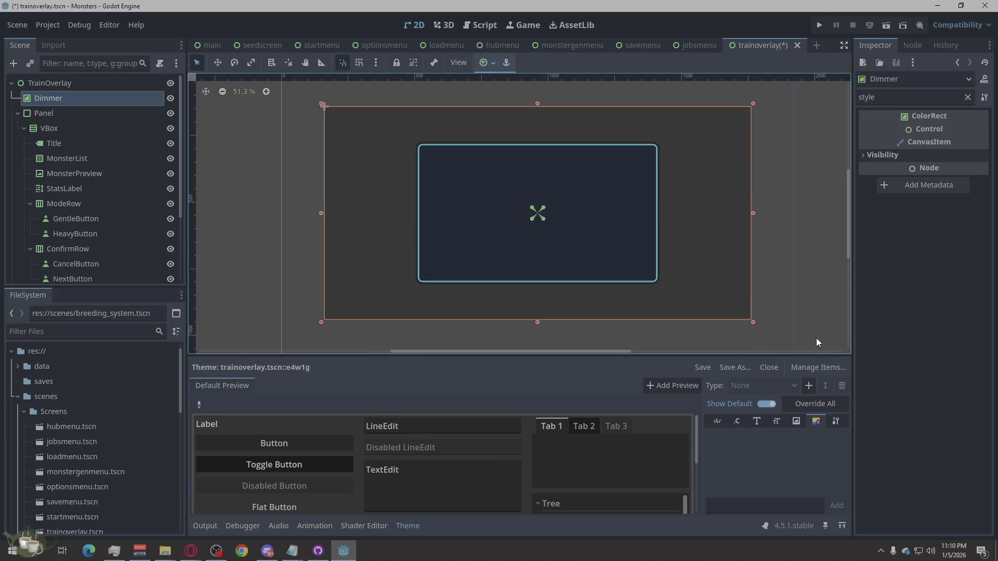
scroll(694, 163, up, 1)
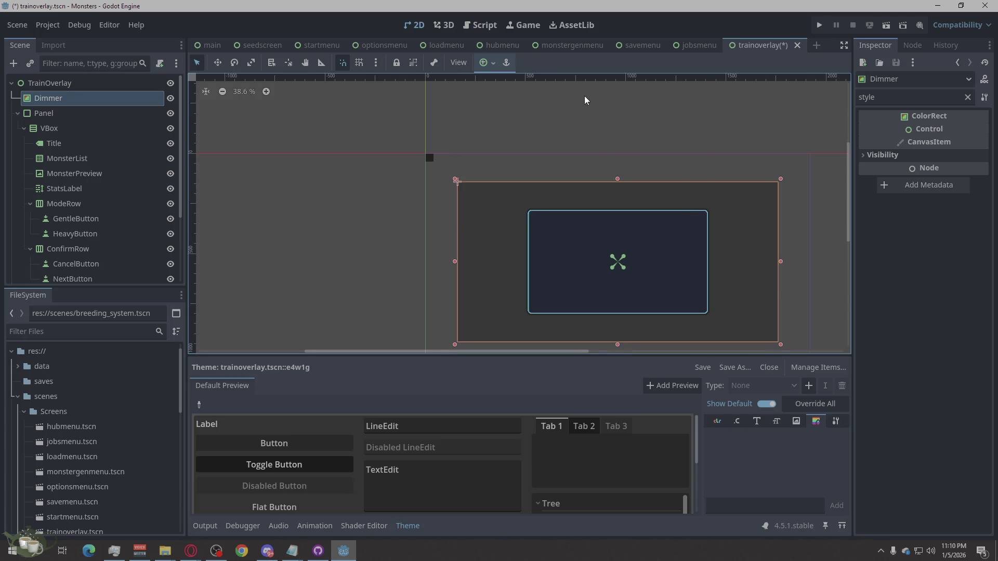
scroll(584, 96, down, 1)
scroll(619, 330, up, 1)
click(360, 179)
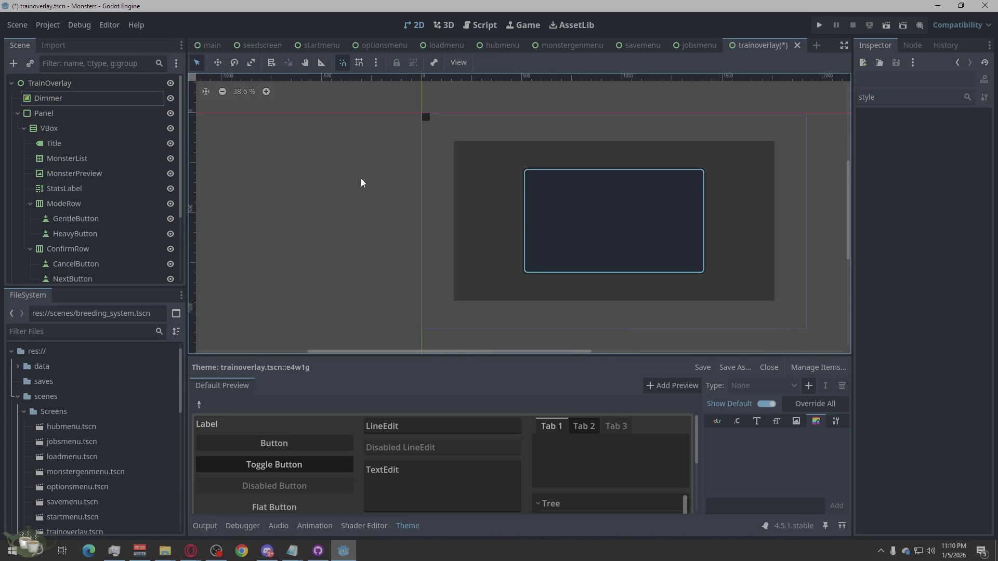
click(479, 181)
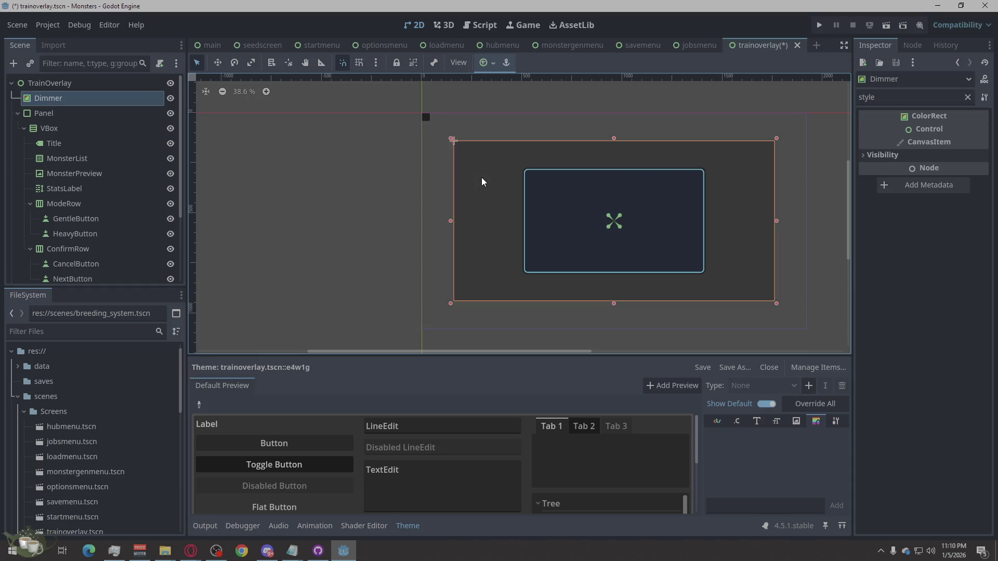
click(871, 96)
key(BackSpace)
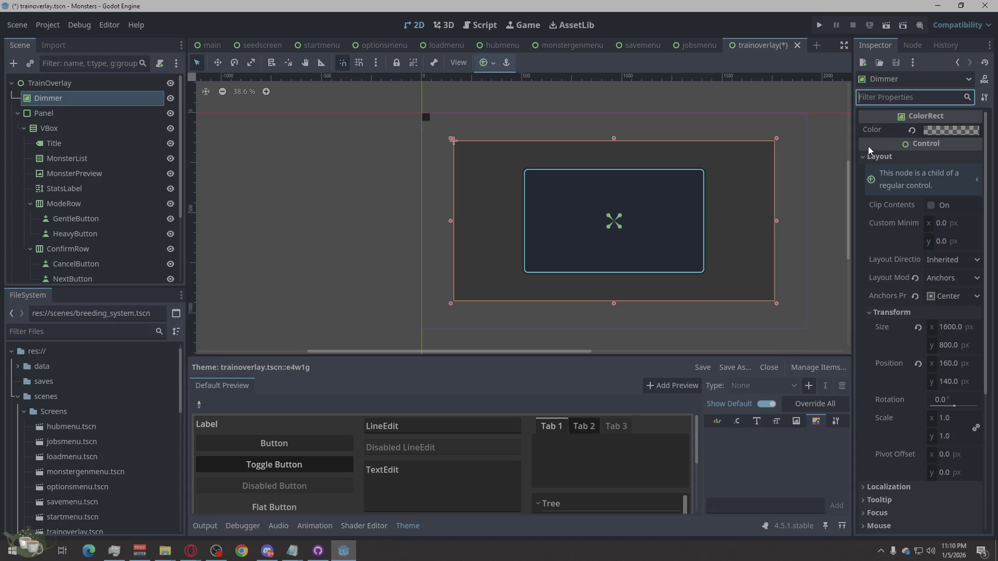
- Set the Dimmer's Anchors Preset to Full Rect and confirm it now fills the screen
click(955, 292)
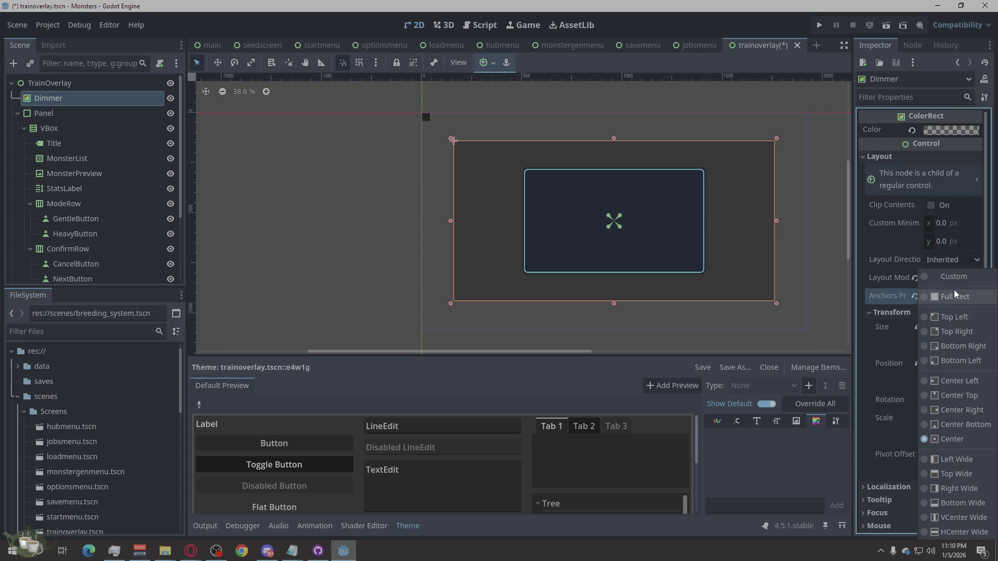
click(959, 486)
click(407, 266)
click(761, 314)
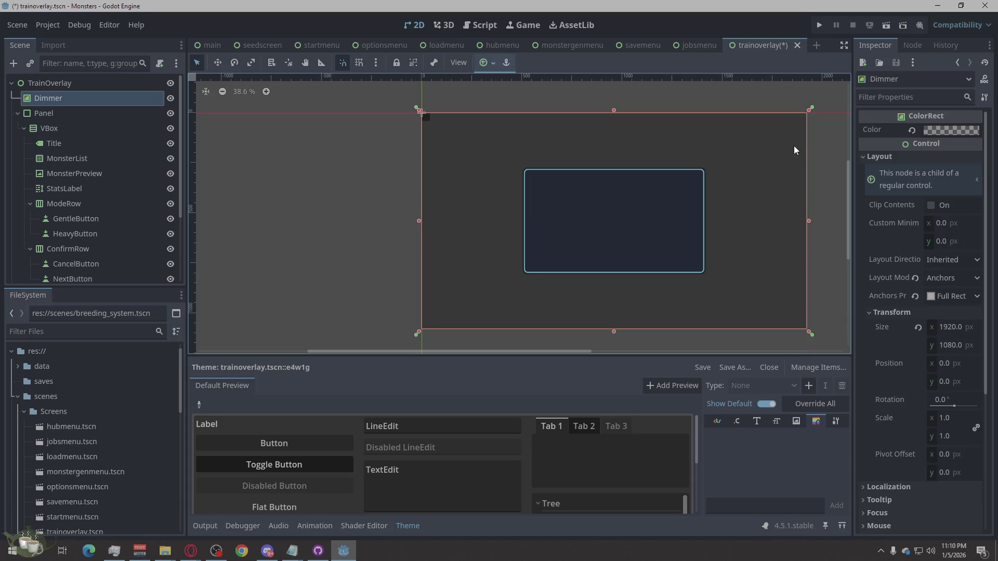
click(334, 272)
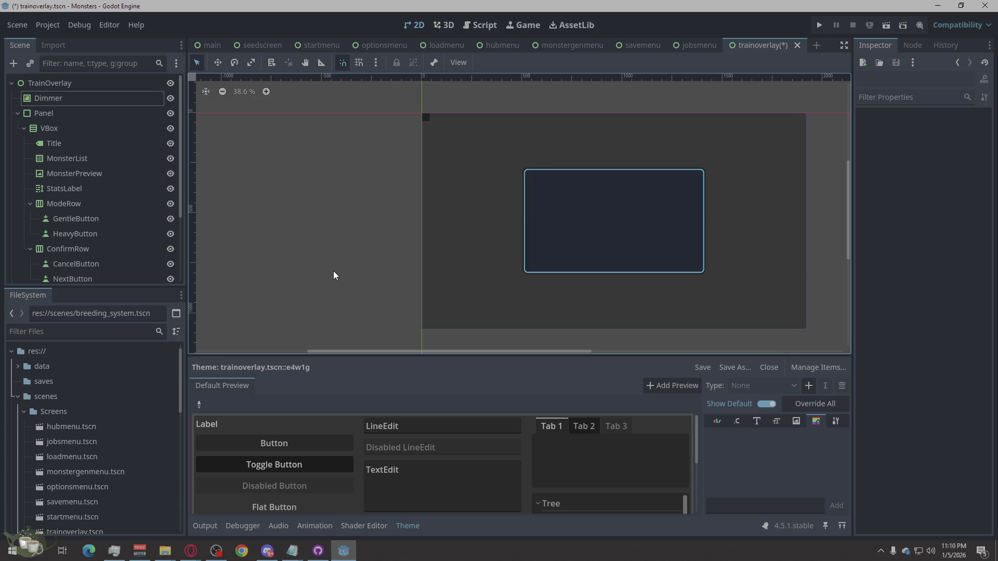
- Inspect the Title and MonsterList nodes and zoom the canvas view
click(74, 142)
click(70, 159)
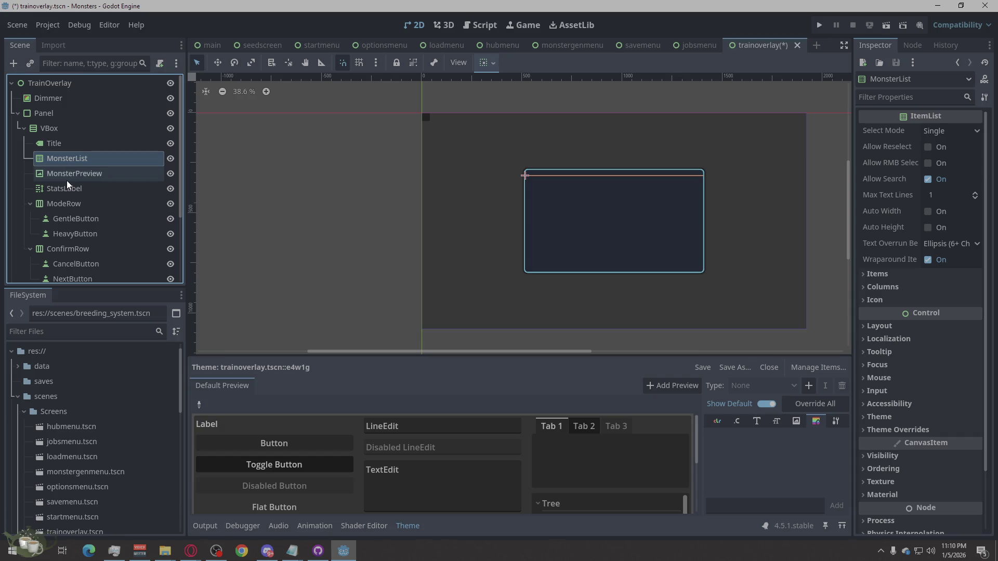
click(313, 222)
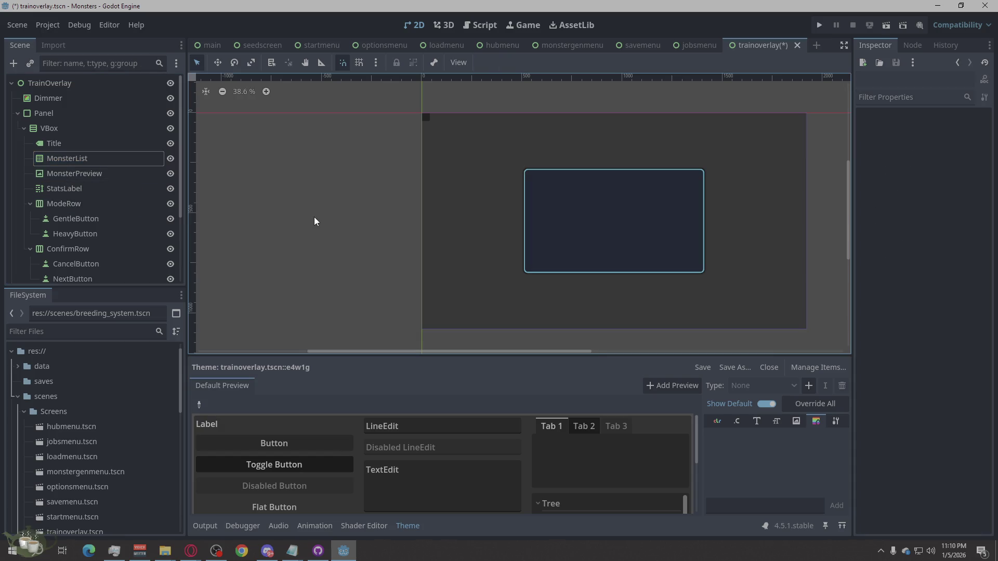
scroll(591, 251, up, 2)
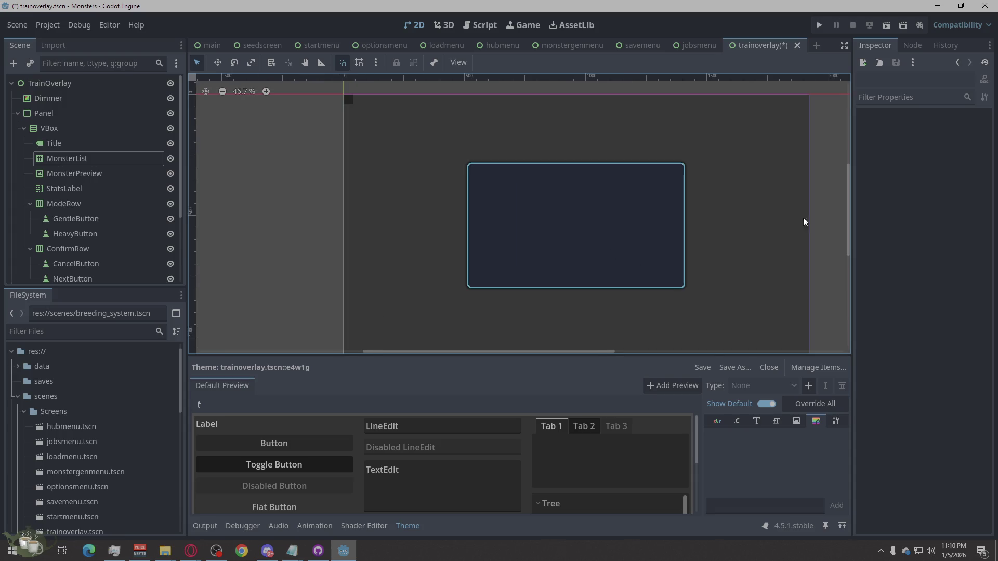
scroll(609, 242, up, 6)
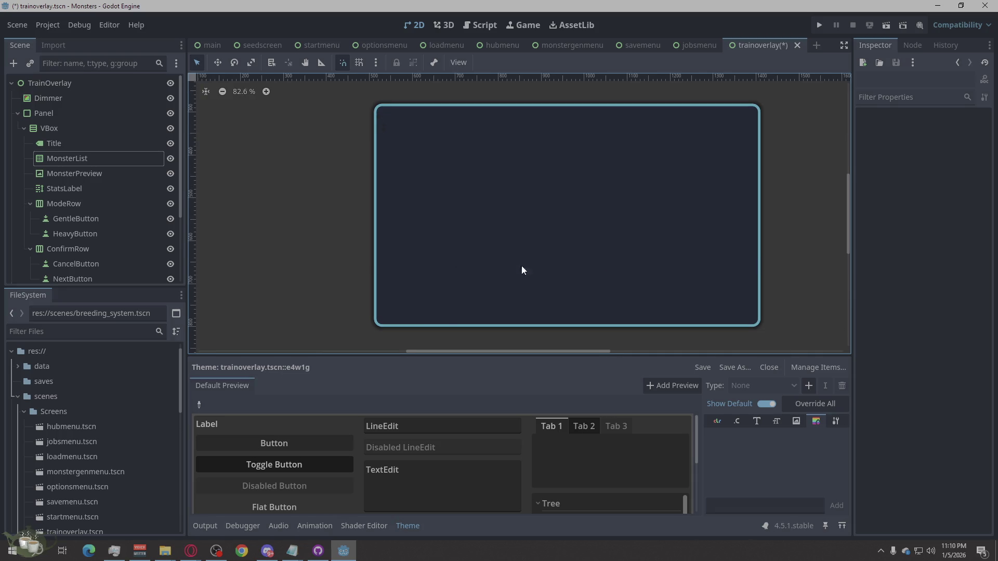
scroll(532, 265, up, 1)
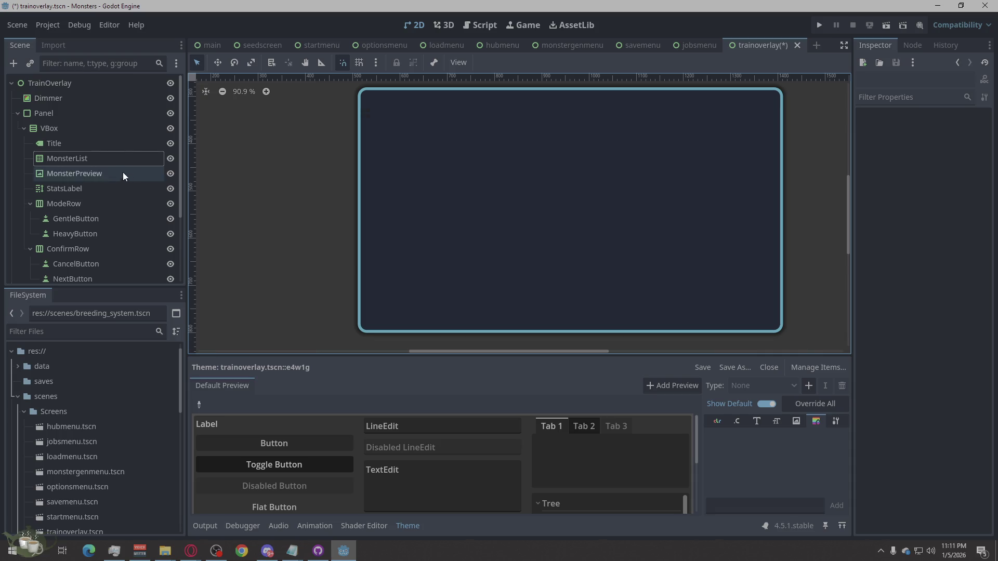
- Set the VBox's Theme Overrides > Constants Separation to 12
click(68, 127)
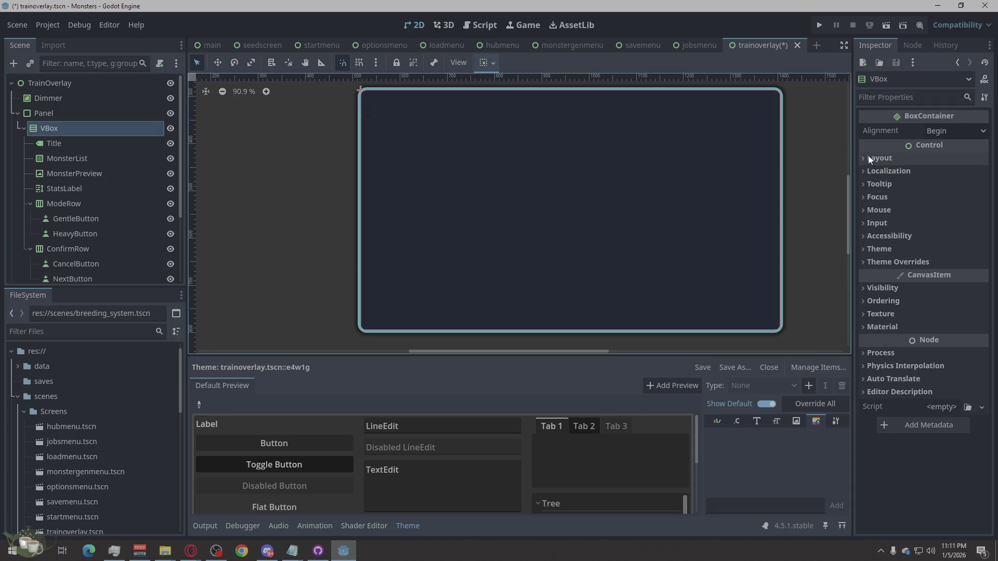
click(868, 156)
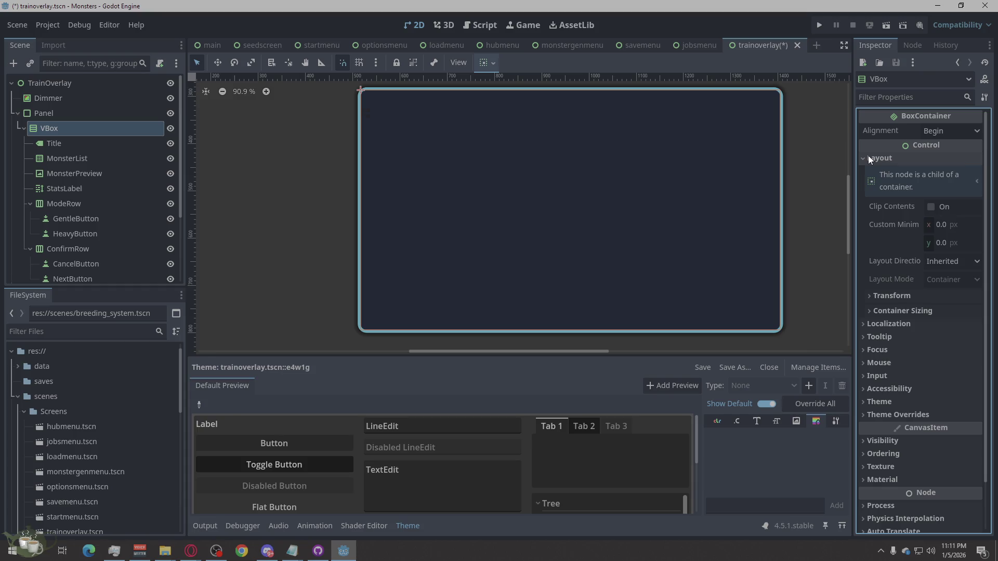
click(879, 414)
click(887, 427)
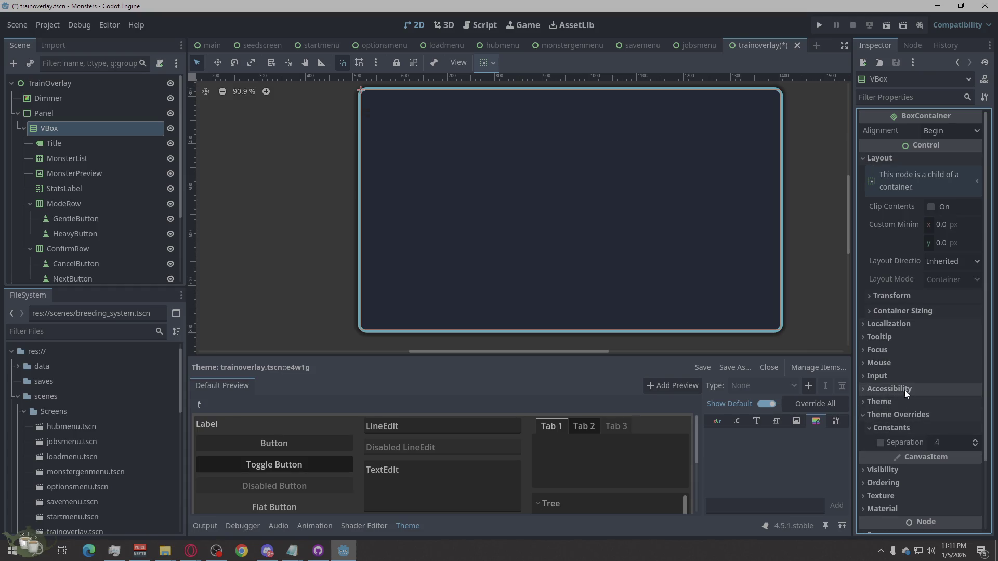
click(942, 442)
text(12)
key(Return)
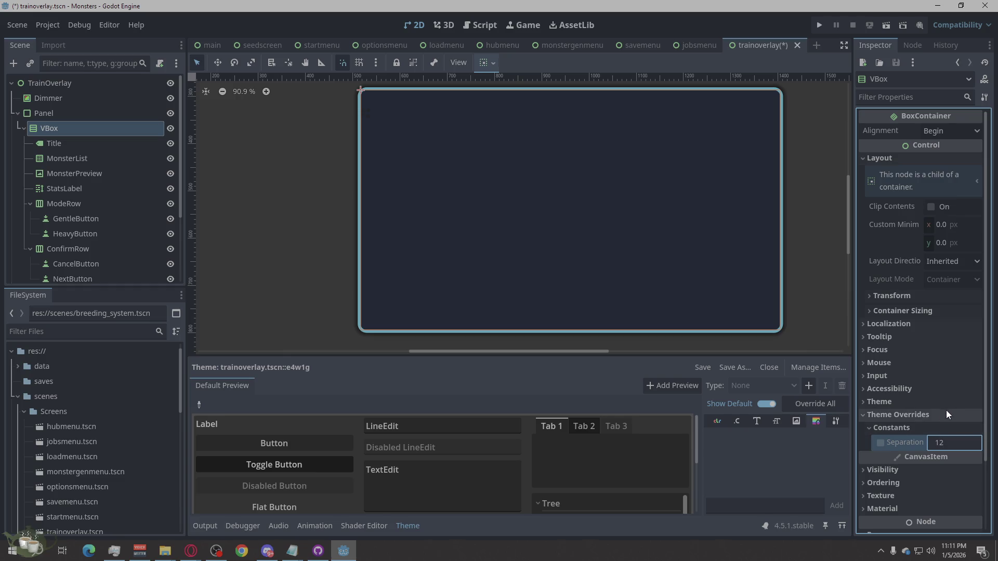
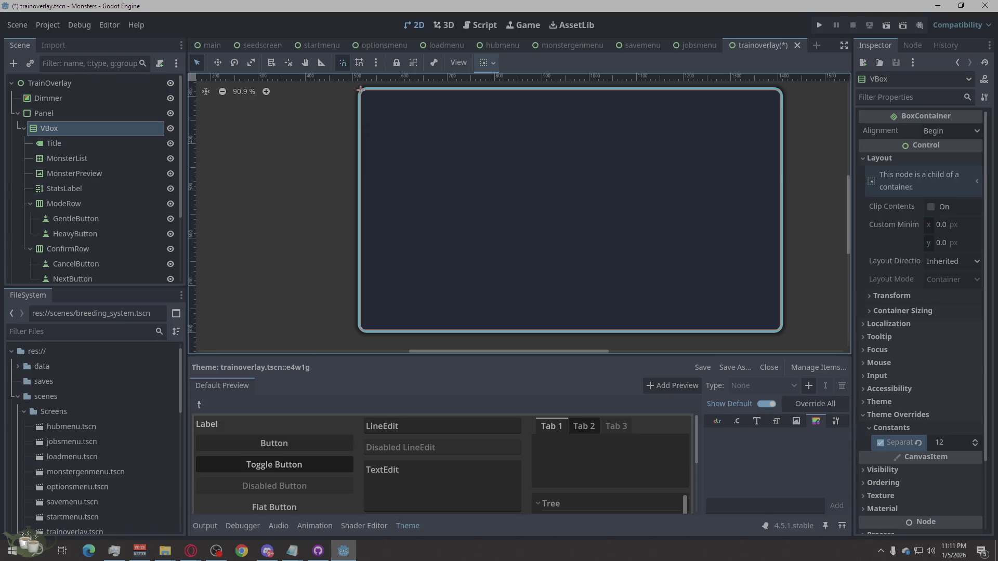
- Add an HBoxContainer under VBox and drag it above Title
right_click(56, 128)
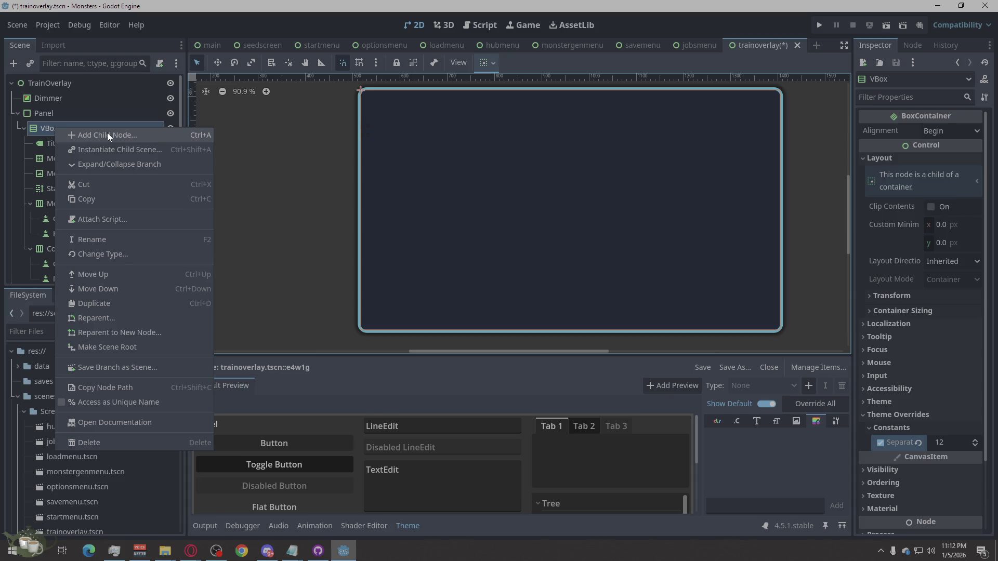
click(107, 134)
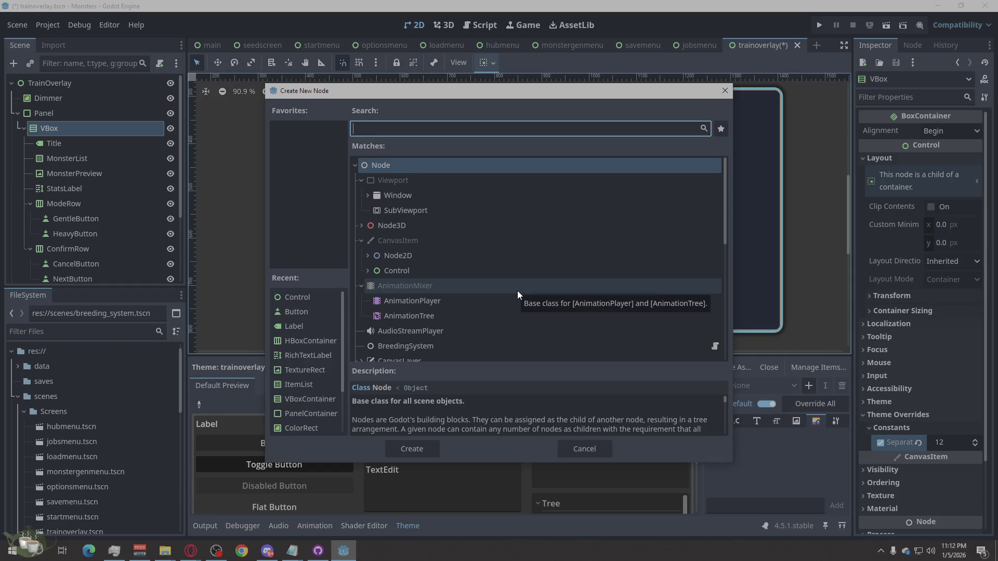
text(Hb)
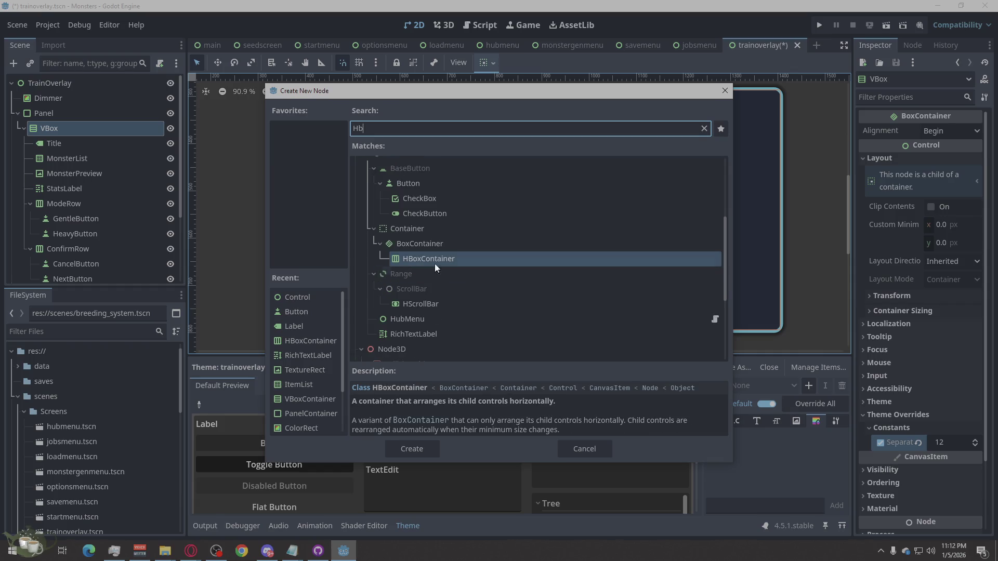
click(411, 451)
mouse_move(59, 278)
mouse_down()
mouse_move(85, 247)
mouse_move(94, 116)
mouse_move(56, 116)
mouse_move(93, 118)
mouse_move(74, 116)
mouse_up()
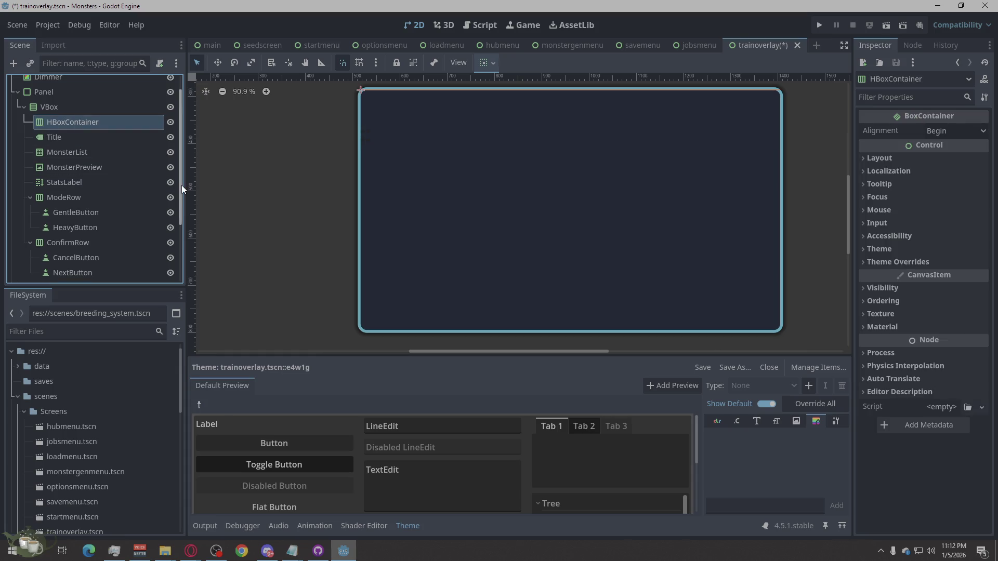
- Create a Label node inside the new HBoxContainer
right_click(74, 120)
click(173, 127)
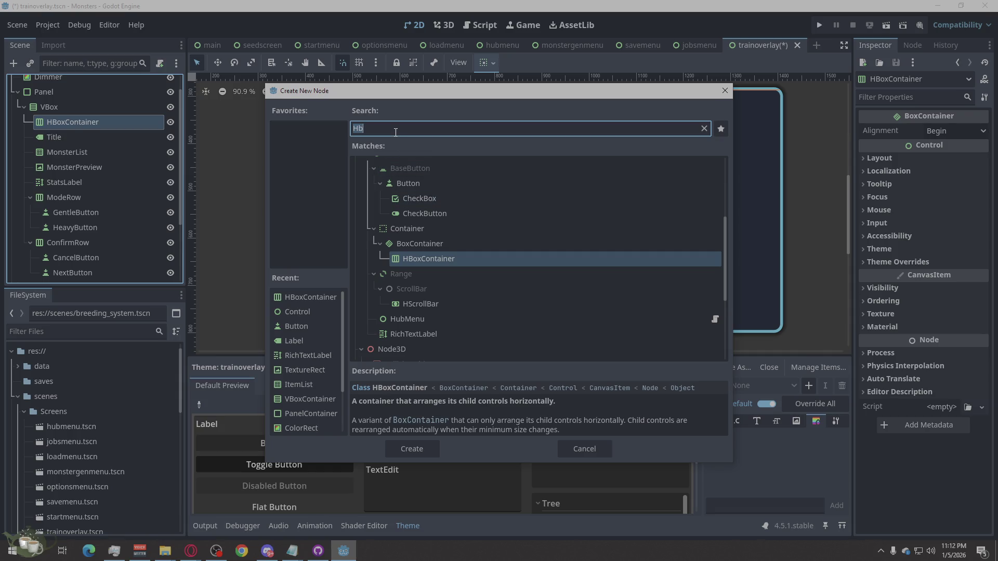
text(T)
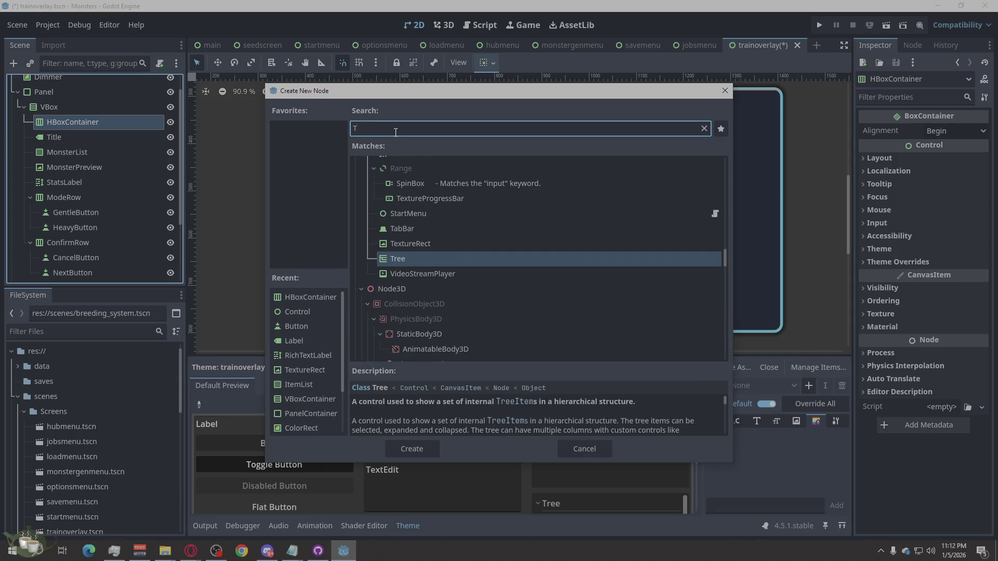
text(itle)
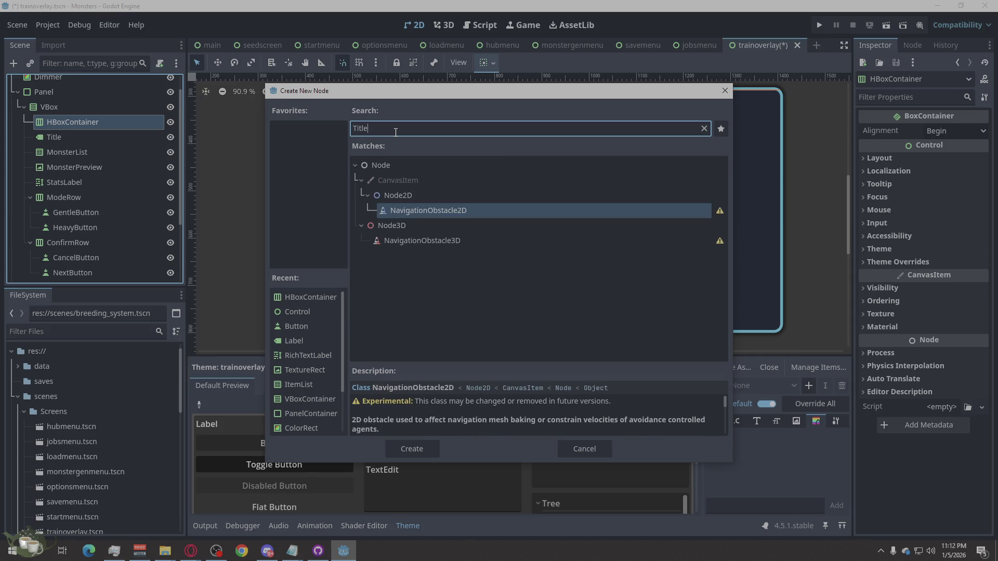
key(ctrl+a)
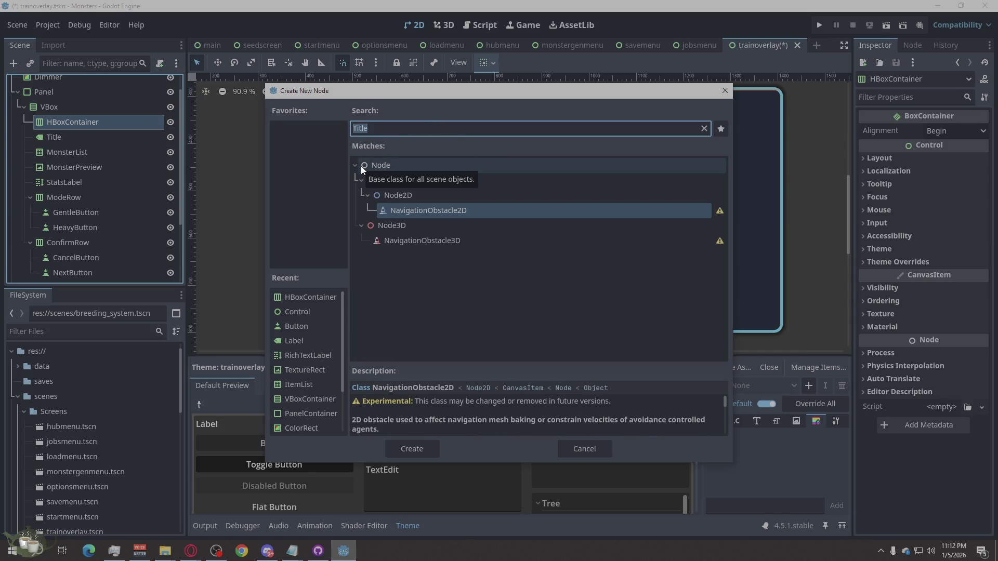
text(Label)
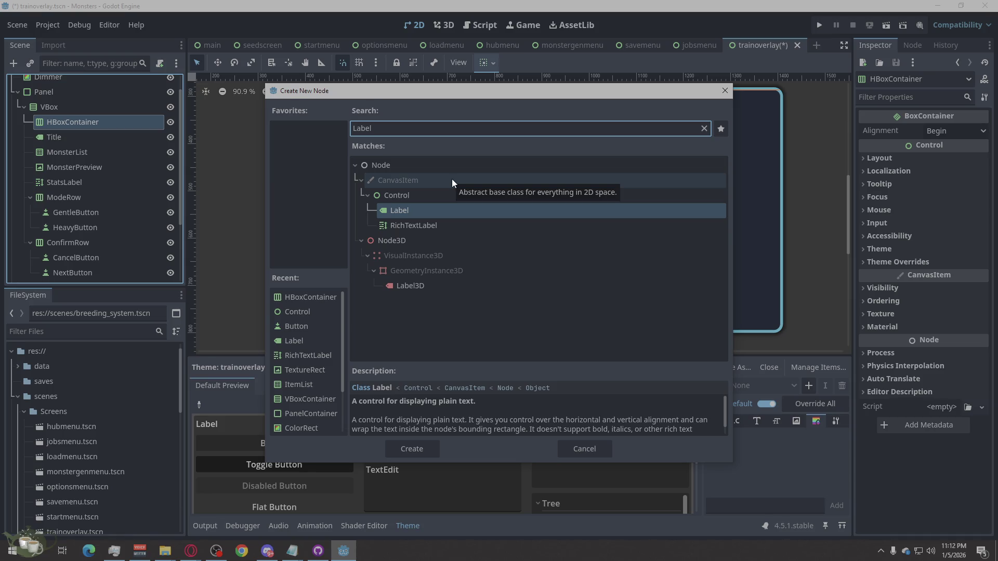
click(422, 450)
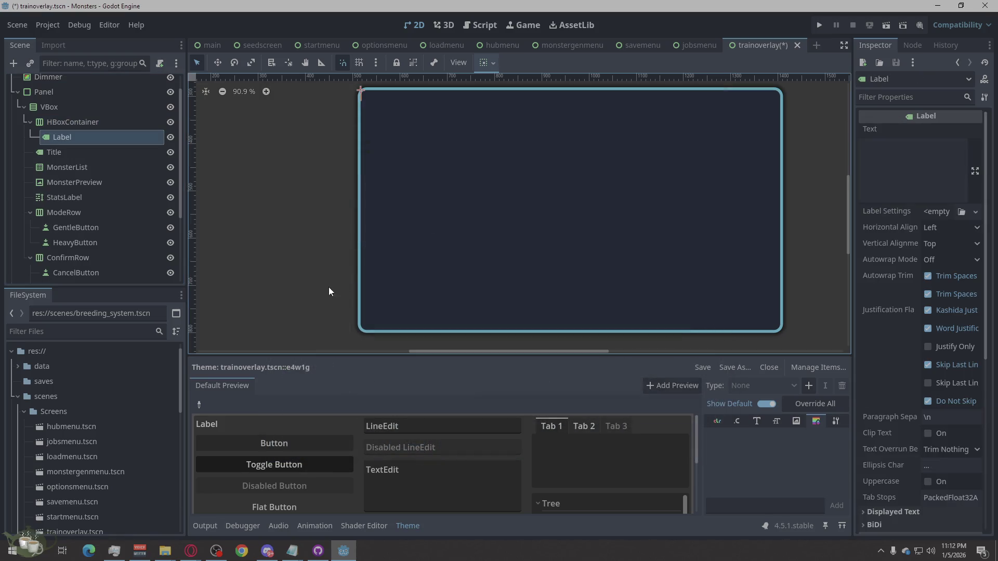
- Add a Button inside the HBoxContainer beside the Label
right_click(66, 124)
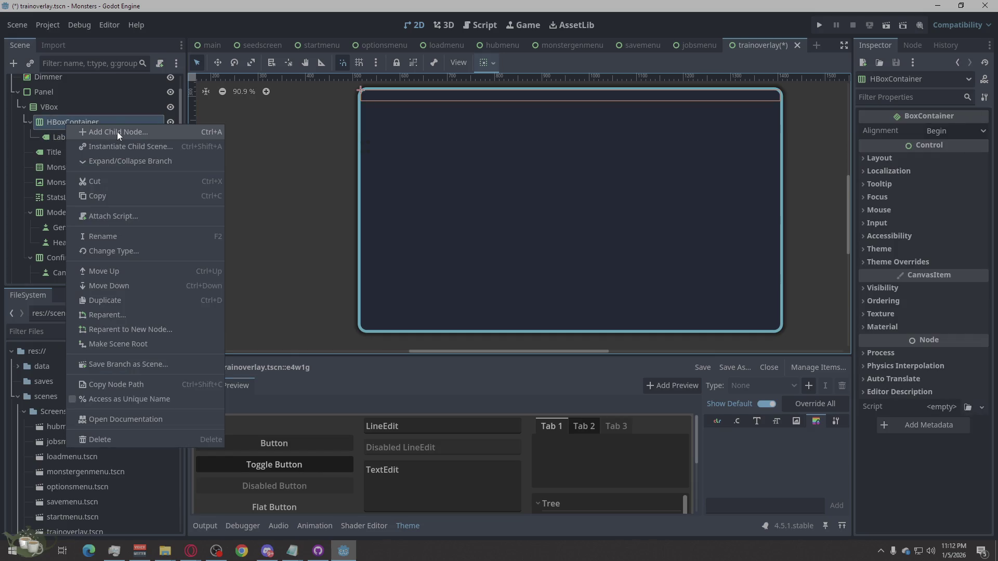
click(117, 132)
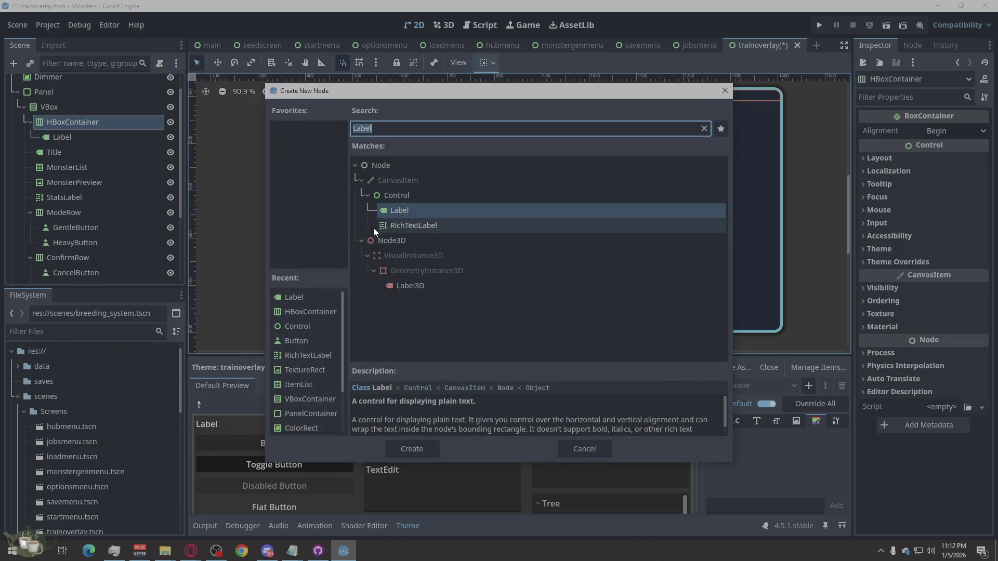
text(Button)
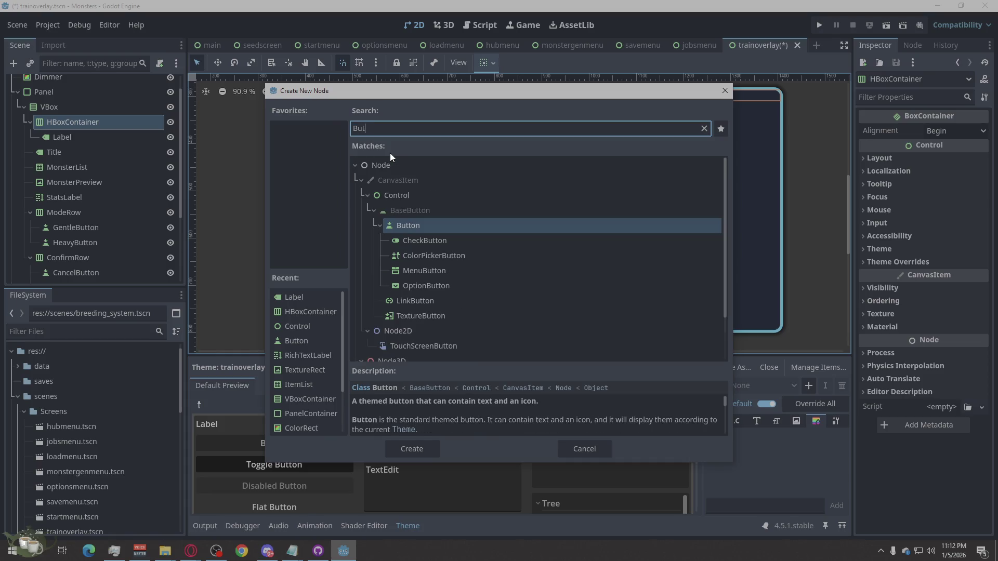
click(414, 446)
- Rename the Label to Title and the Button to CloseButton
double_click(63, 136)
text(Title)
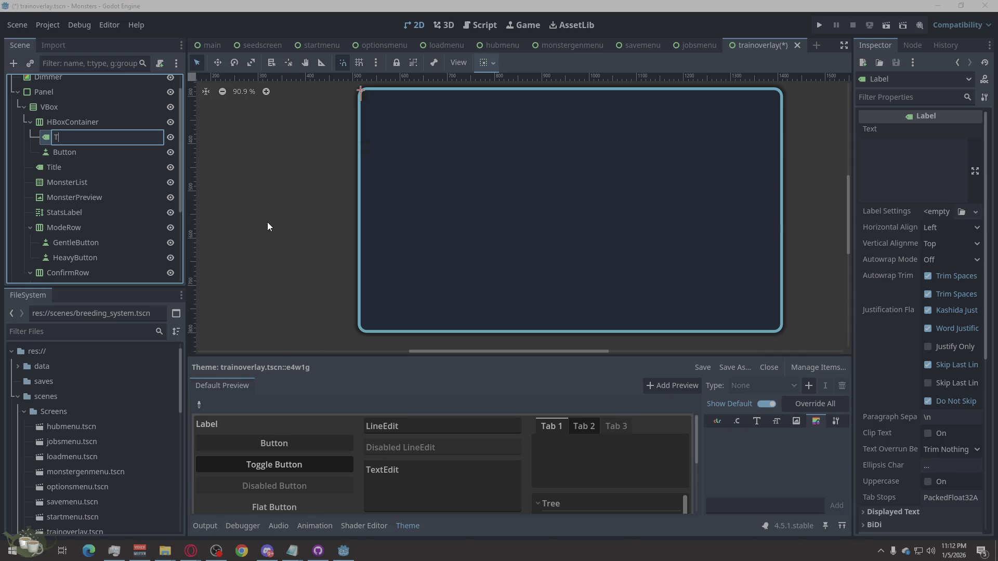
click(71, 152)
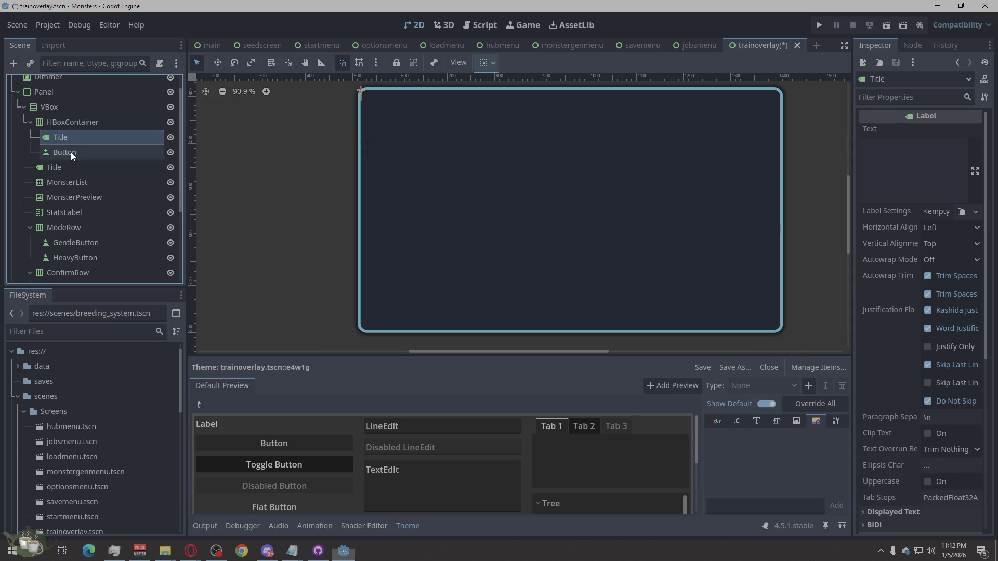
click(71, 152)
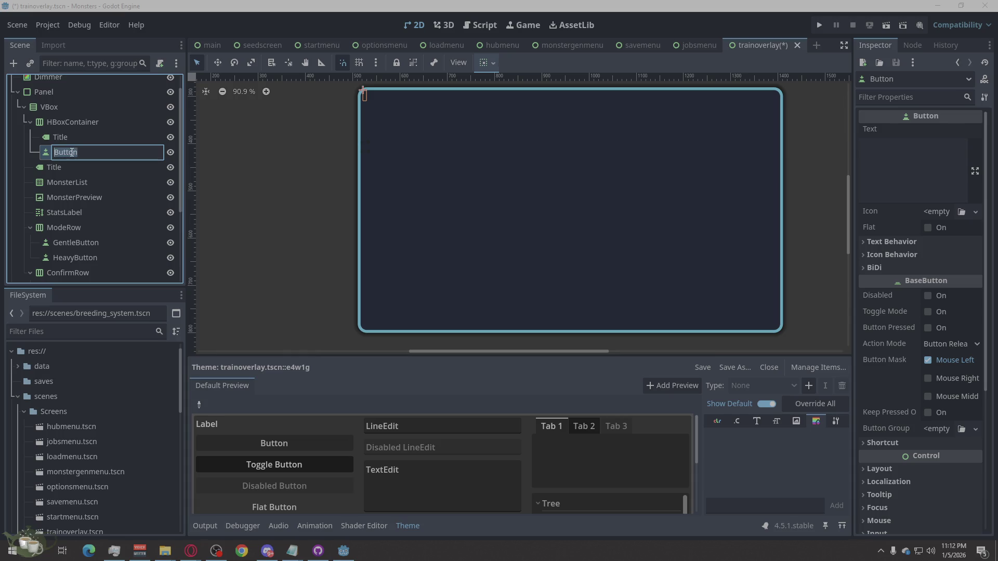
text(CloseButton)
key(Return)
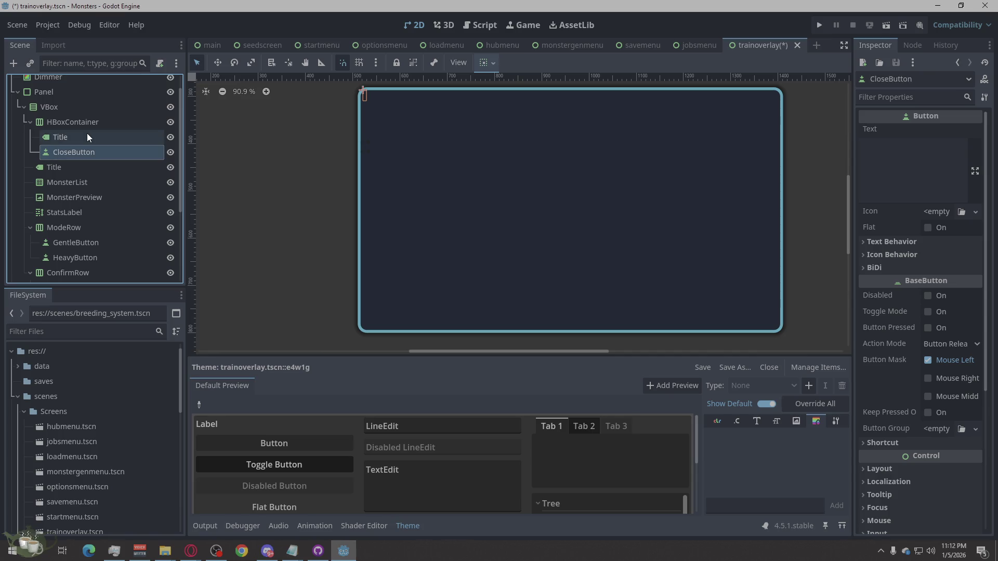
scroll(79, 193, down, 5)
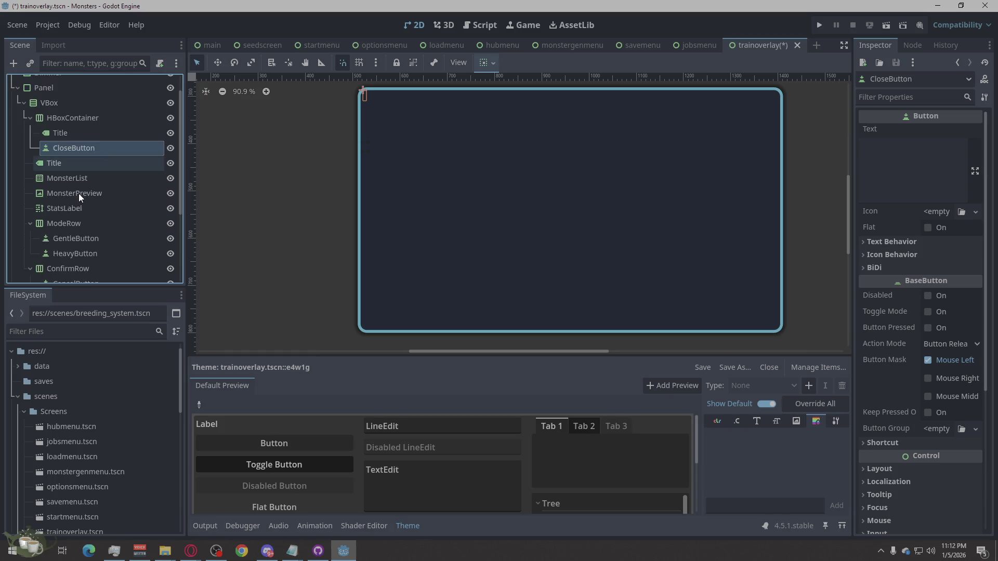
scroll(79, 194, up, 6)
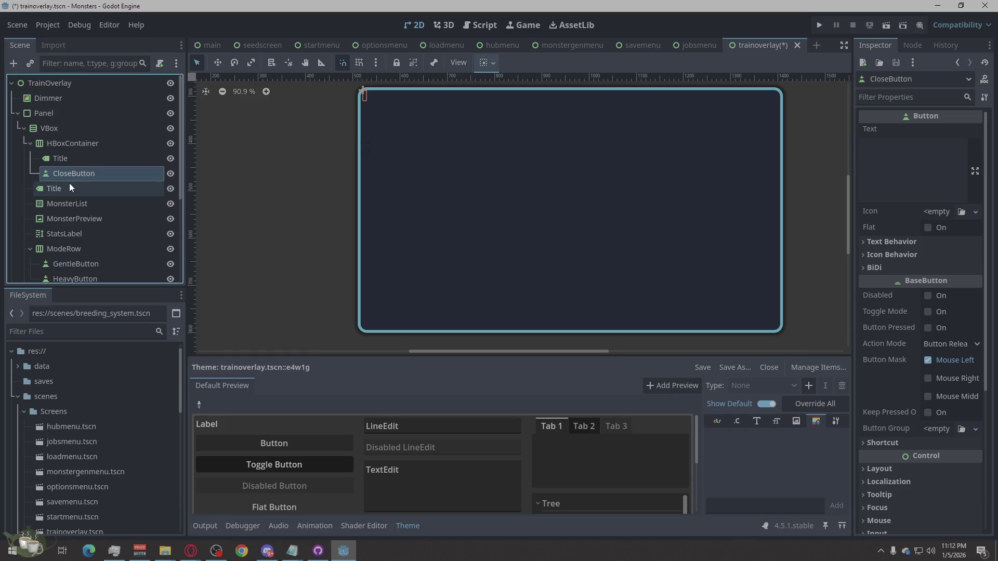
click(83, 159)
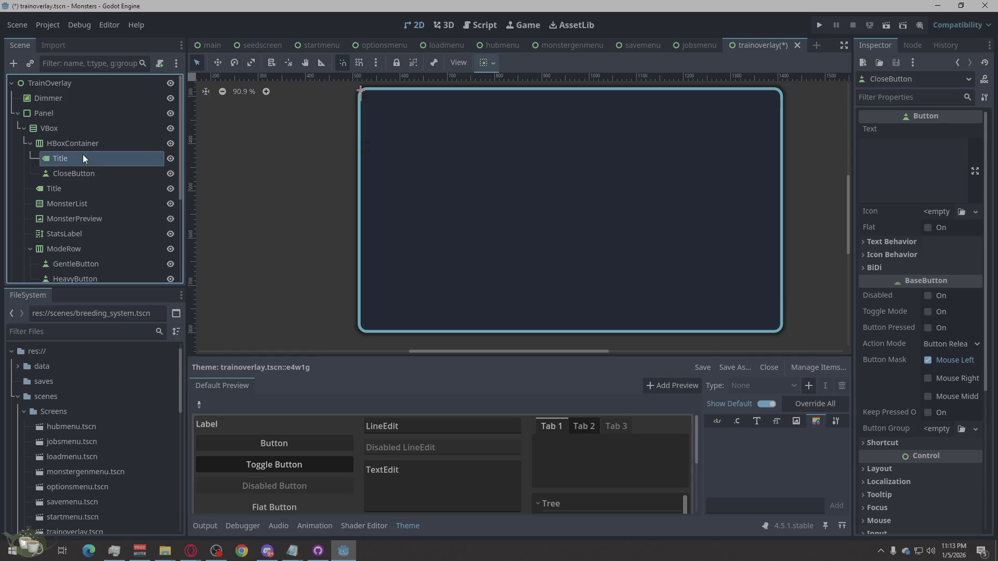
click(78, 171)
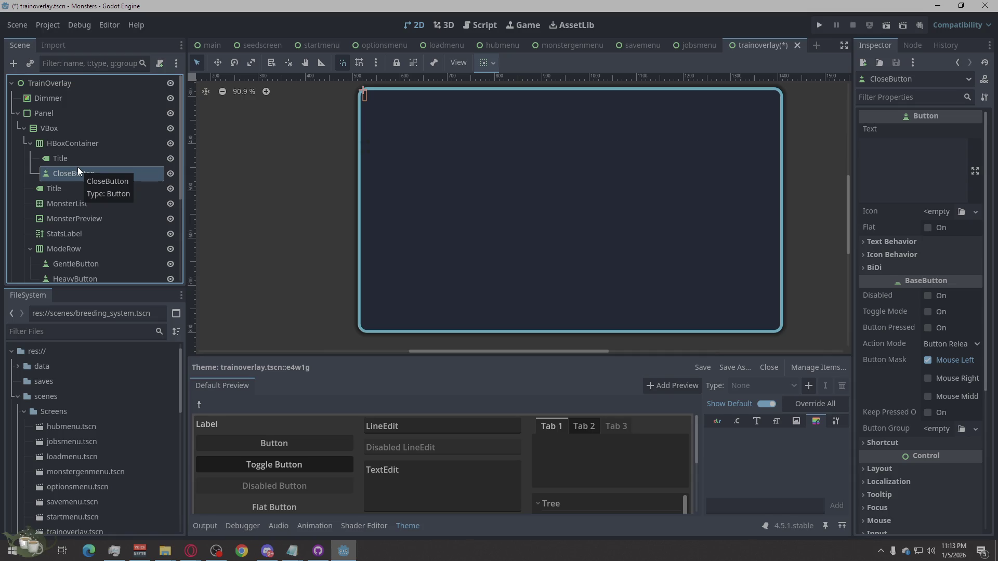
- Create HBoxContainer2 under VBox and drag it to the top of VBox's children
click(49, 127)
right_click(50, 128)
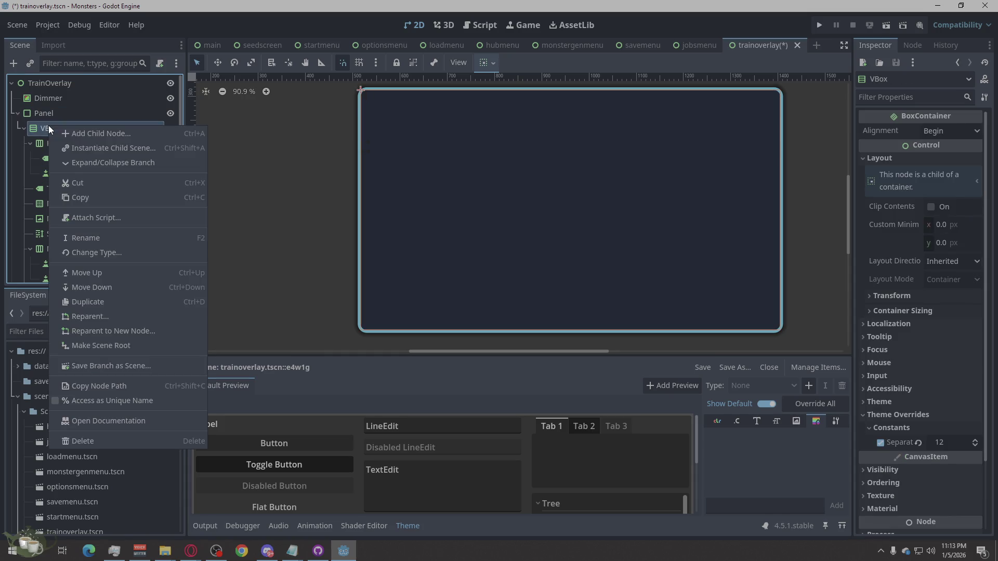
click(96, 135)
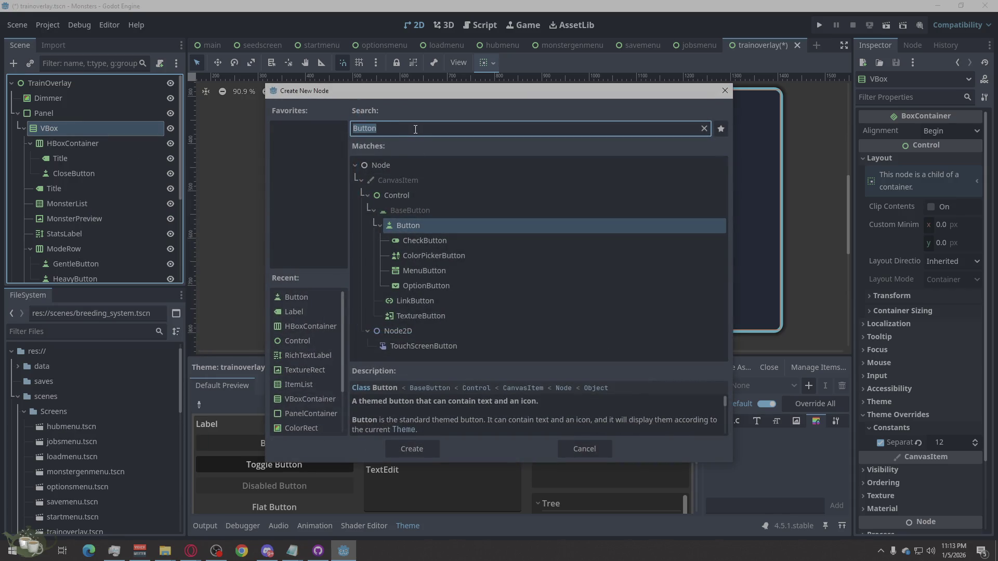
text(body)
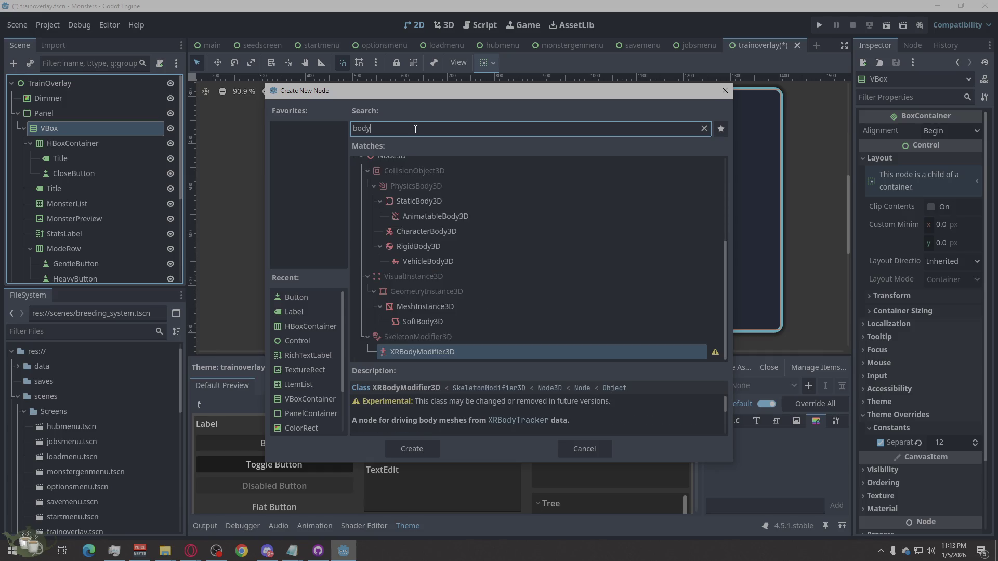
double_click(408, 131)
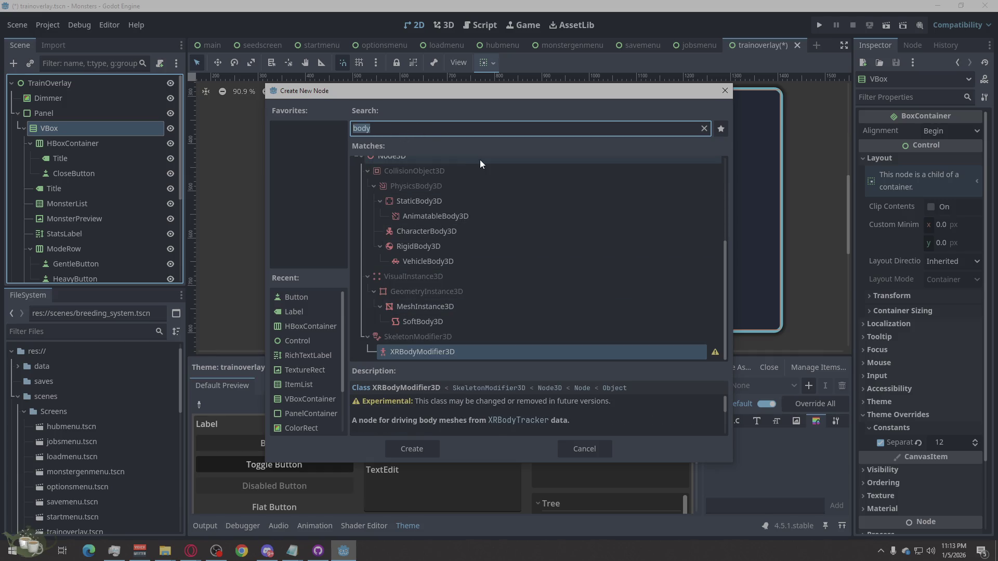
key(BackSpace)
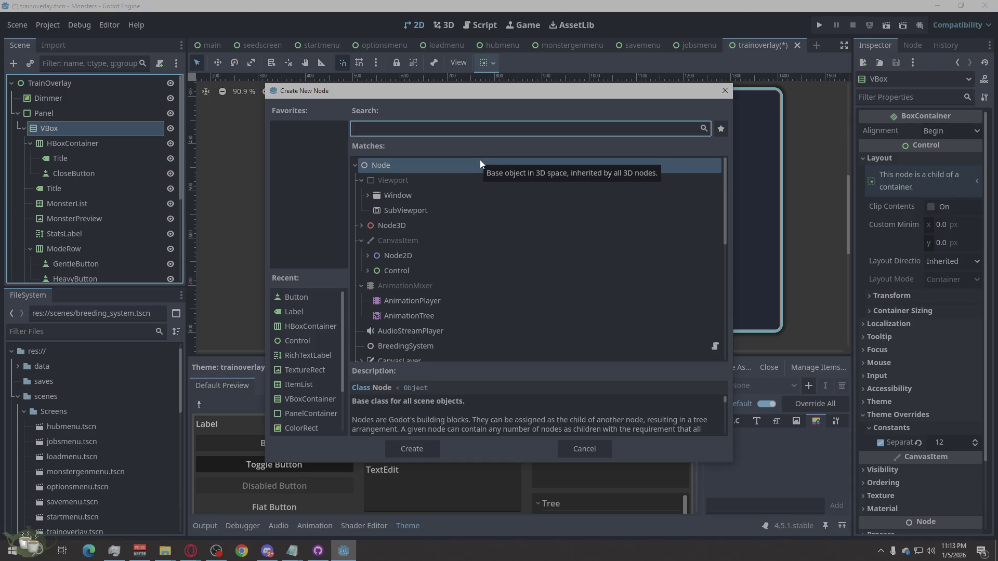
text(hb)
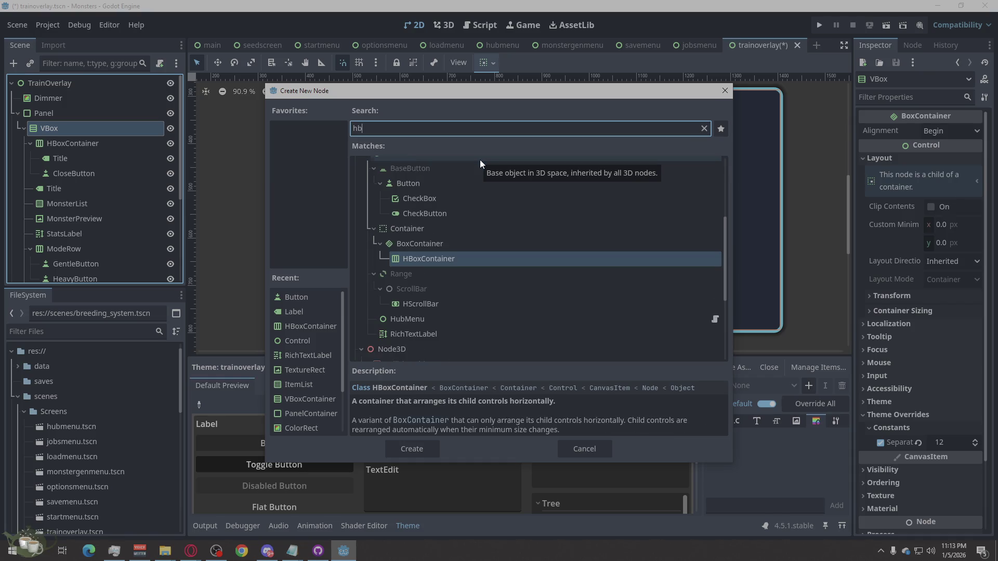
click(413, 449)
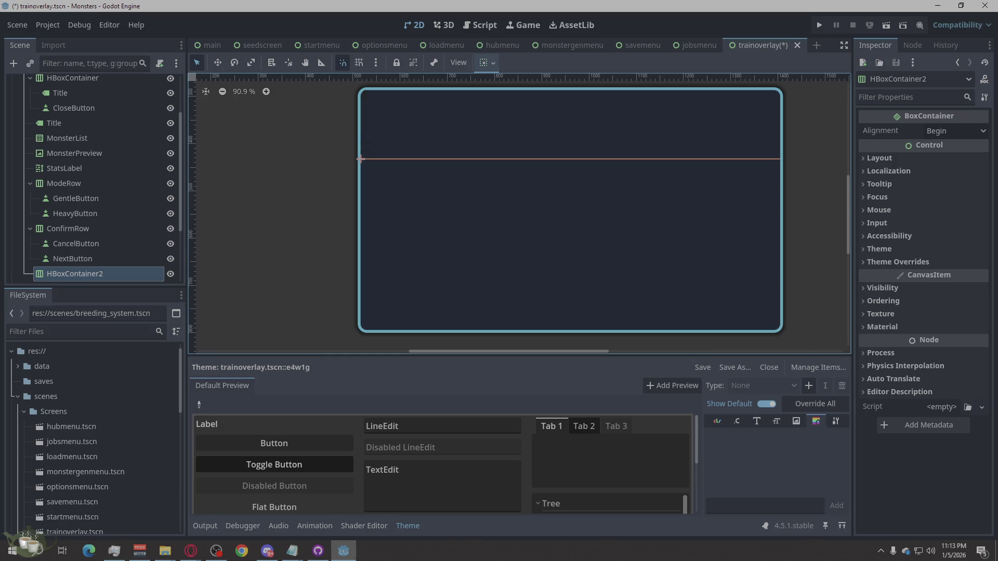
mouse_move(83, 274)
mouse_down()
mouse_move(70, 265)
mouse_move(64, 140)
mouse_move(69, 180)
mouse_move(21, 160)
mouse_move(62, 125)
mouse_move(71, 139)
mouse_move(23, 182)
mouse_move(57, 130)
mouse_up()
right_click(57, 130)
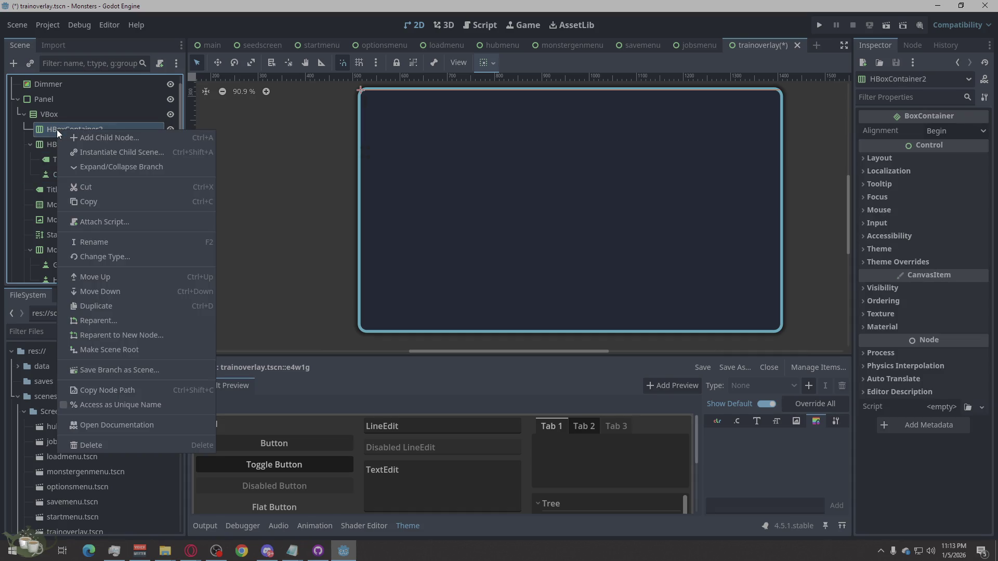
- Place HBoxContainer2 below the header container and rename the header container to HeaderRow
click(114, 292)
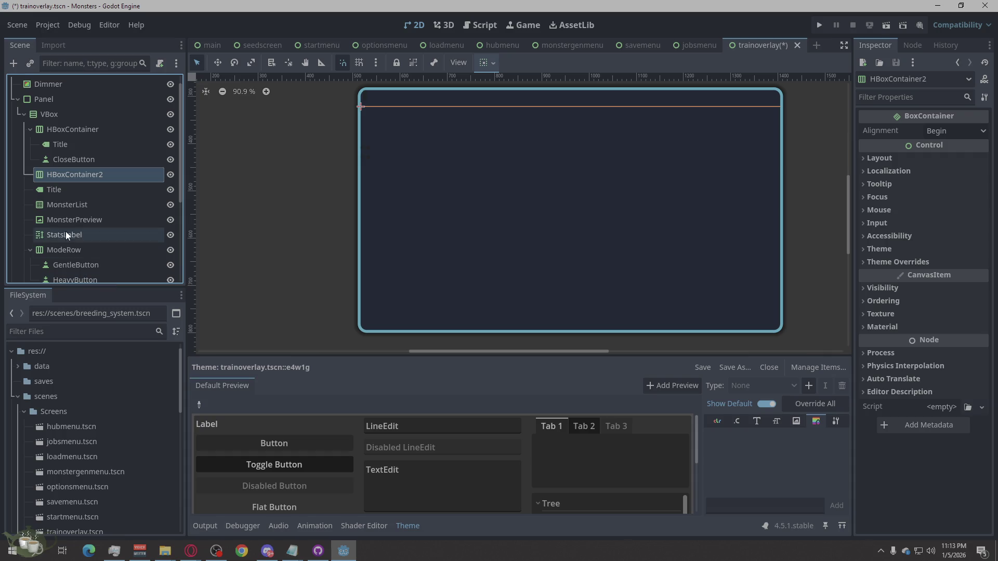
double_click(81, 129)
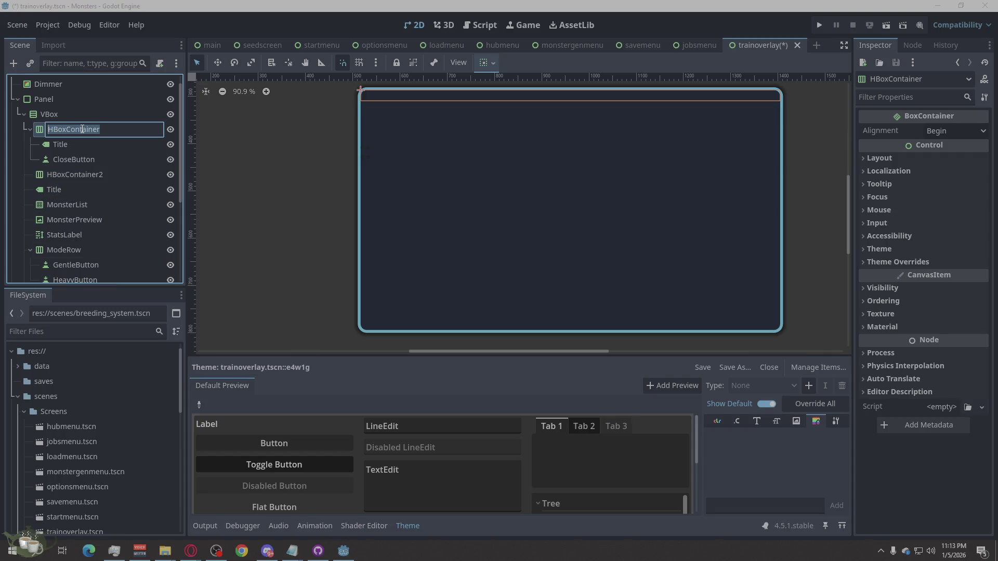
text(Header)
text(Ro)
text(w)
key(Return)
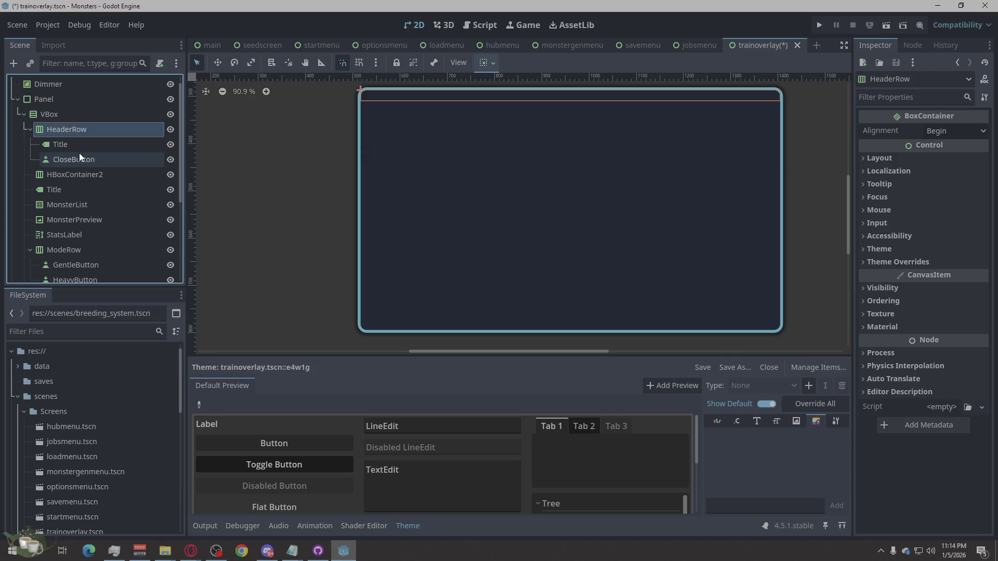
- Rename HBoxContainer2 to BodyRow
double_click(56, 176)
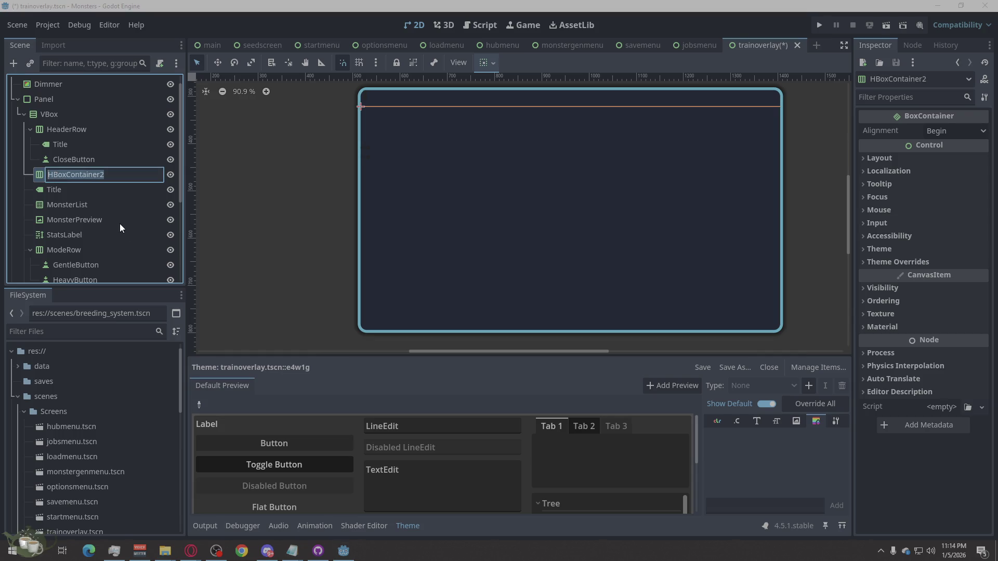
text(B)
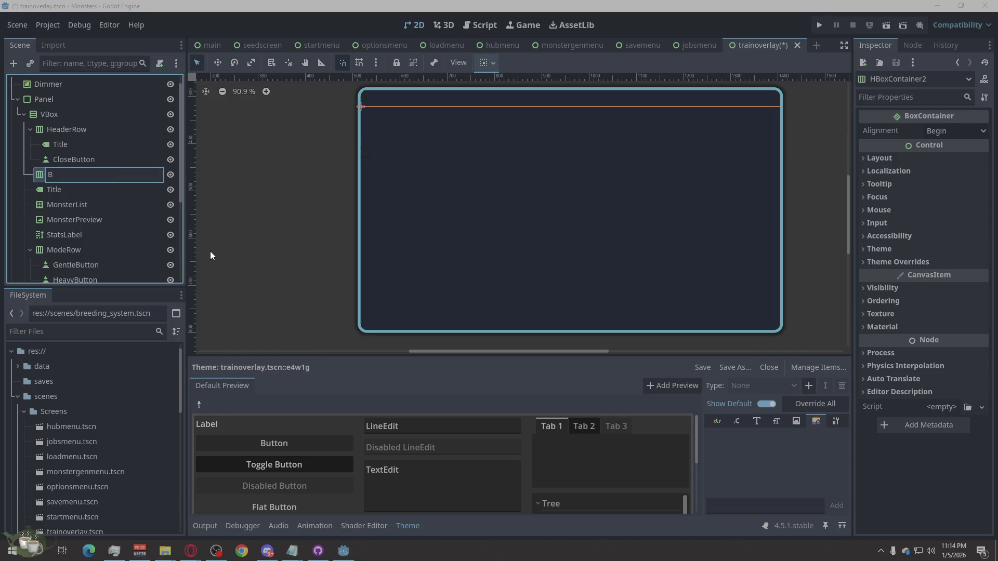
text(odyRow)
key(Return)
double_click(81, 175)
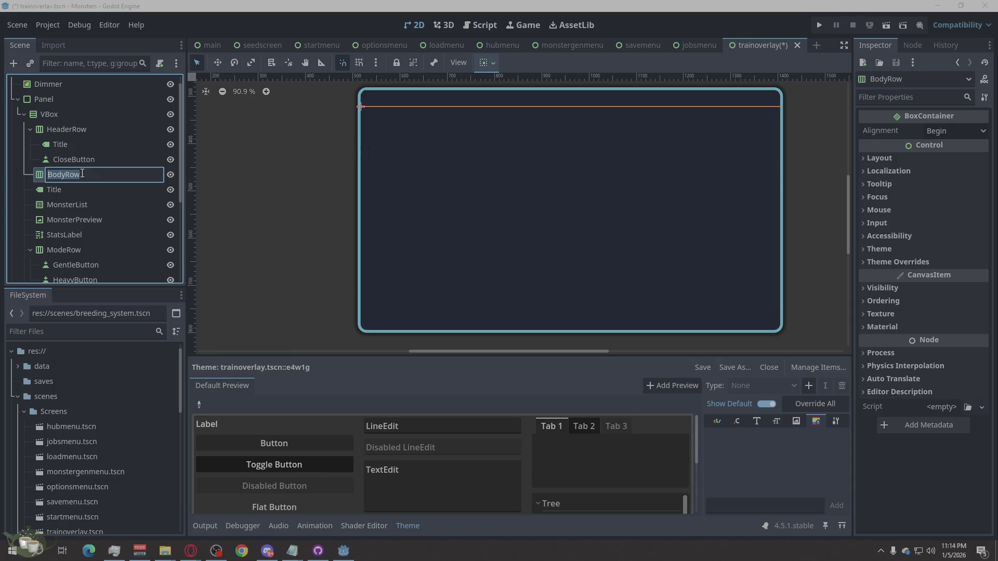
scroll(97, 199, down, 5)
scroll(98, 198, up, 4)
scroll(97, 199, up, 2)
key(Escape)
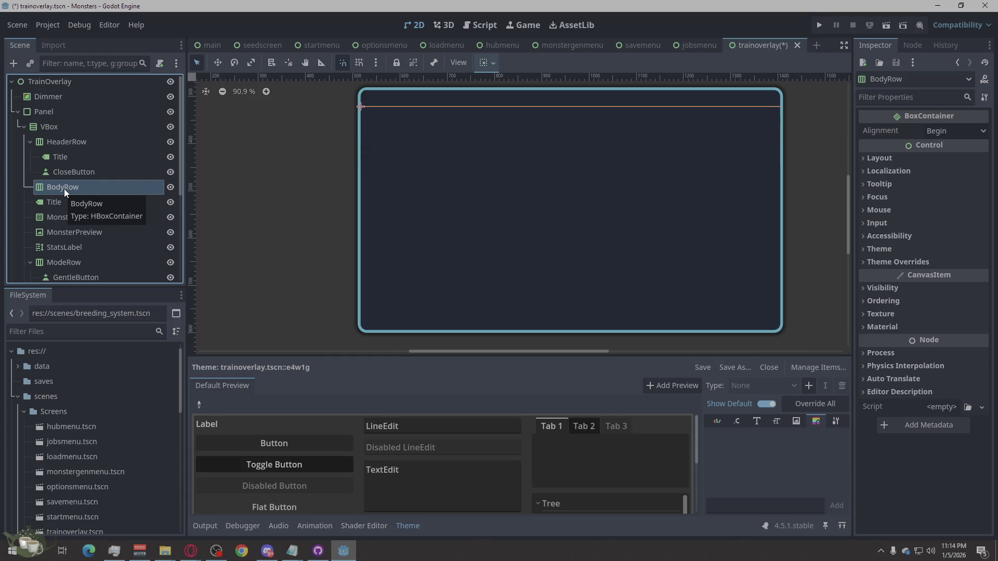
- Add a VBoxContainer as a child of BodyRow
right_click(64, 189)
click(109, 196)
text(V)
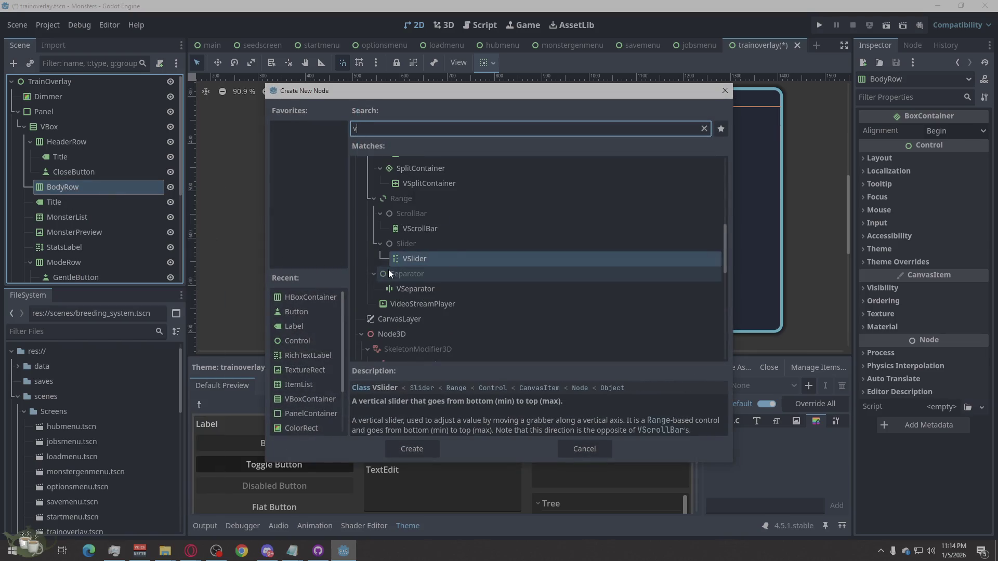
text(b)
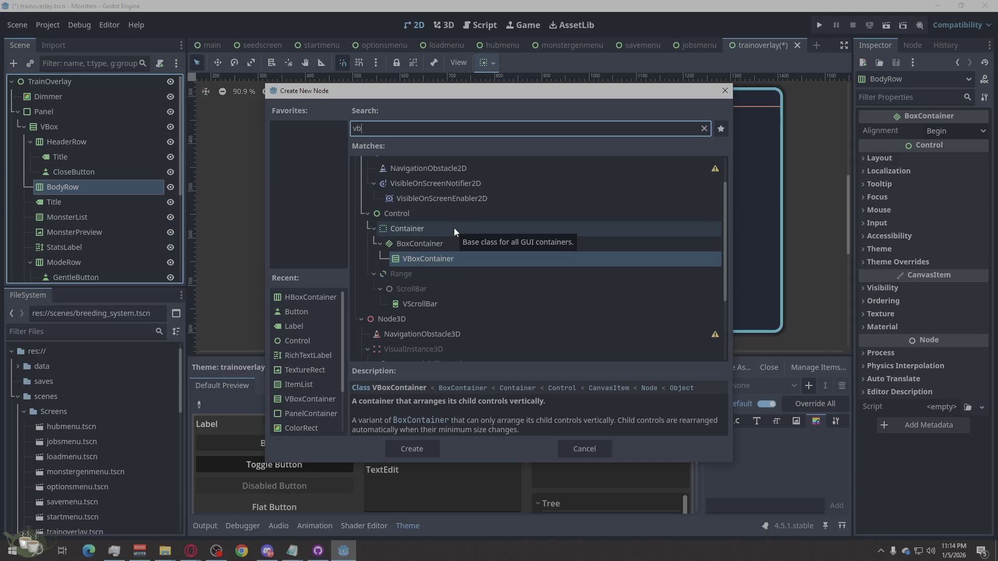
text(o)
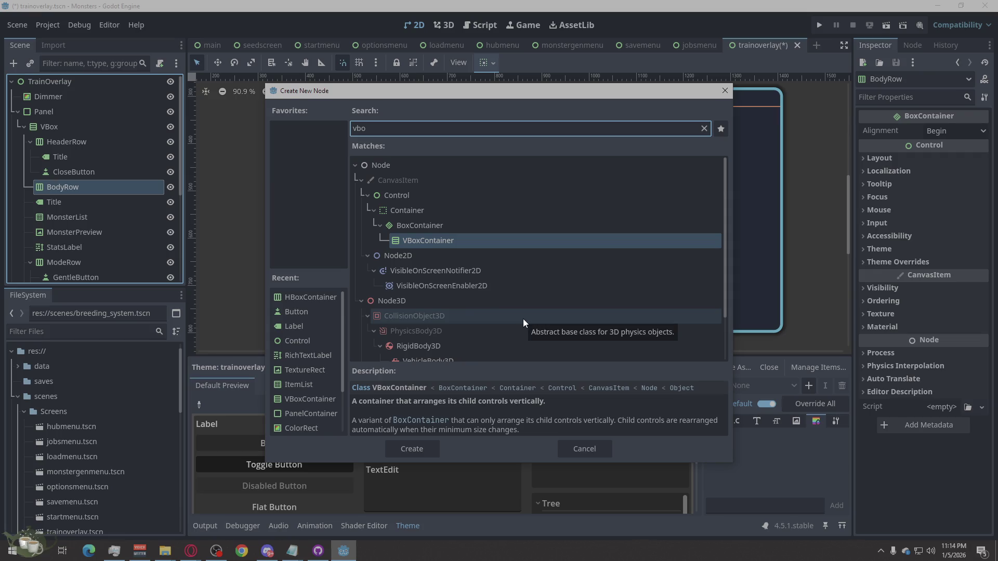
text(x)
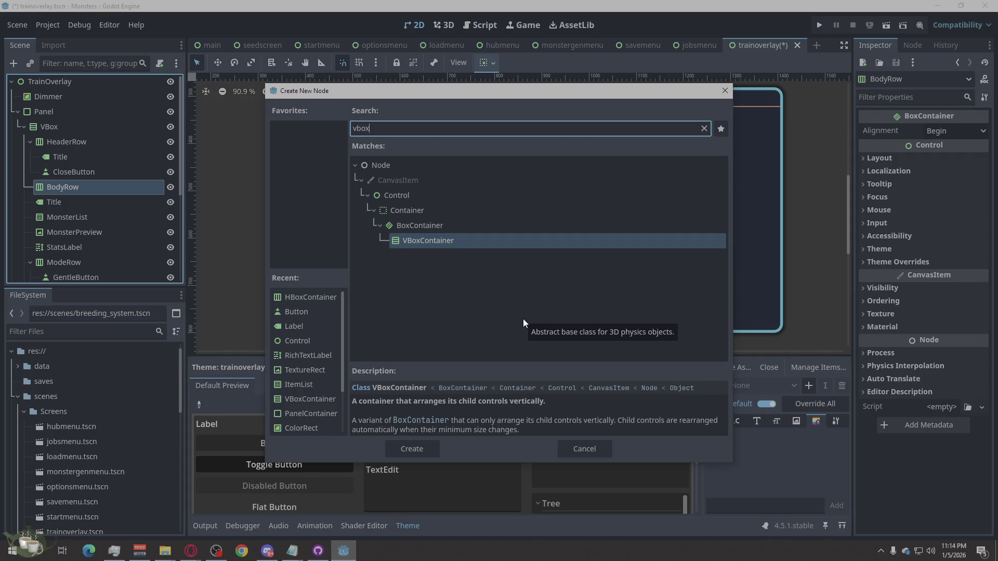
click(404, 450)
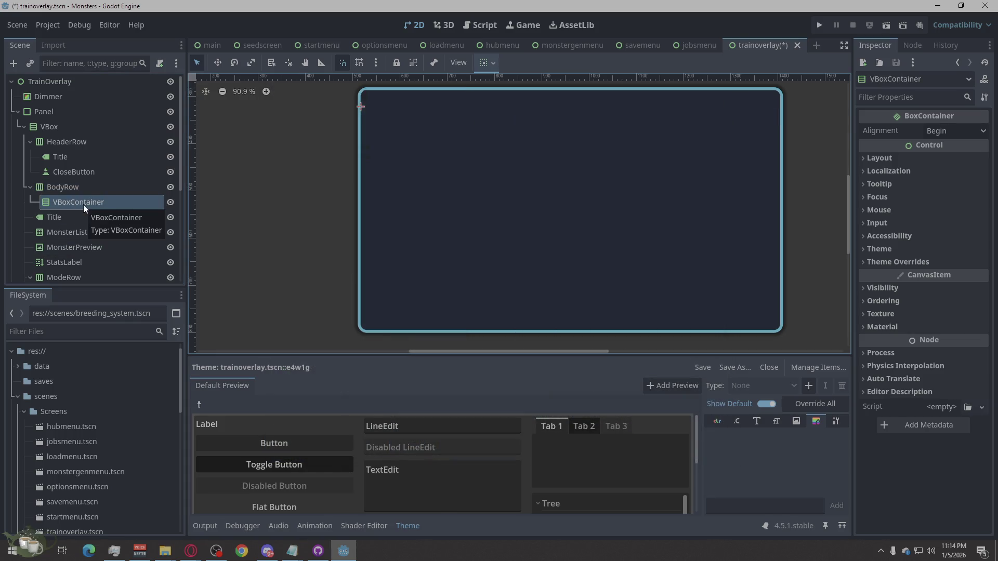
- Begin adding a child to the VBoxContainer, searching for 'Item'
right_click(83, 204)
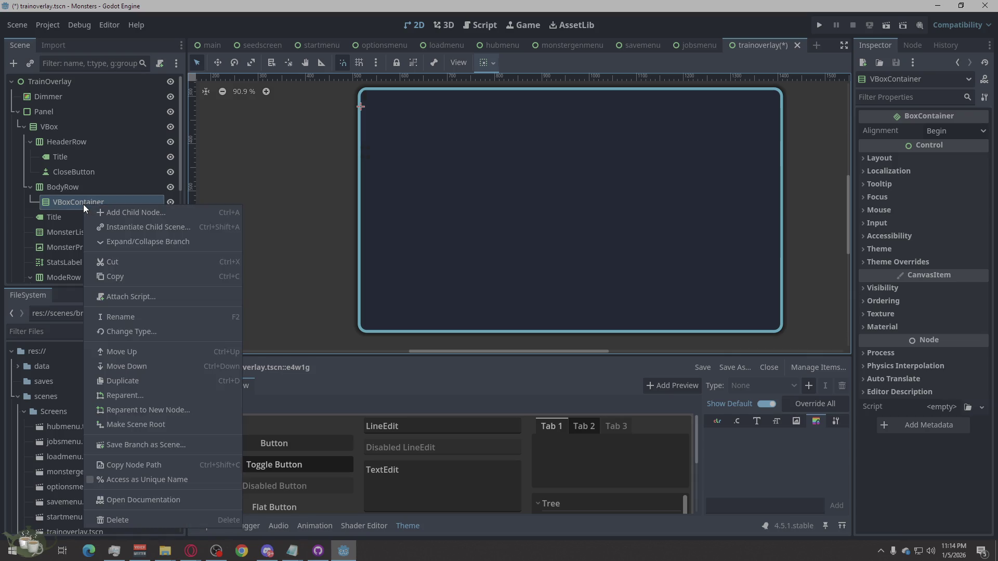
click(149, 212)
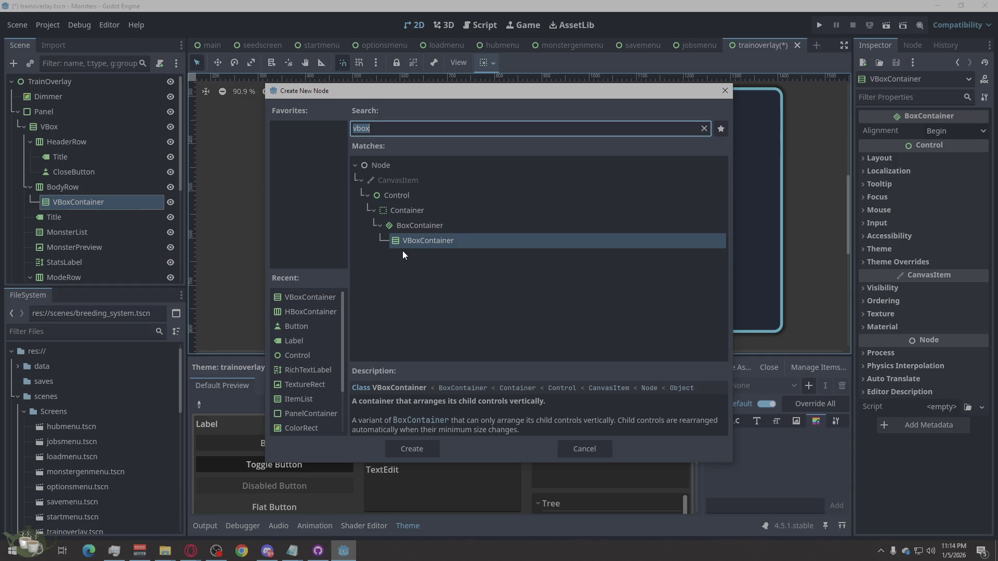
text(Item)
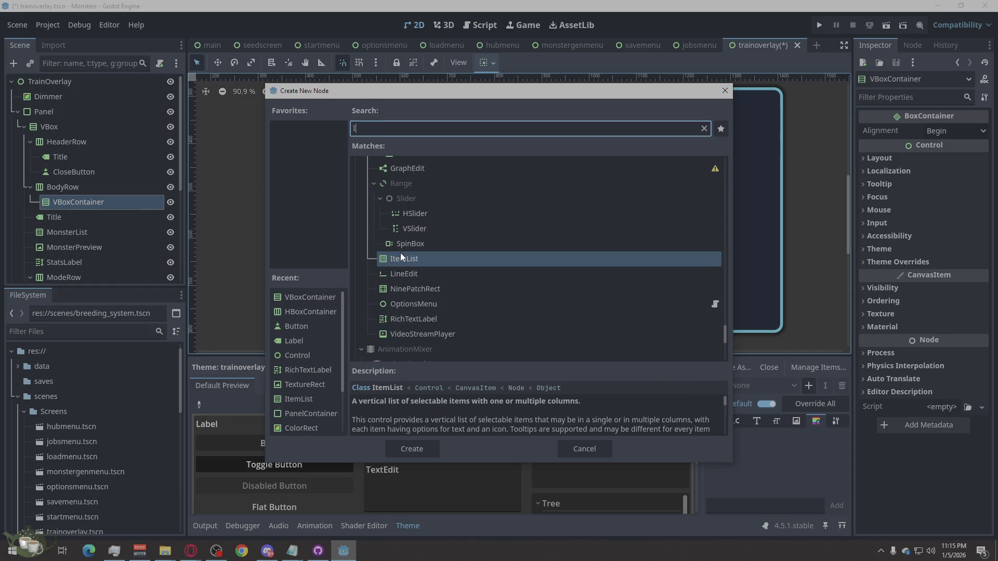
- Create an ItemList and a Label inside BodyRow's VBoxContainer
click(412, 450)
right_click(86, 204)
click(117, 212)
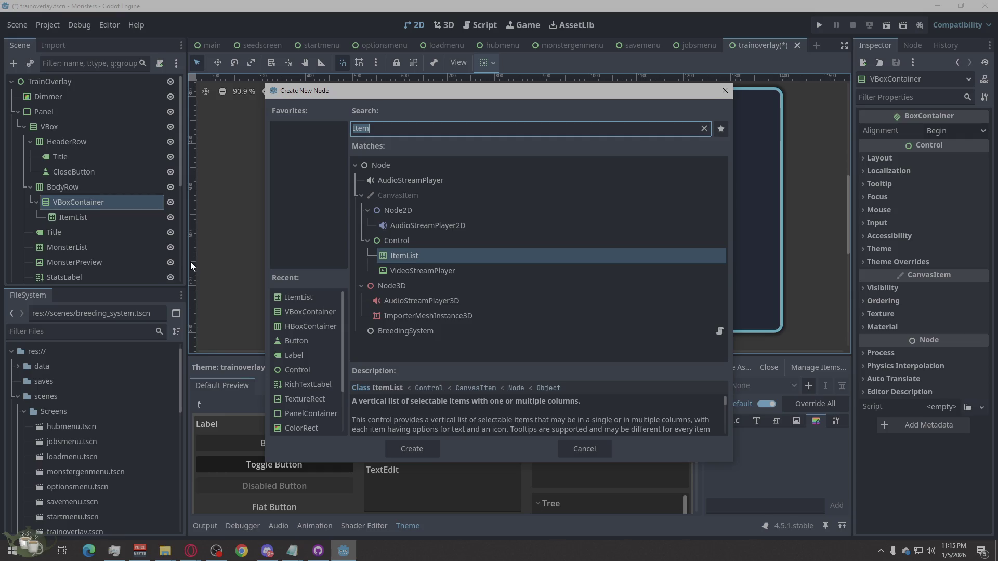
text(Label)
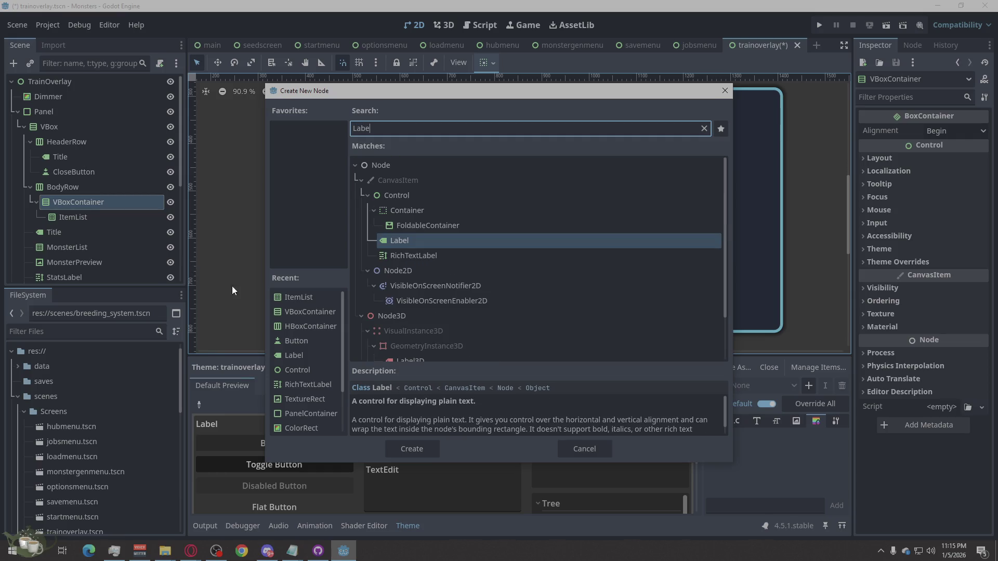
click(437, 452)
- Rename the Label to HintLabel and the ItemList to MonsterList
double_click(81, 234)
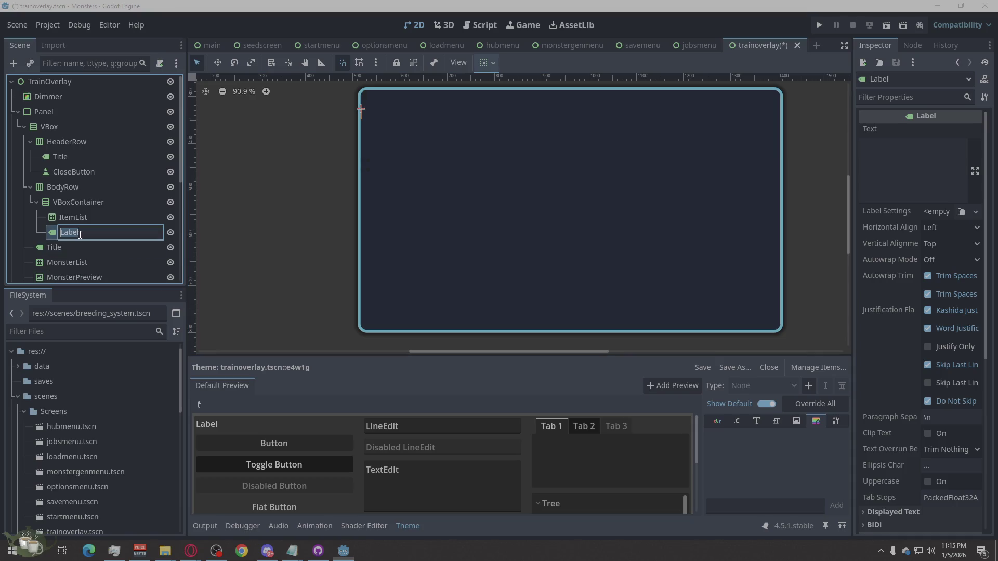
text(HintLabel)
click(91, 214)
right_click(91, 214)
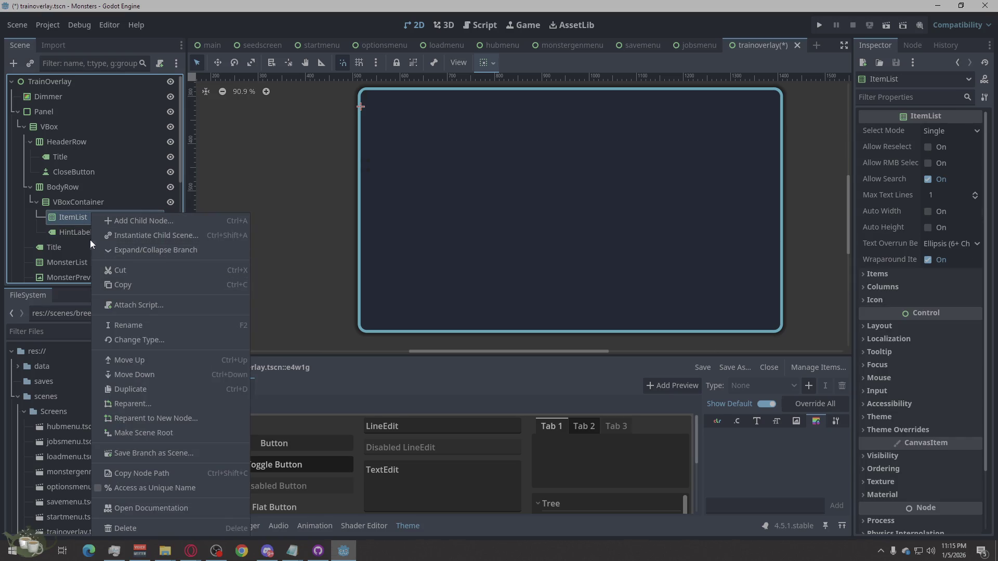
click(73, 220)
double_click(72, 220)
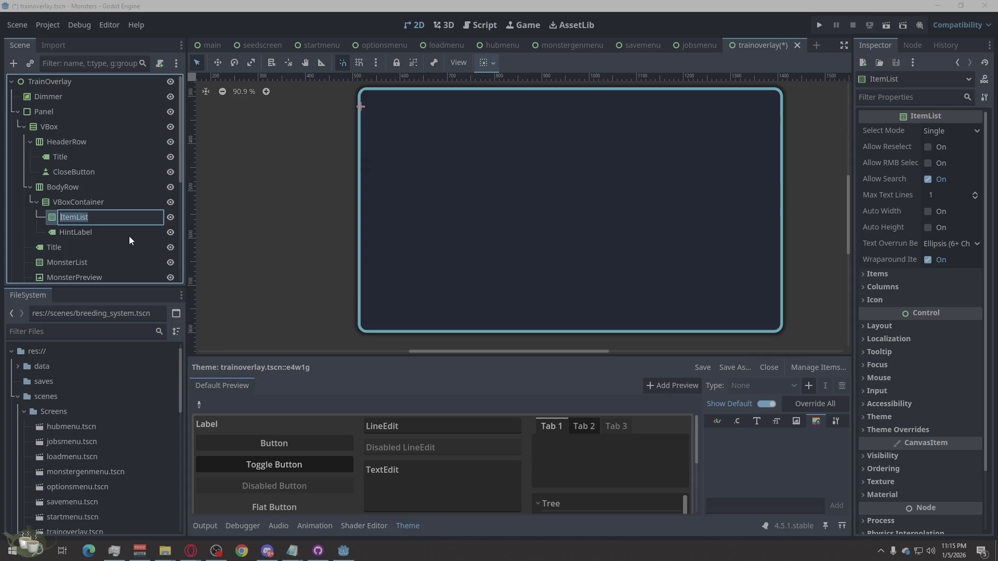
text(MonsterLis)
key(Return)
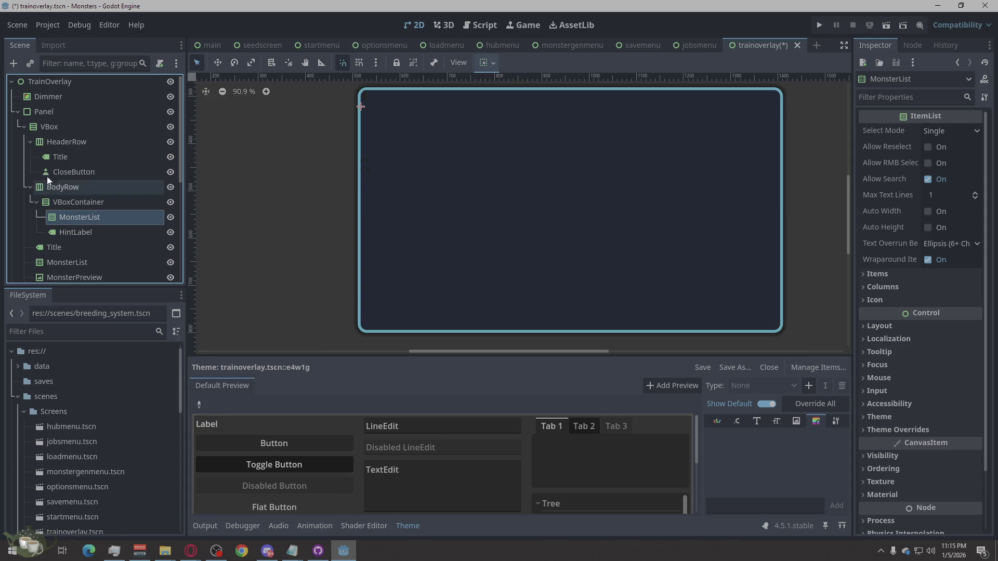
click(68, 162)
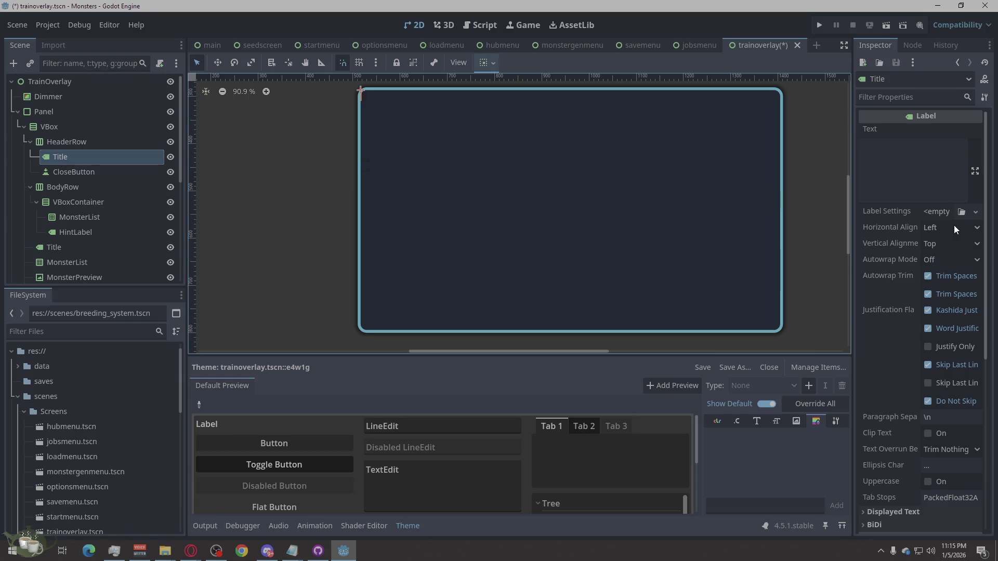
click(107, 174)
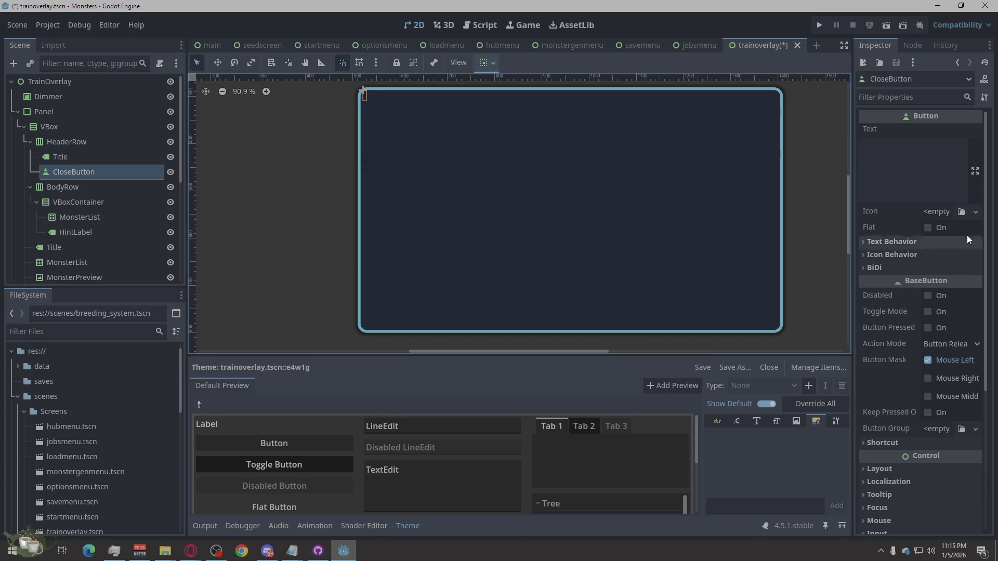
scroll(954, 335, down, 2)
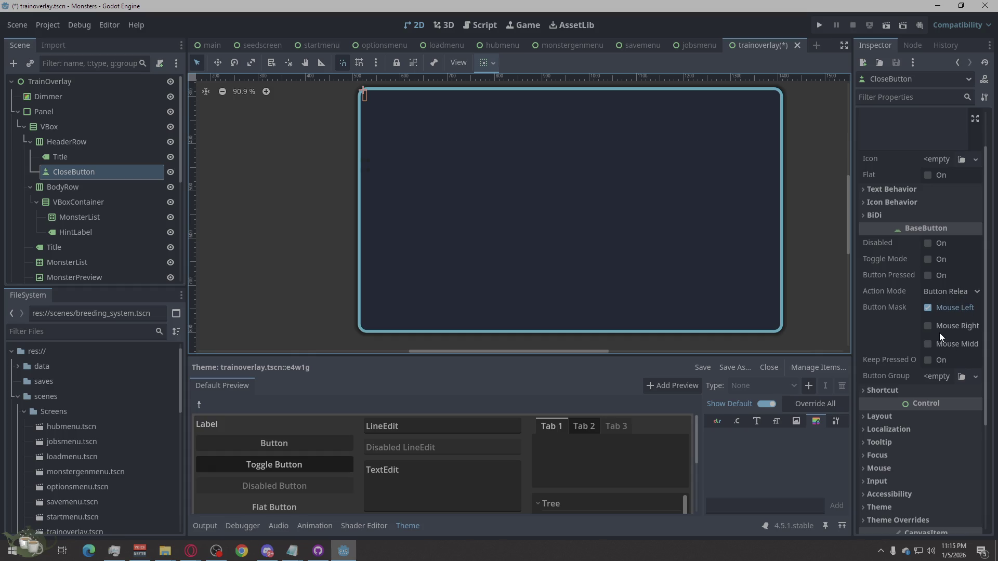
scroll(909, 256, up, 2)
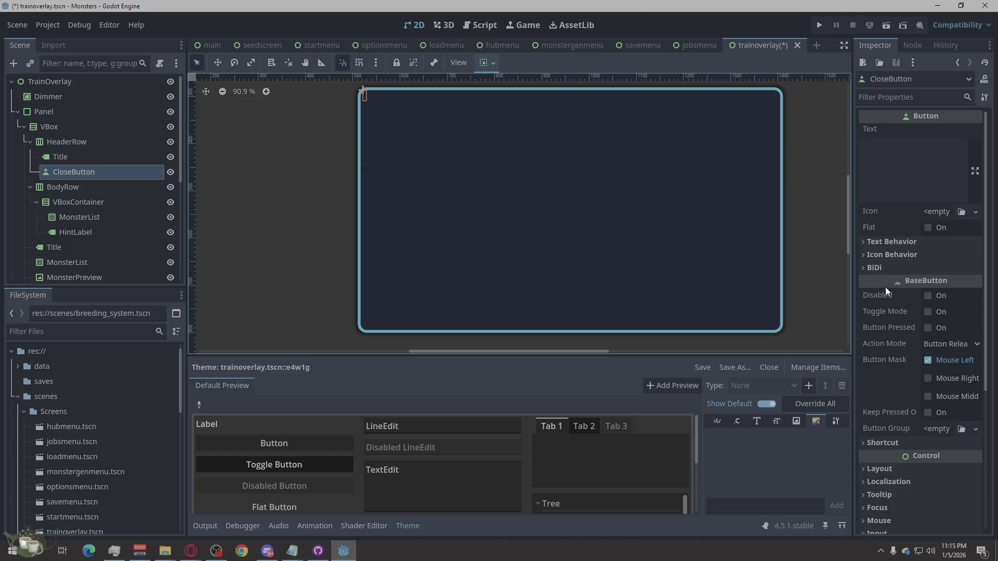
scroll(885, 288, down, 4)
click(901, 363)
scroll(890, 365, down, 6)
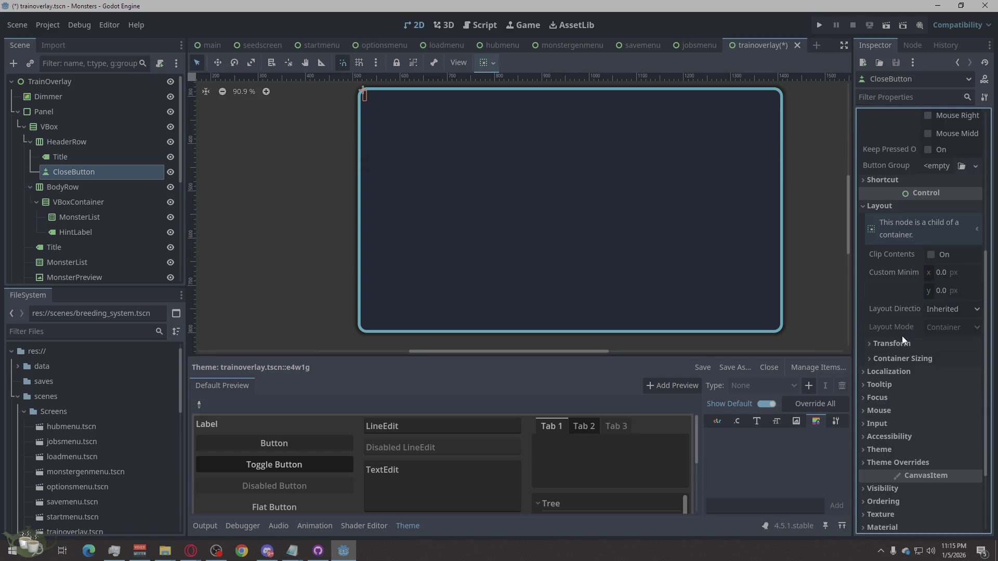
click(948, 311)
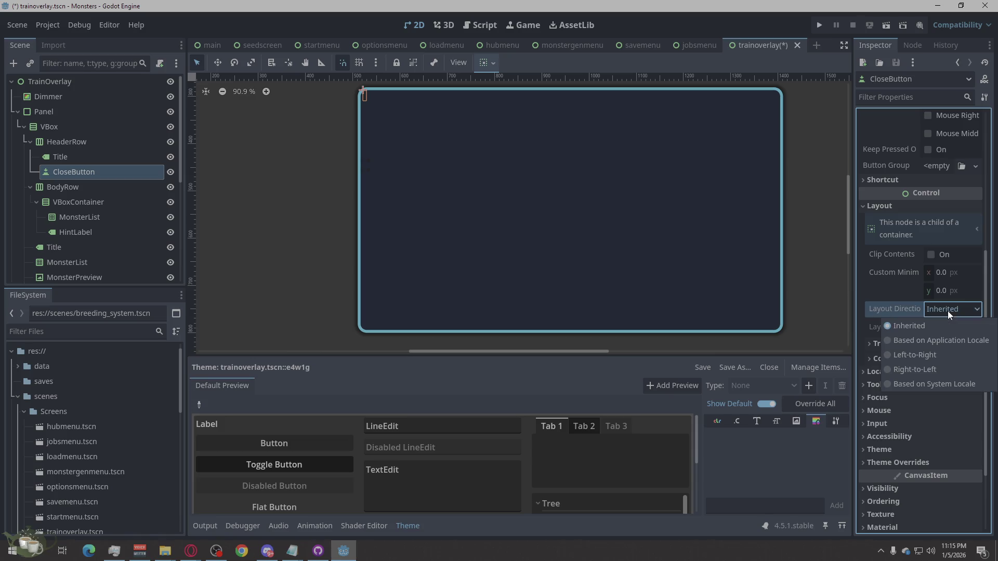
click(947, 311)
click(902, 348)
click(902, 346)
click(896, 361)
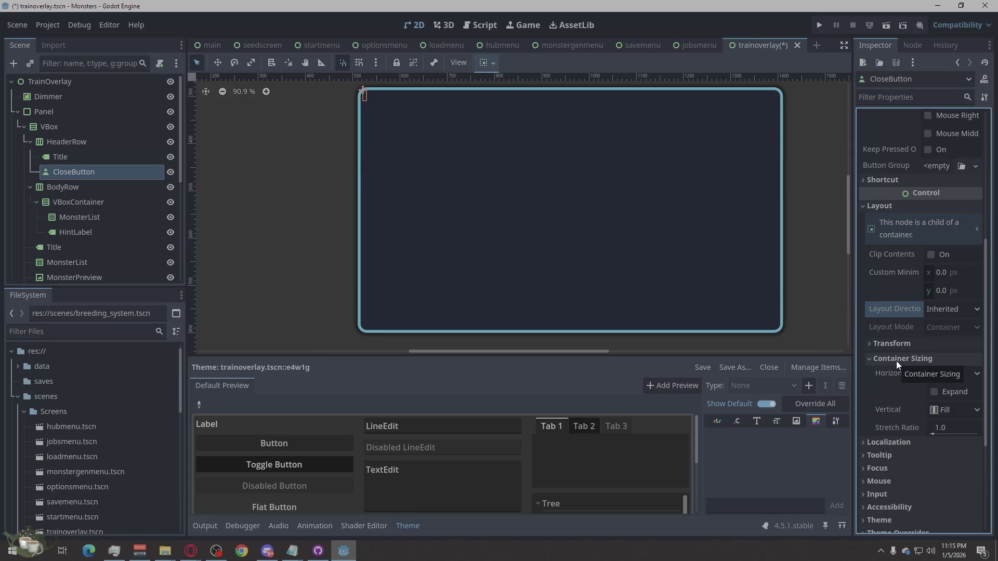
click(895, 361)
click(878, 206)
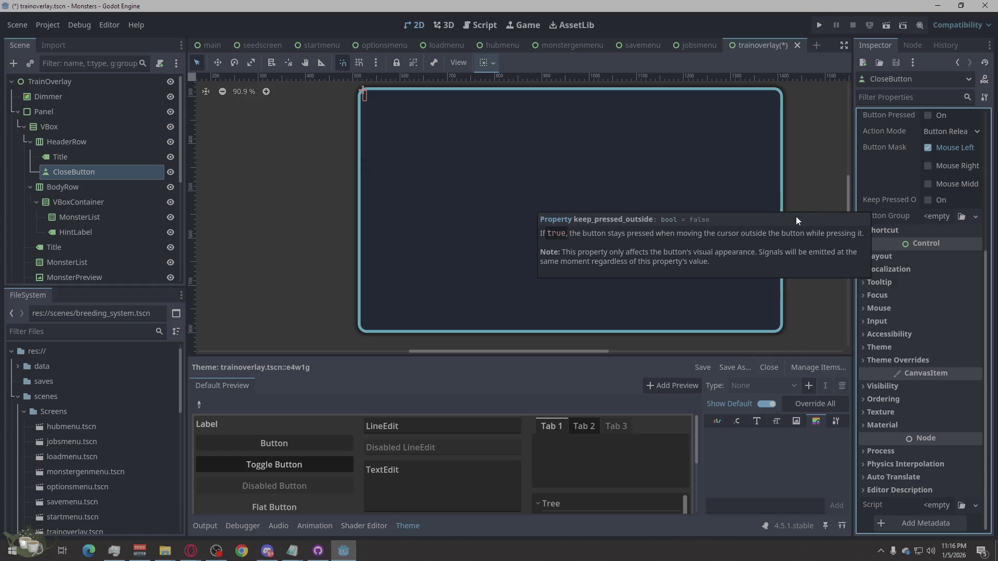
click(85, 158)
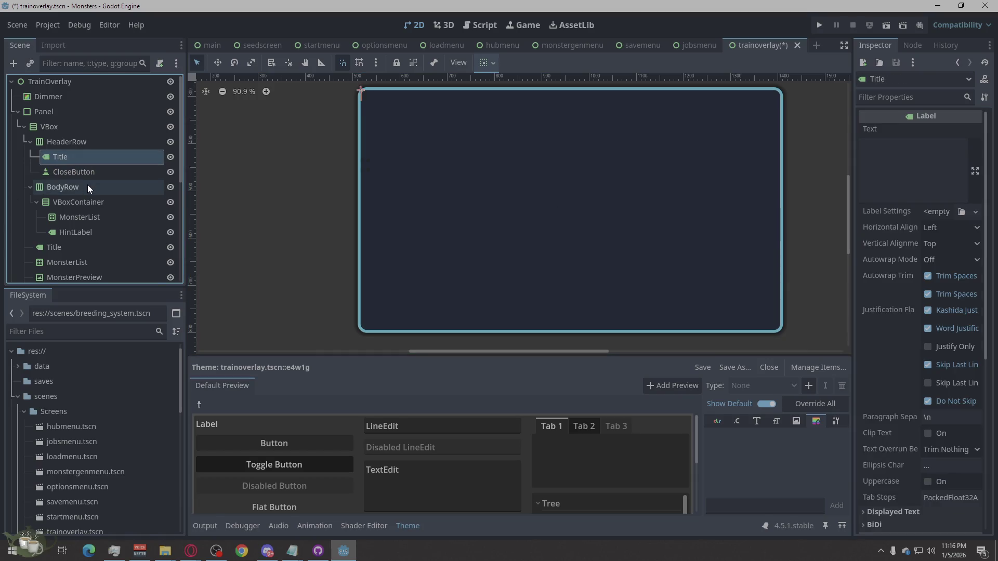
click(87, 184)
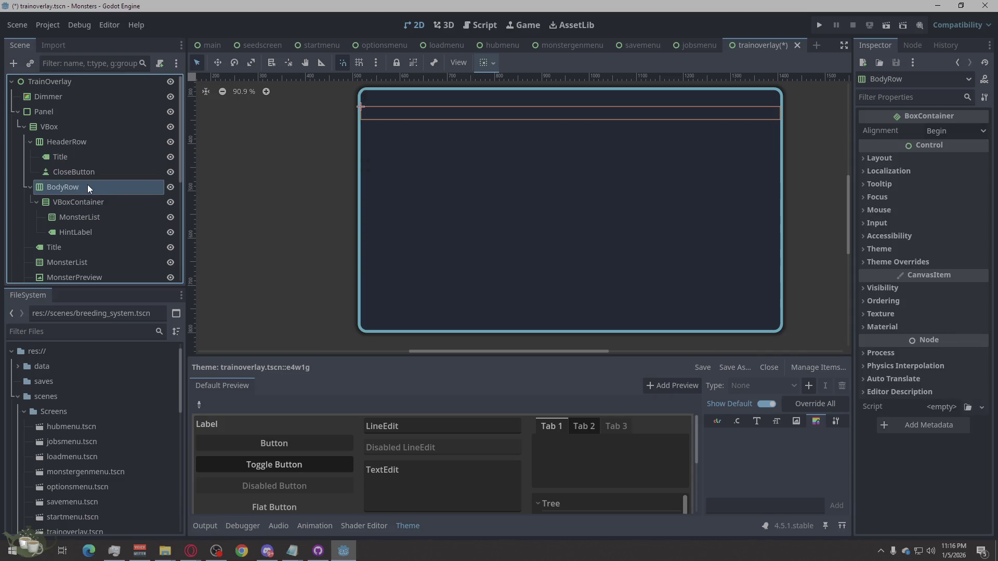
click(87, 175)
click(82, 187)
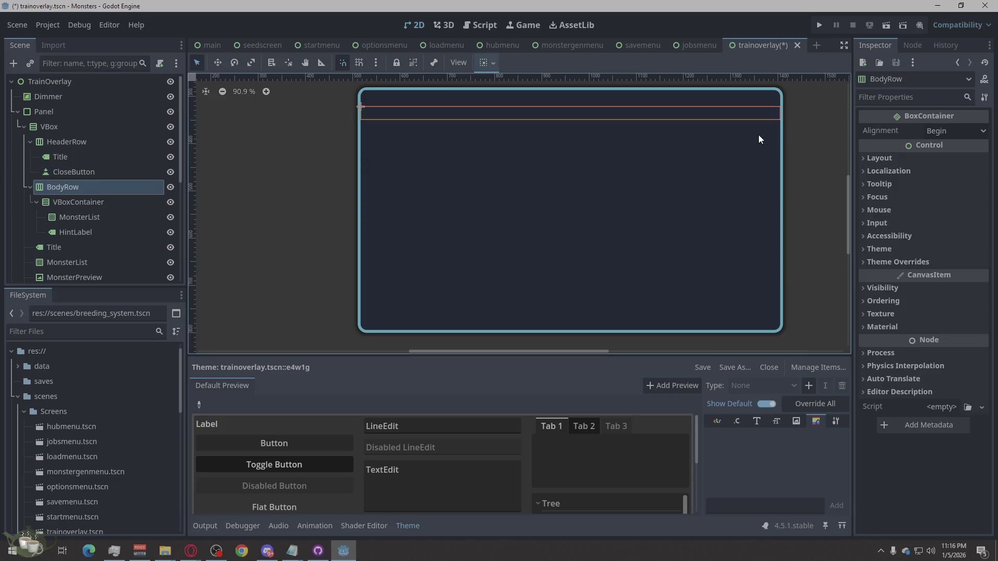
click(963, 135)
click(937, 178)
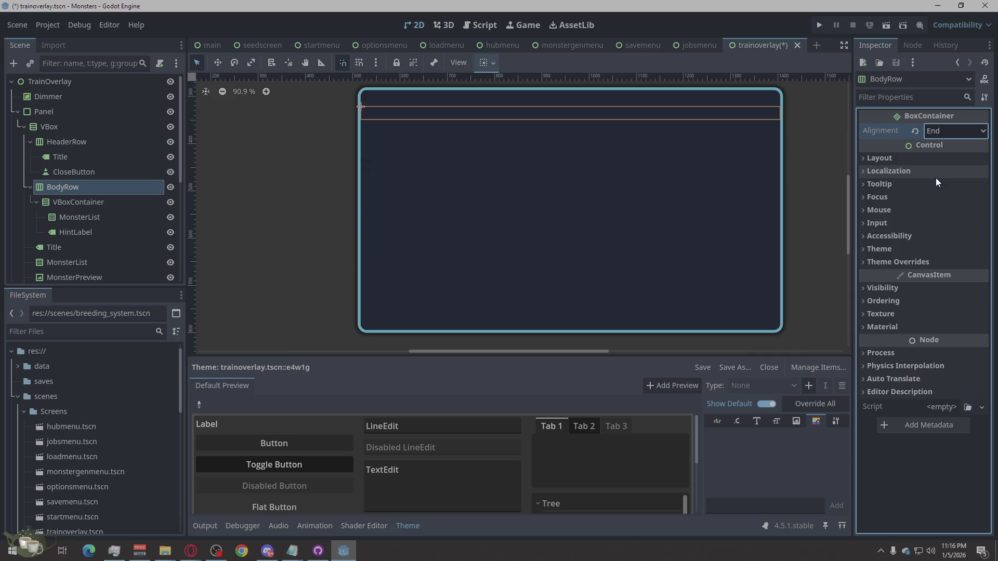
click(935, 131)
click(940, 142)
click(88, 172)
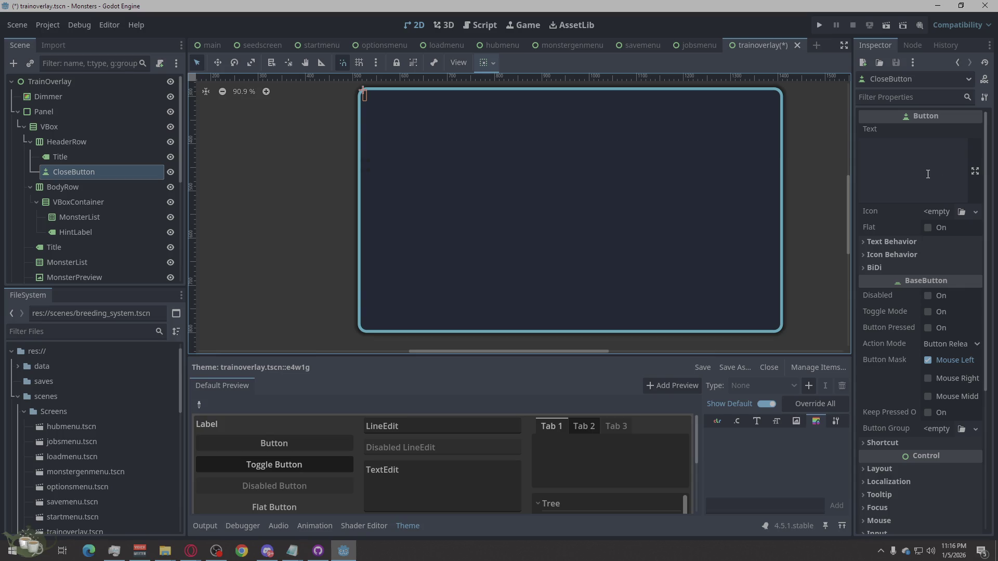
- Set CloseButton's text alignment to Right and its text to 'X'
click(885, 240)
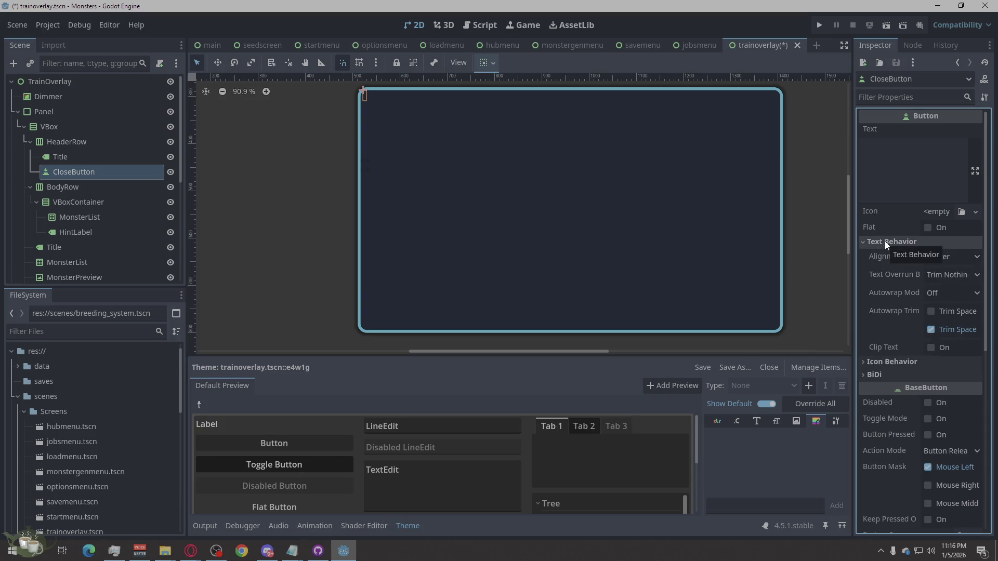
click(959, 257)
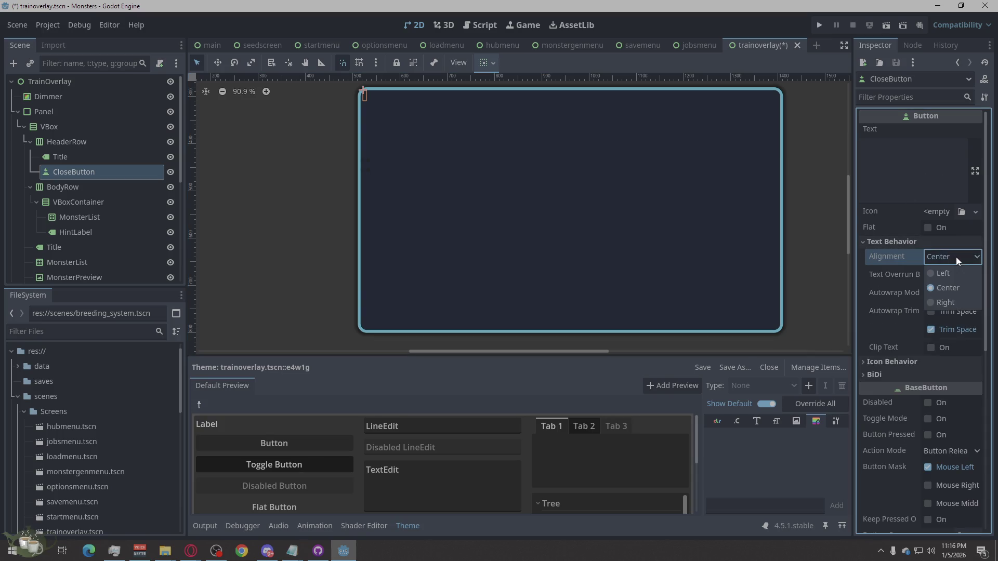
click(939, 297)
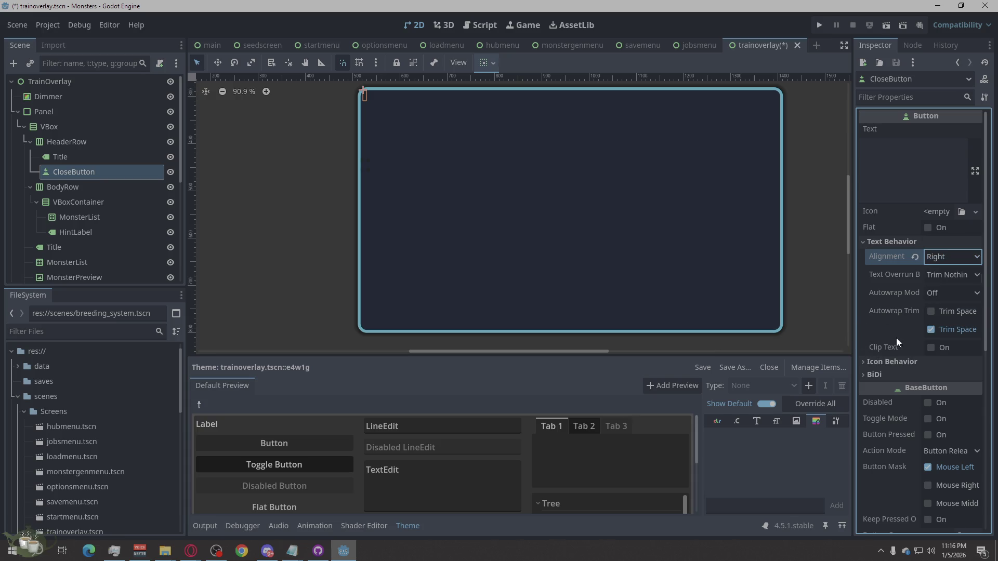
click(866, 241)
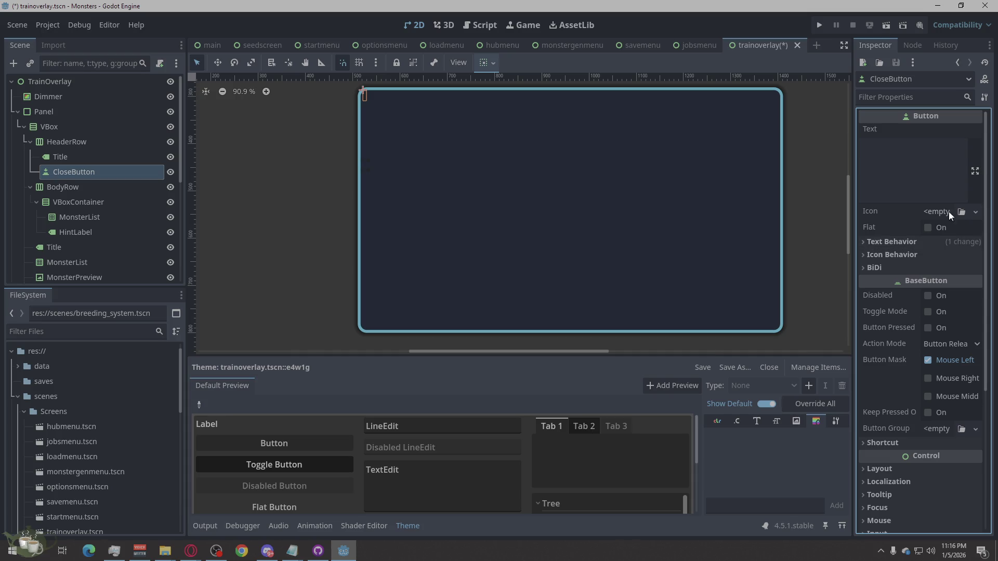
click(894, 168)
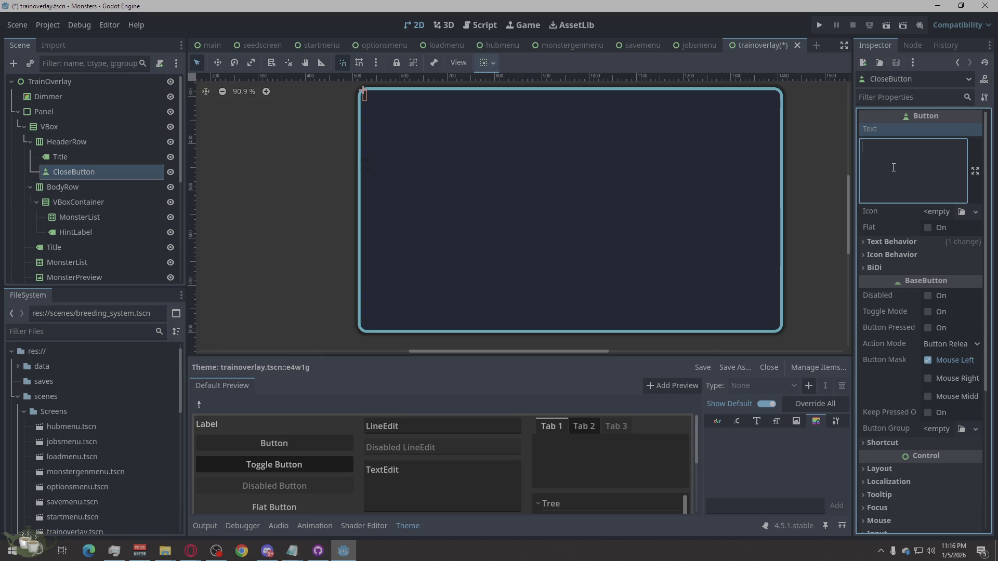
text(X)
click(810, 175)
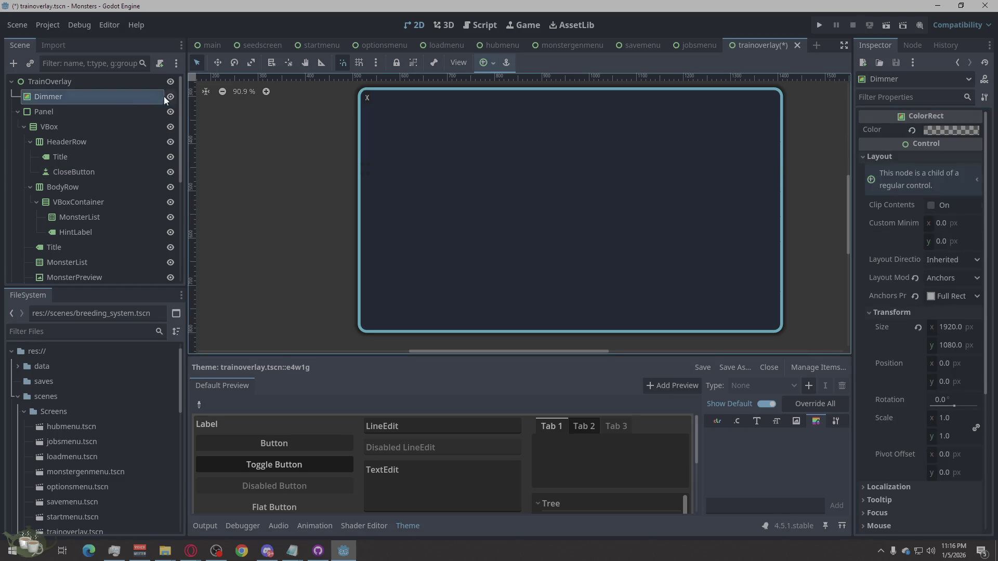
click(76, 155)
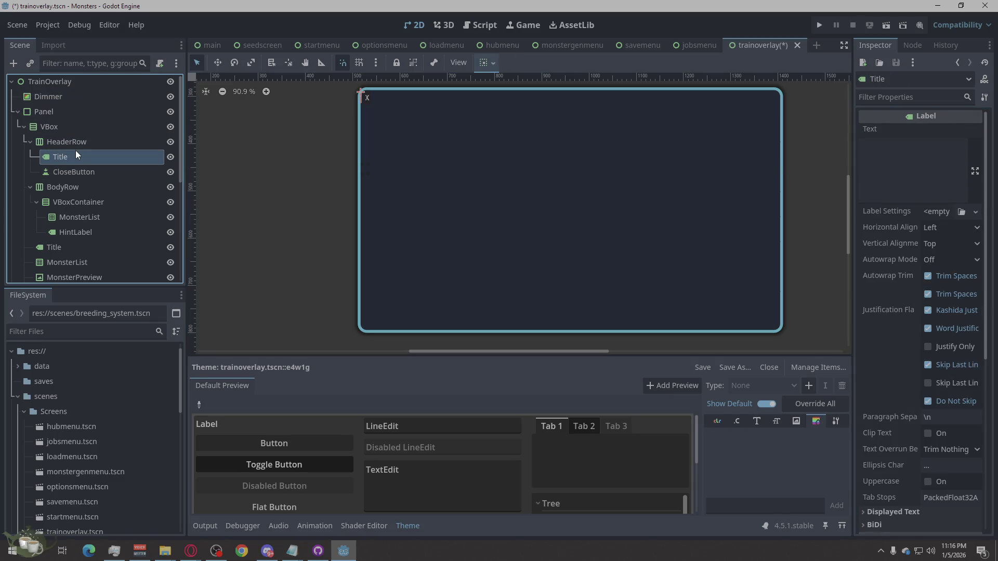
click(70, 169)
click(74, 157)
click(73, 174)
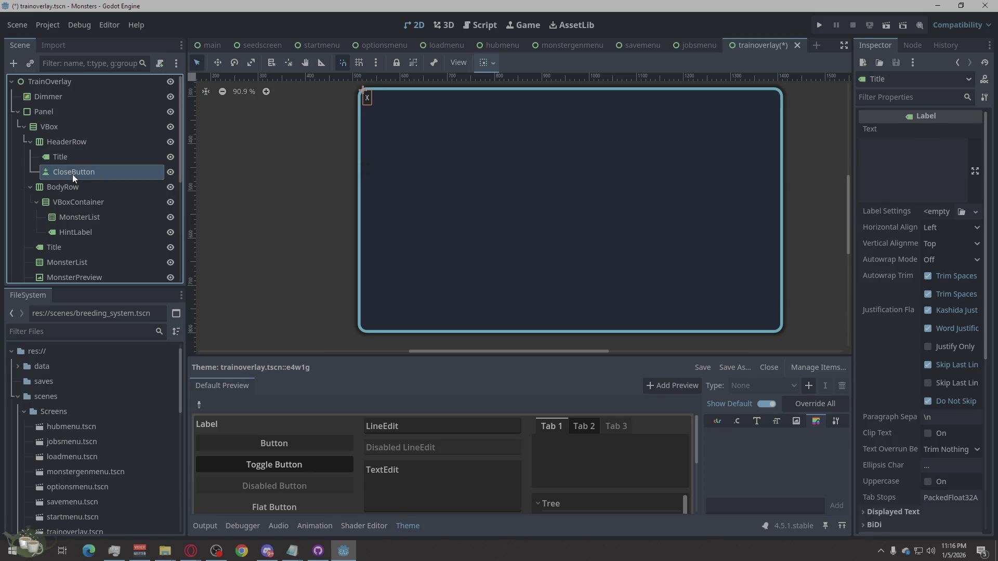
click(66, 154)
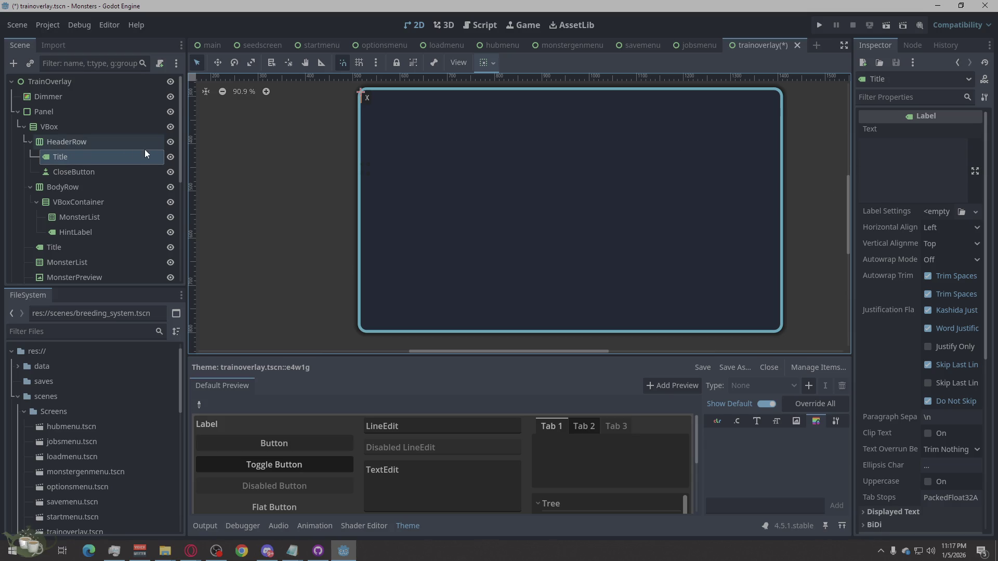
click(68, 172)
right_click(69, 171)
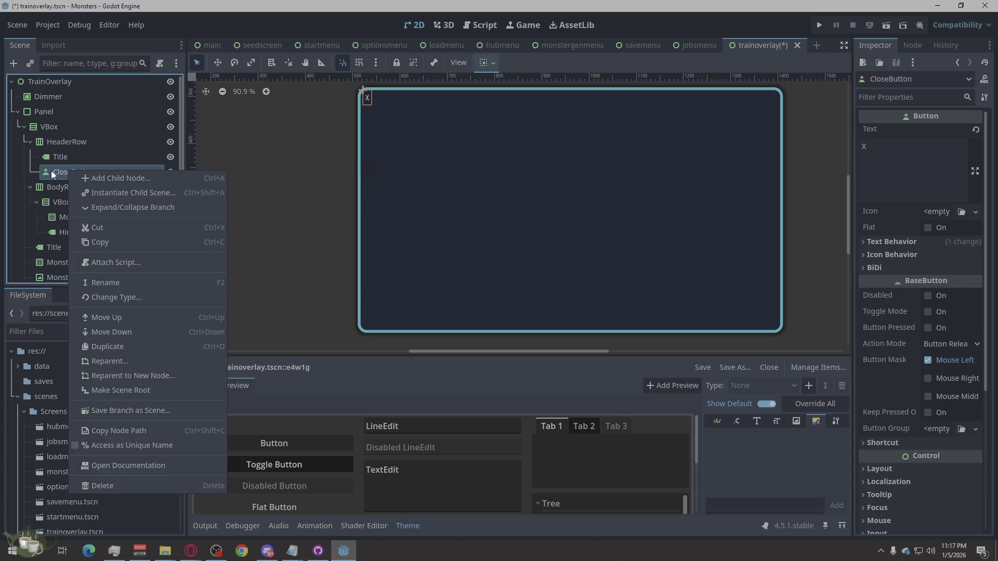
key(Escape)
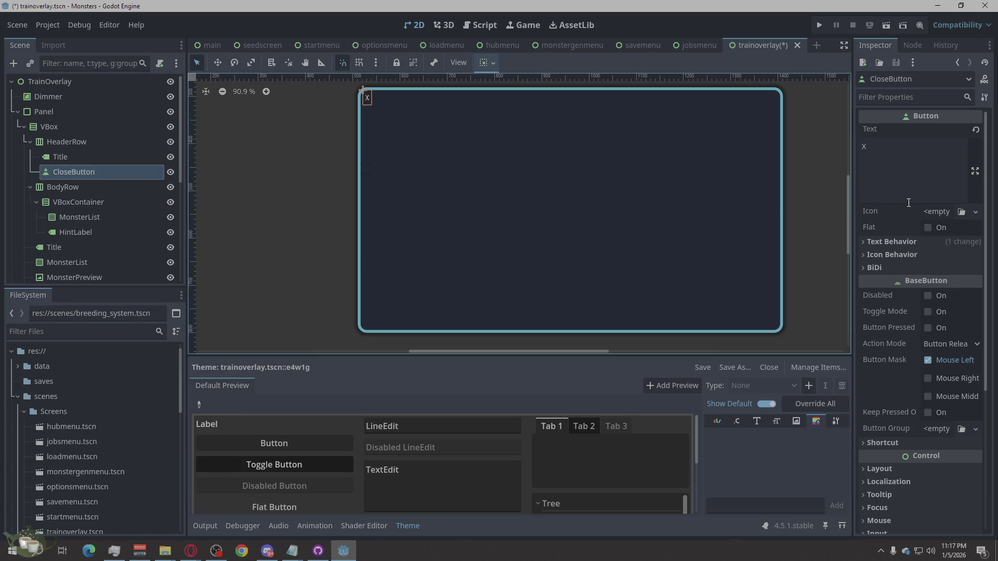
scroll(915, 255, down, 3)
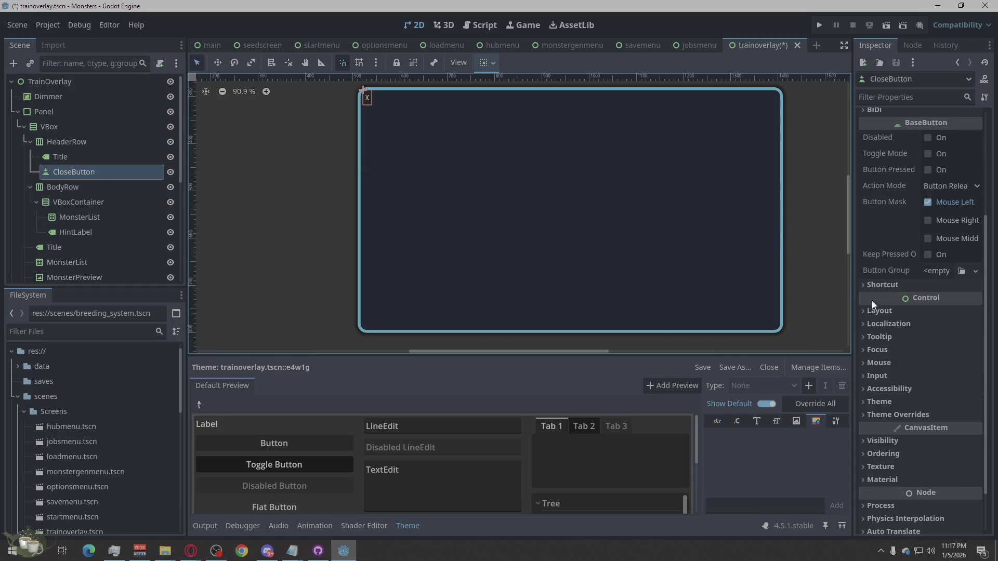
click(883, 311)
scroll(899, 343, down, 2)
scroll(901, 358, down, 2)
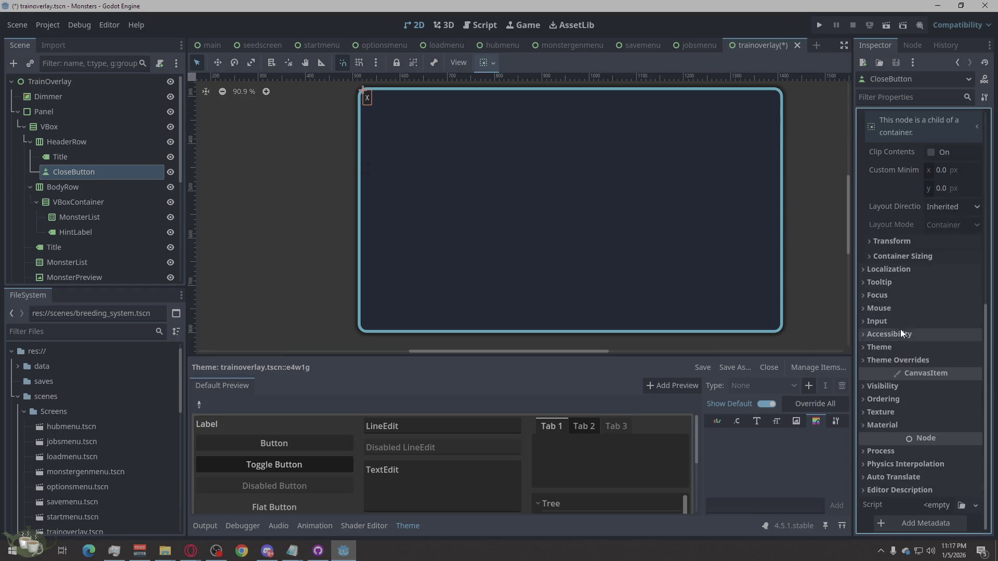
click(906, 252)
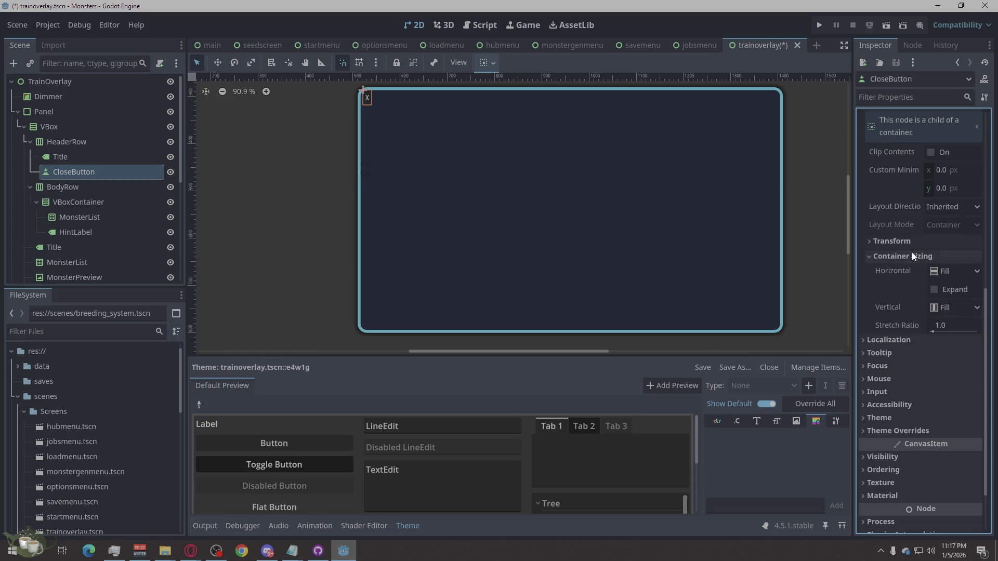
click(913, 244)
click(913, 244)
click(905, 259)
click(956, 210)
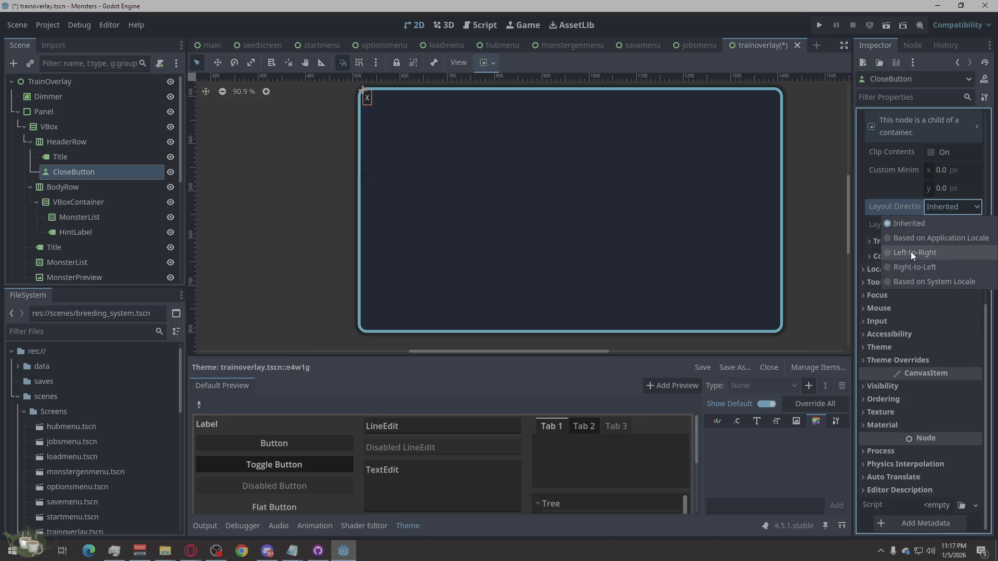
click(911, 252)
click(965, 207)
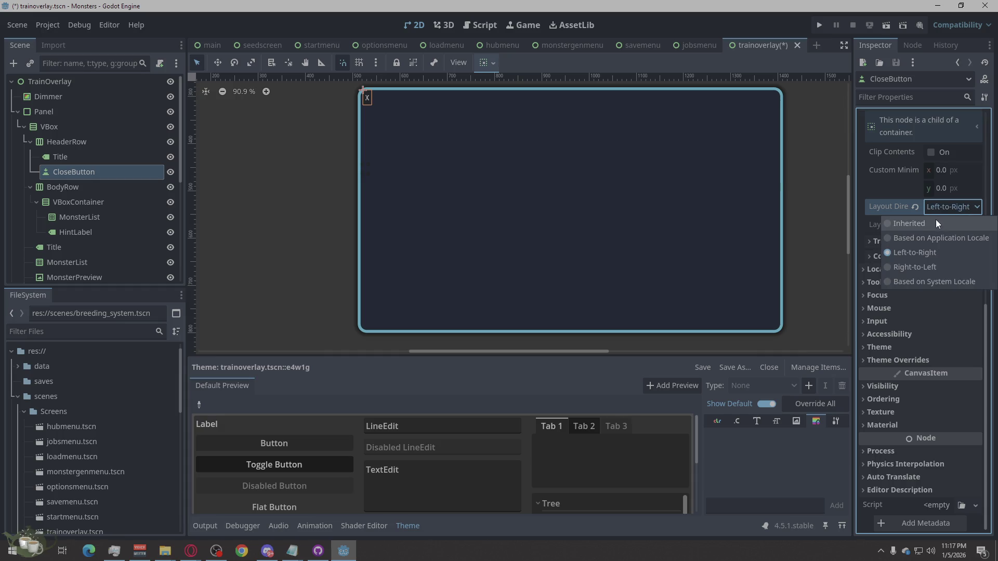
click(938, 238)
click(946, 208)
click(938, 224)
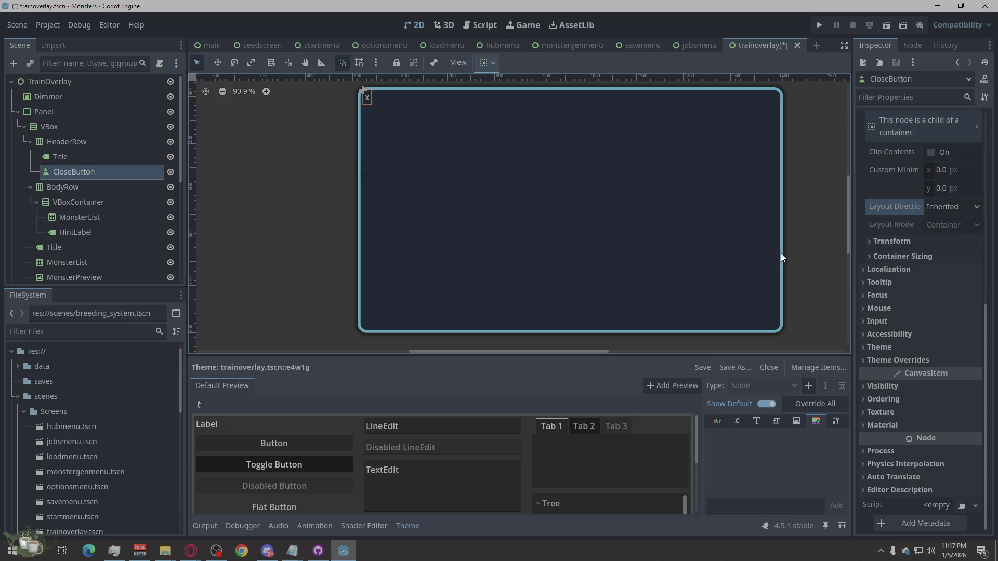
scroll(935, 188, up, 3)
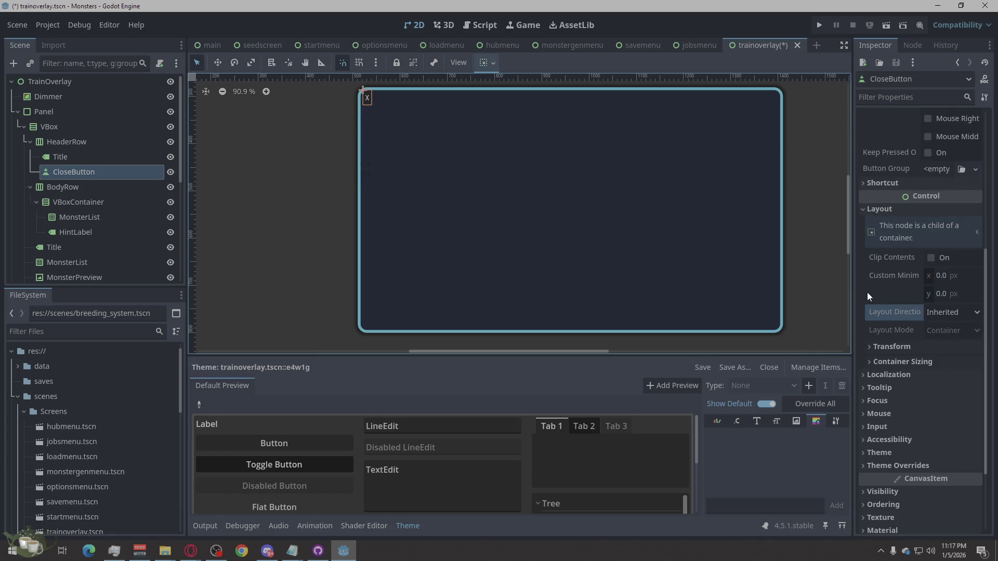
click(942, 277)
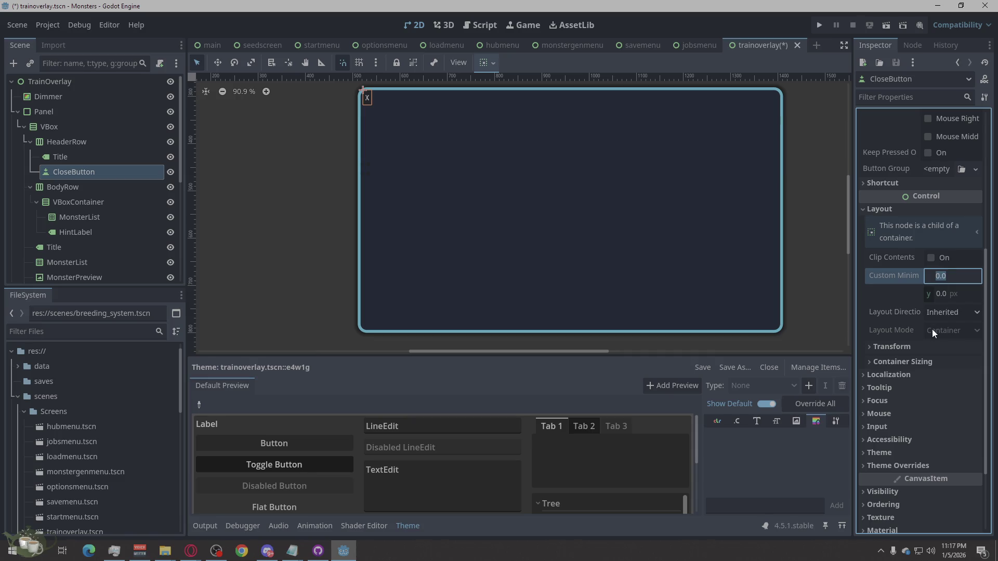
click(904, 280)
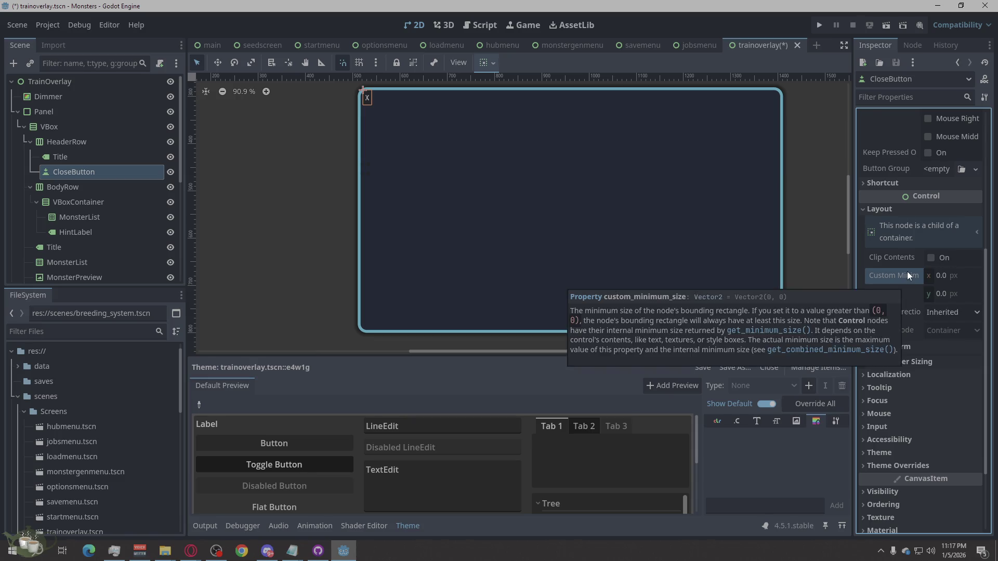
scroll(907, 271, up, 3)
scroll(907, 271, up, 1)
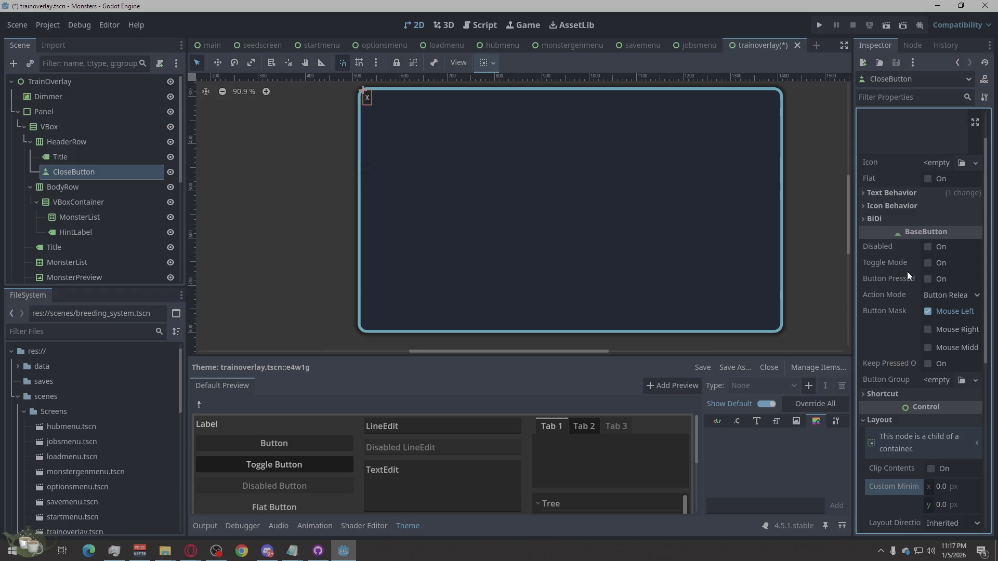
scroll(952, 294, up, 1)
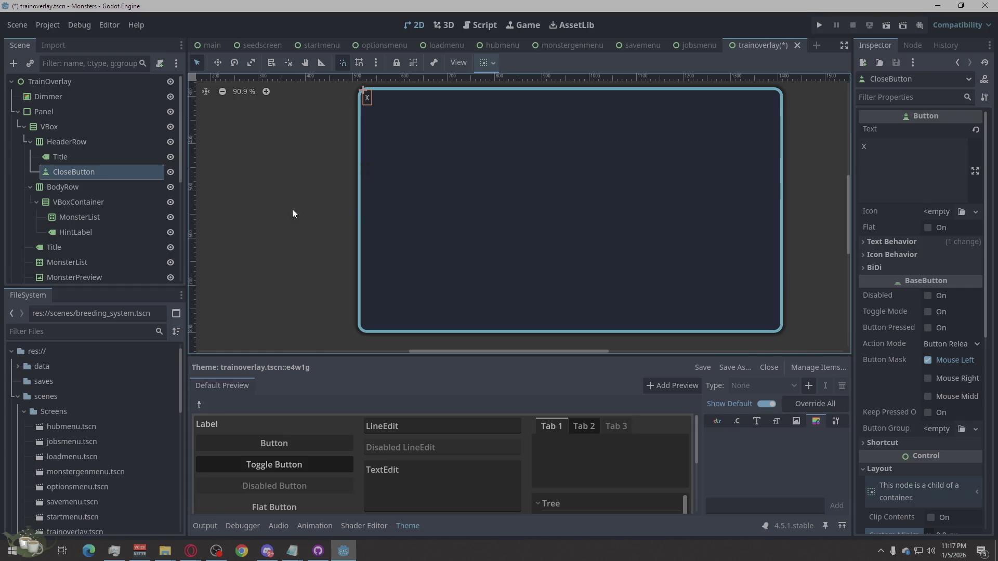
click(104, 156)
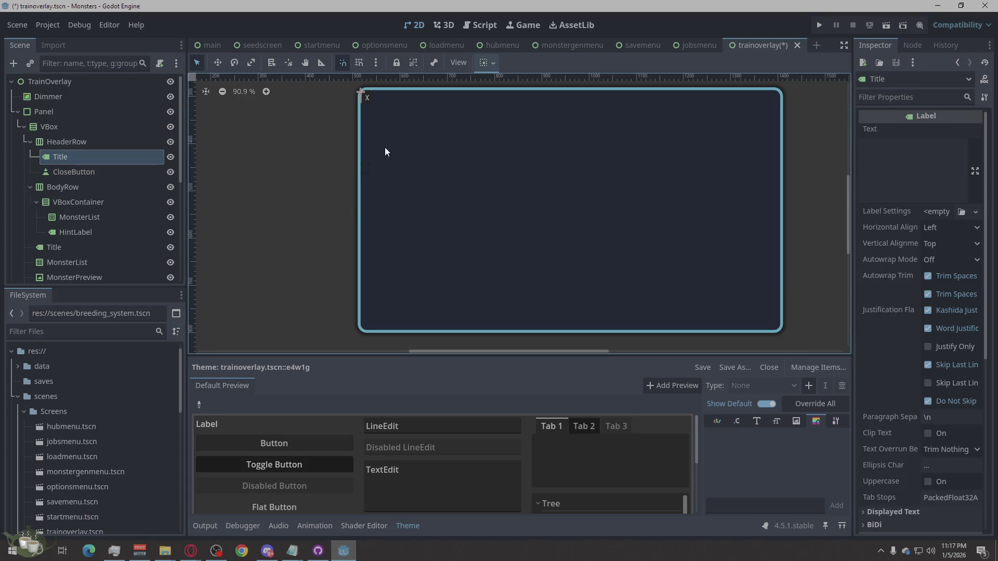
click(893, 160)
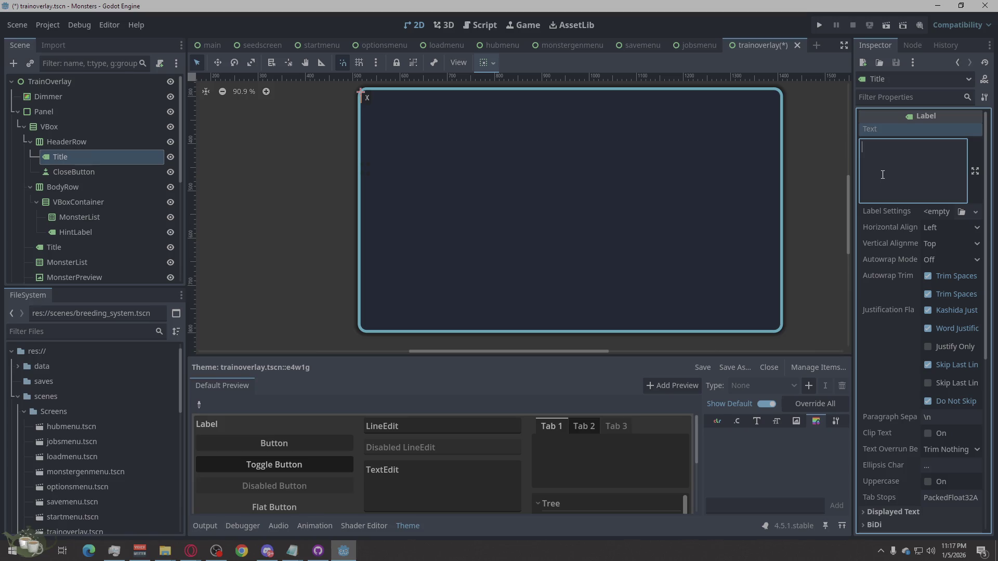
text(C)
key(BackSpace)
text(lose)
key(BackSpace)
key(BackSpace)
key(BackSpace)
click(115, 190)
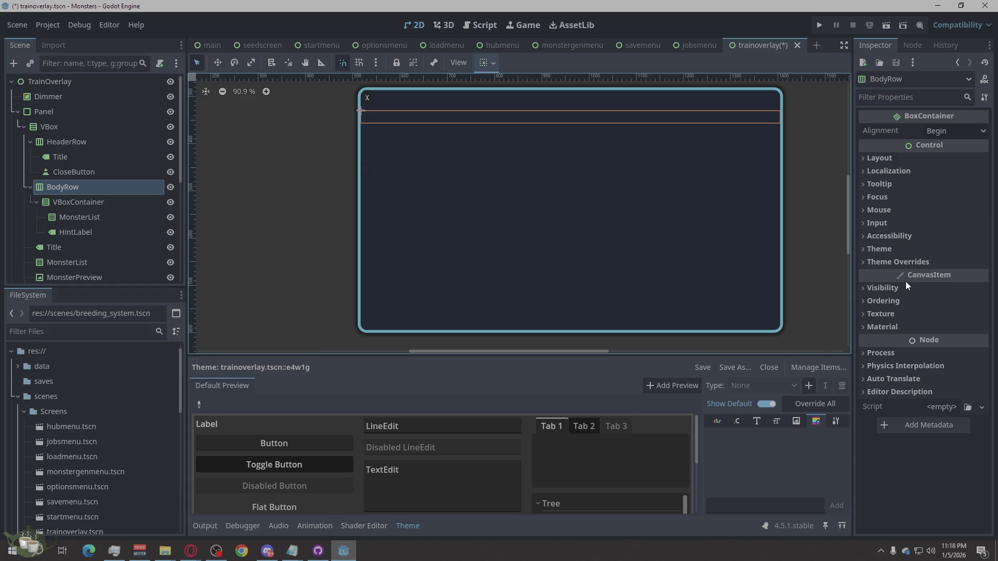
- Enable BodyRow's Separation constant override and set it to 14
click(903, 261)
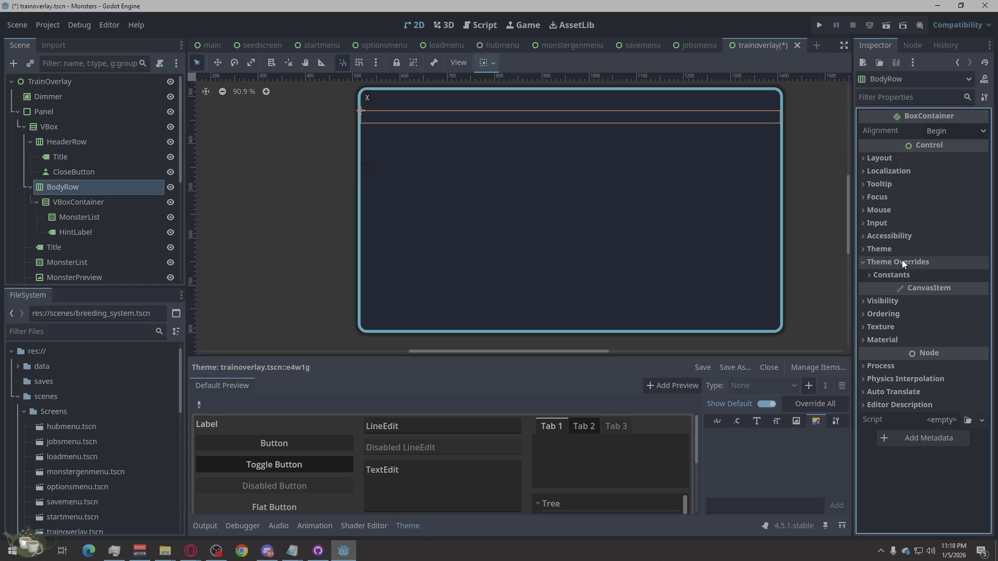
click(890, 275)
click(946, 290)
text(14)
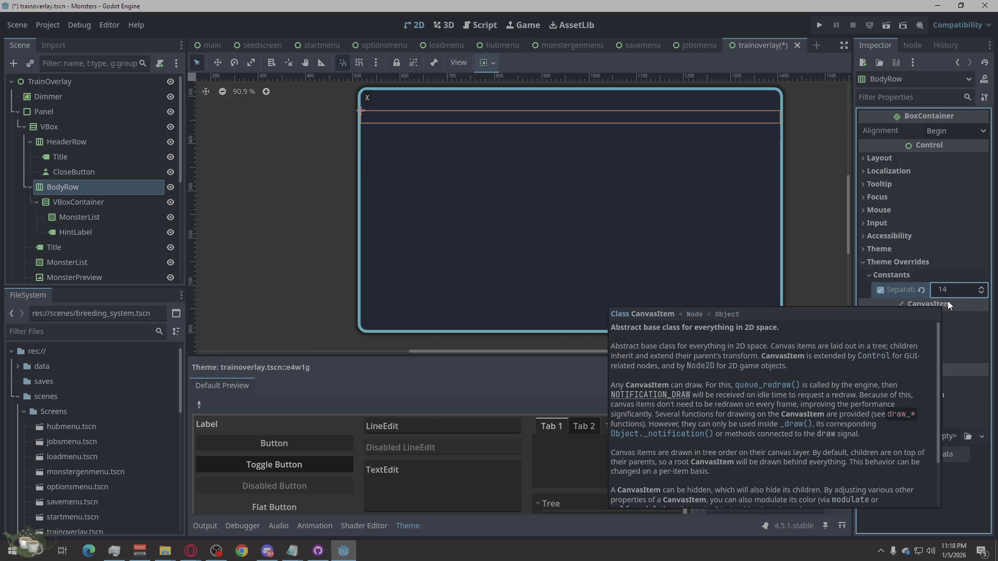
mouse_move(941, 304)
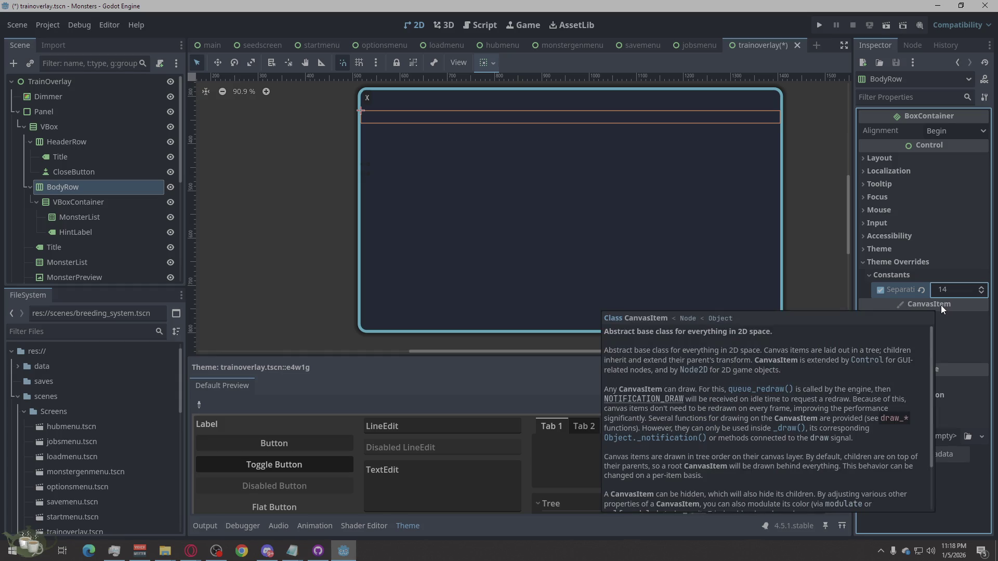
click(102, 205)
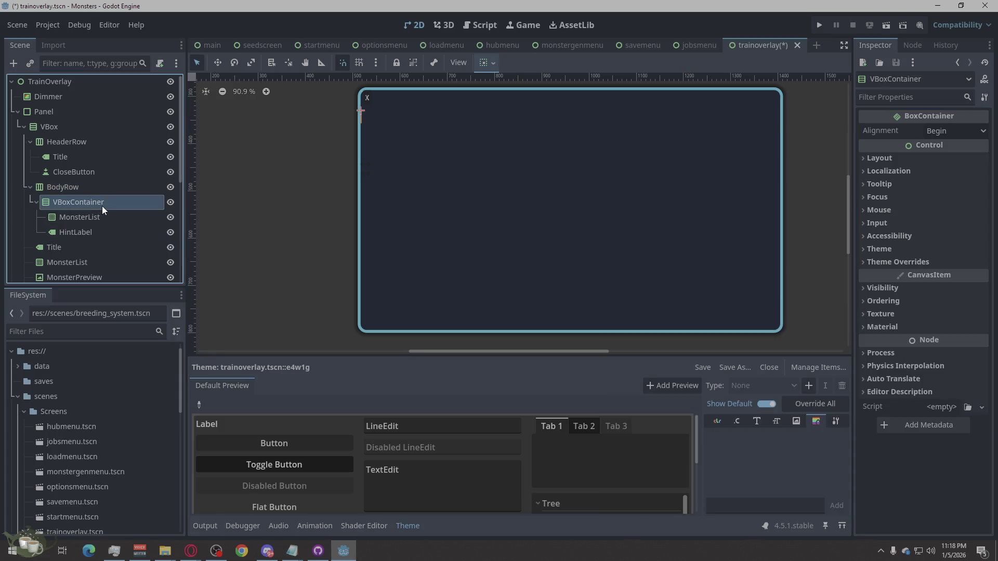
- Rename BodyRow's VBoxContainer to 'Left Column', then shorten it to 'Left'
click(103, 206)
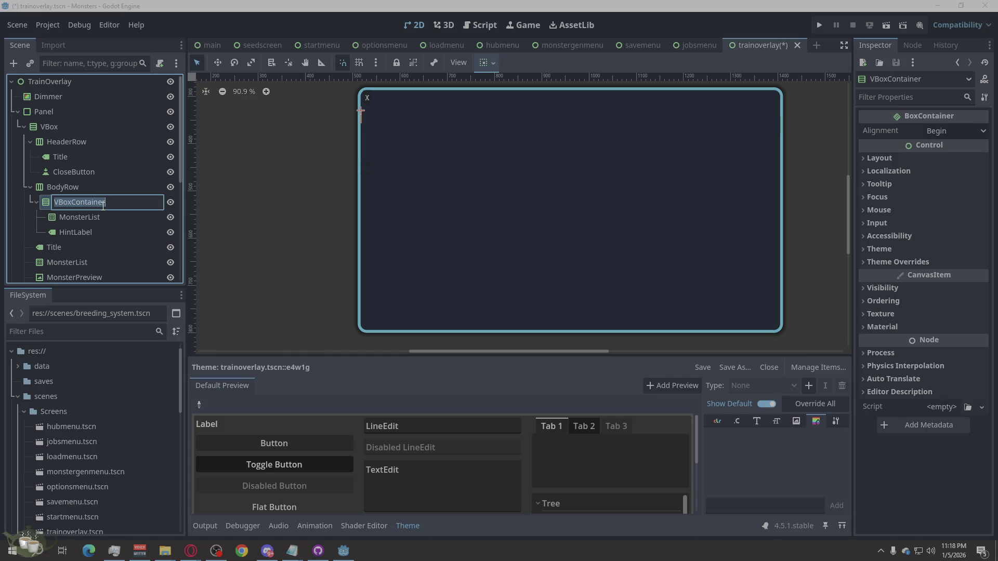
text(Left Colum)
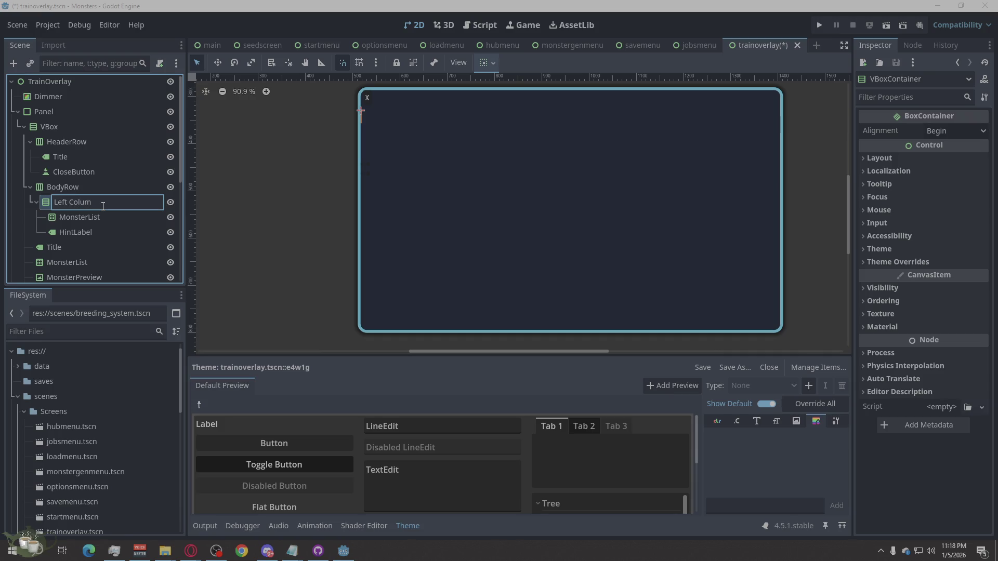
text(n)
key(Return)
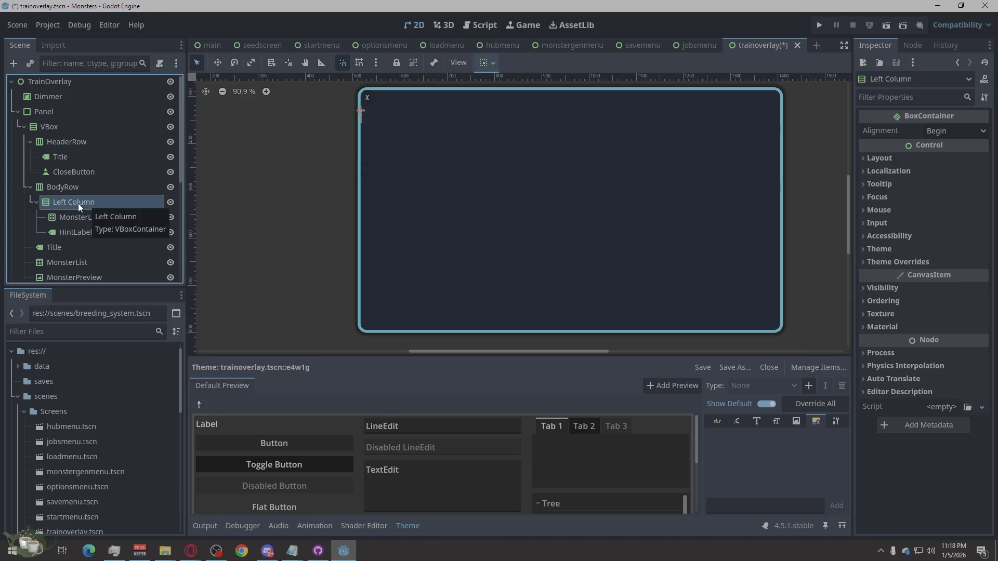
click(78, 204)
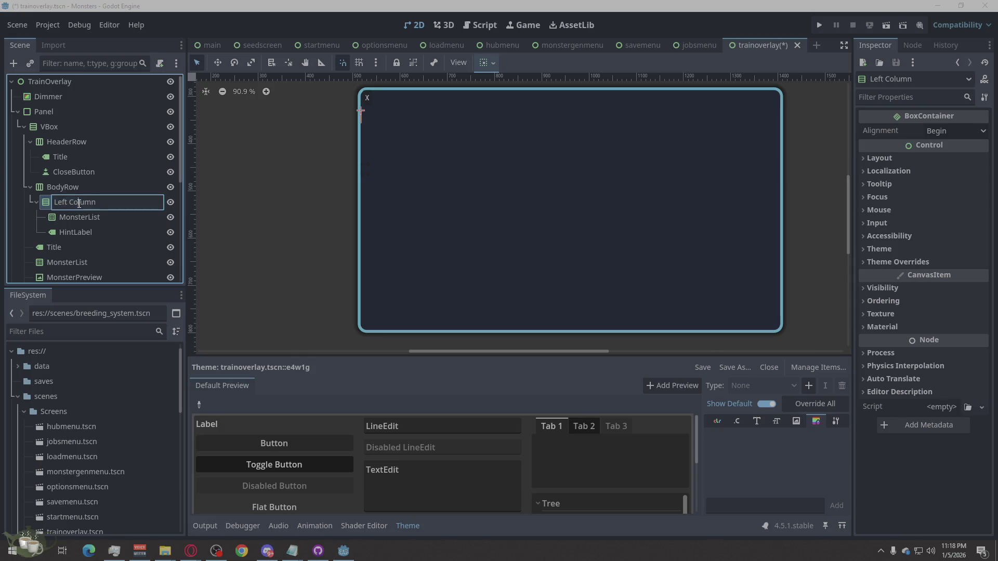
drag(104, 201, 67, 203)
key(BackSpace)
key(Return)
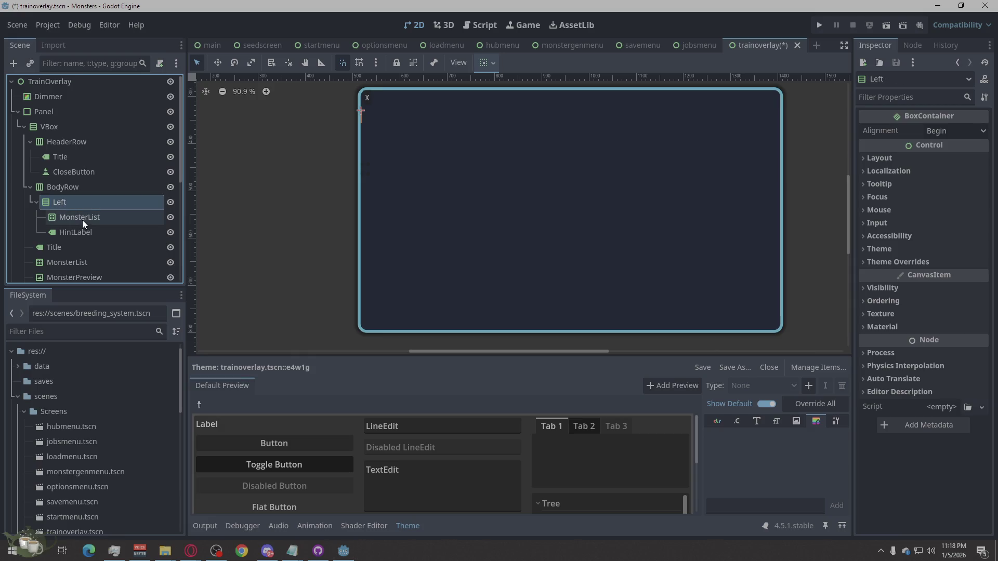
scroll(90, 202, down, 4)
scroll(88, 190, up, 2)
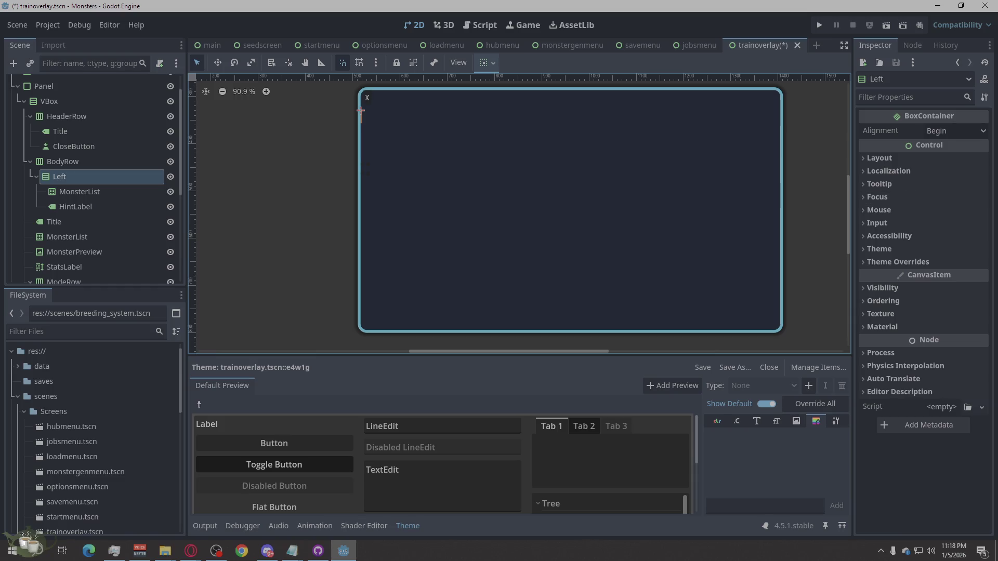
- Duplicate the Left column with Ctrl+D and name the copy Right
right_click(67, 176)
key(ctrl+d)
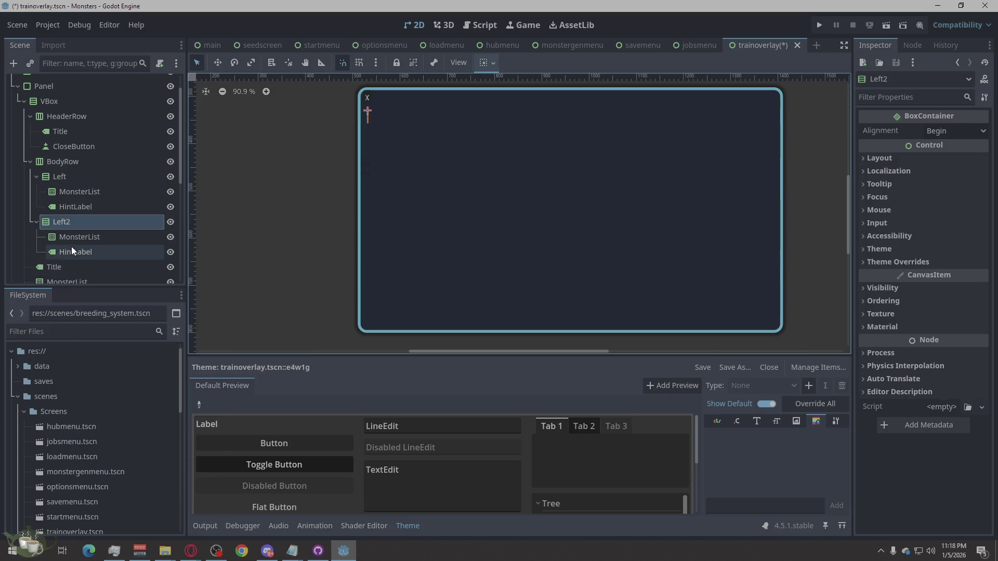
double_click(64, 224)
text(Right)
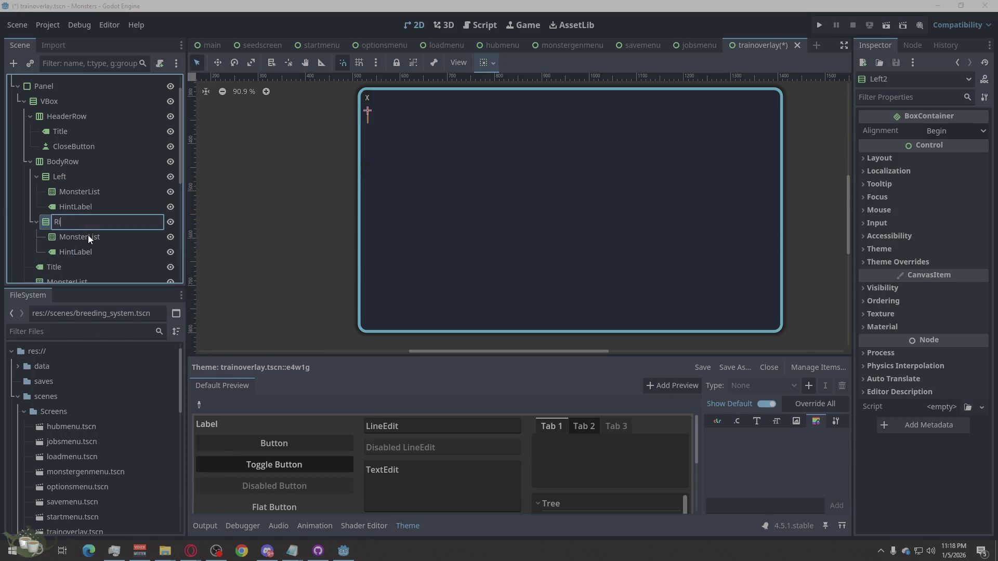
key(Return)
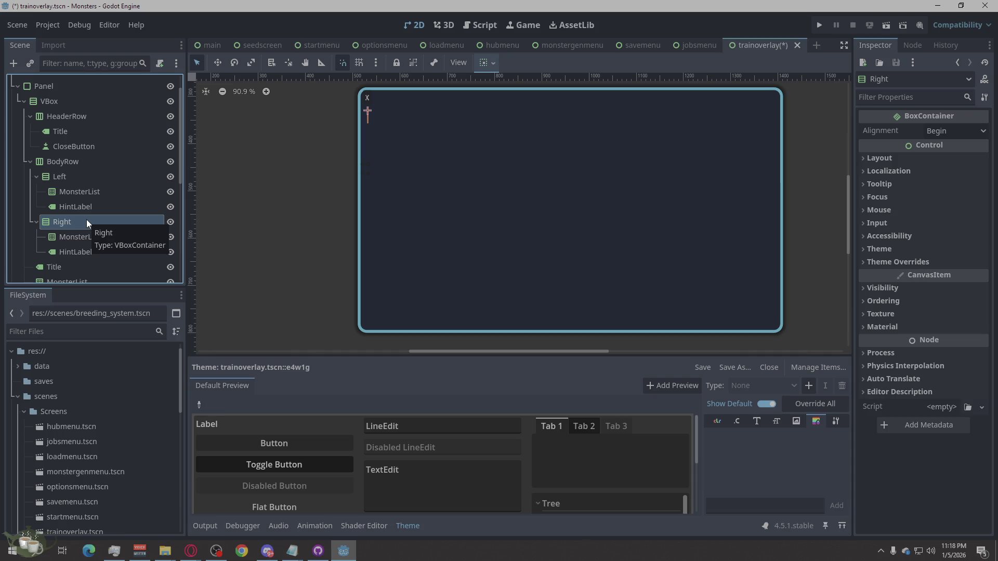
- Delete the copied MonsterList and HintLabel from Right, leaving it empty
click(62, 239)
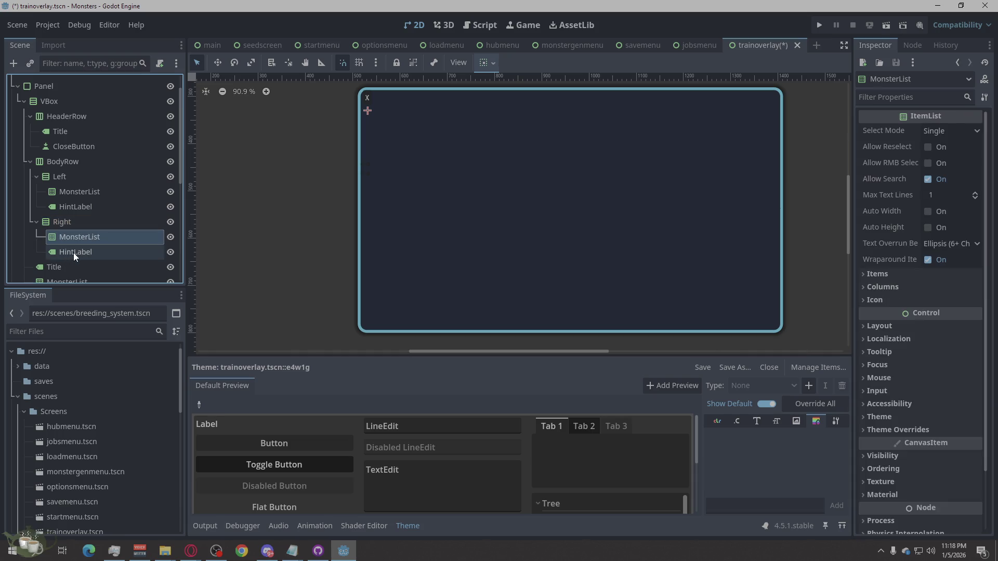
key(Delete)
key(Return)
key(Delete)
key(Return)
click(101, 221)
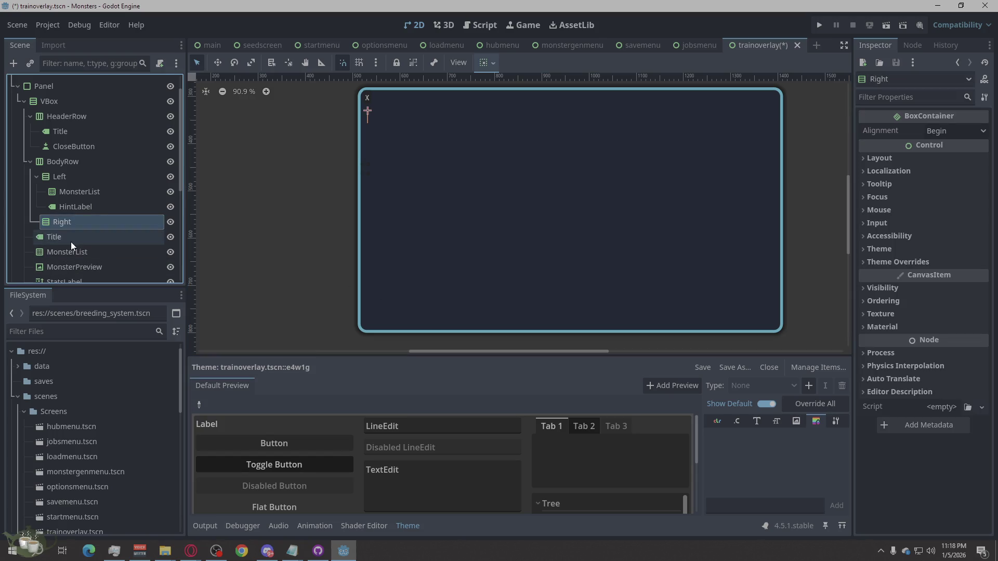
scroll(75, 241, down, 4)
- Select Title through StatsLabel below BodyRow and delete all four nodes
click(81, 135)
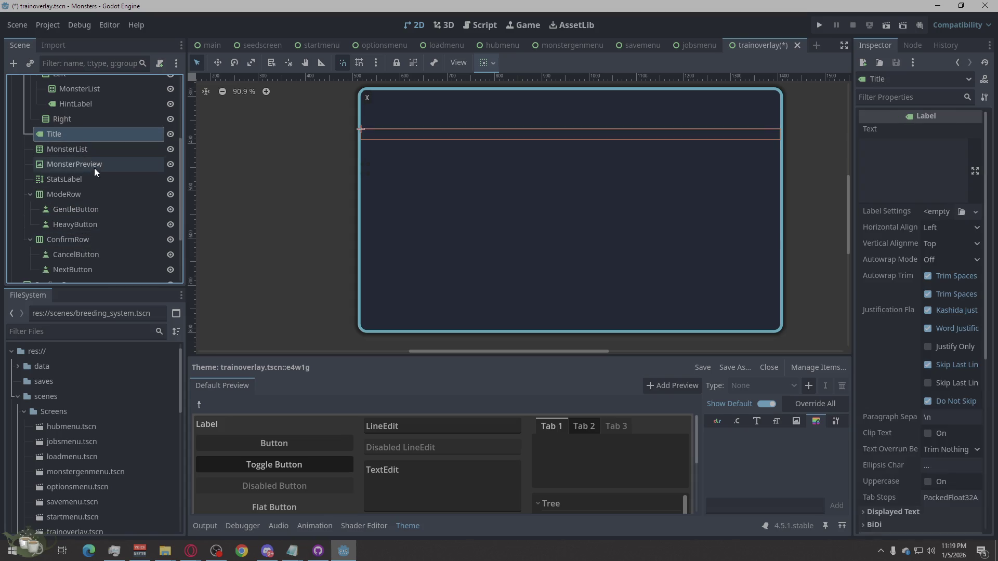
scroll(117, 233, down, 2)
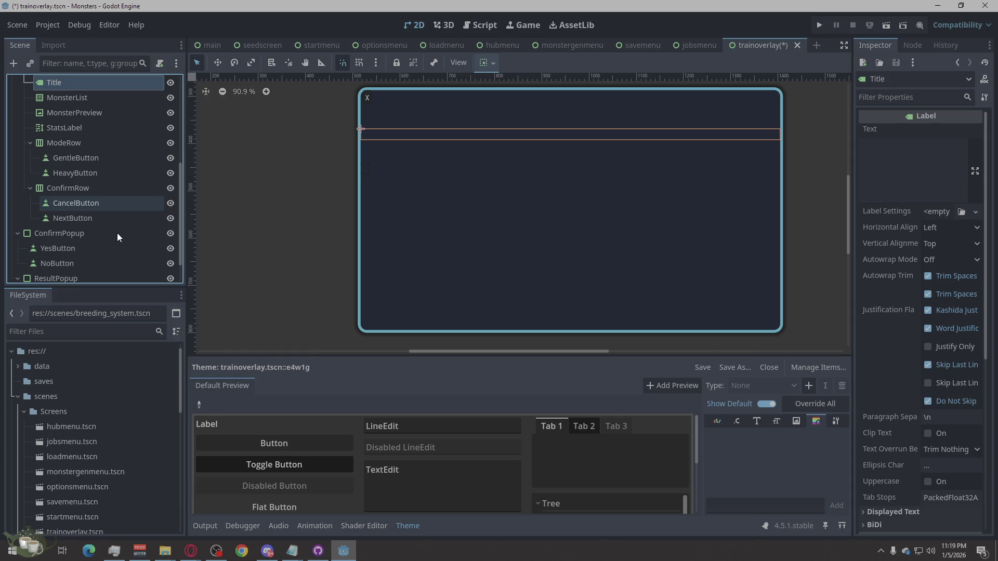
scroll(117, 234, up, 1)
scroll(117, 233, up, 4)
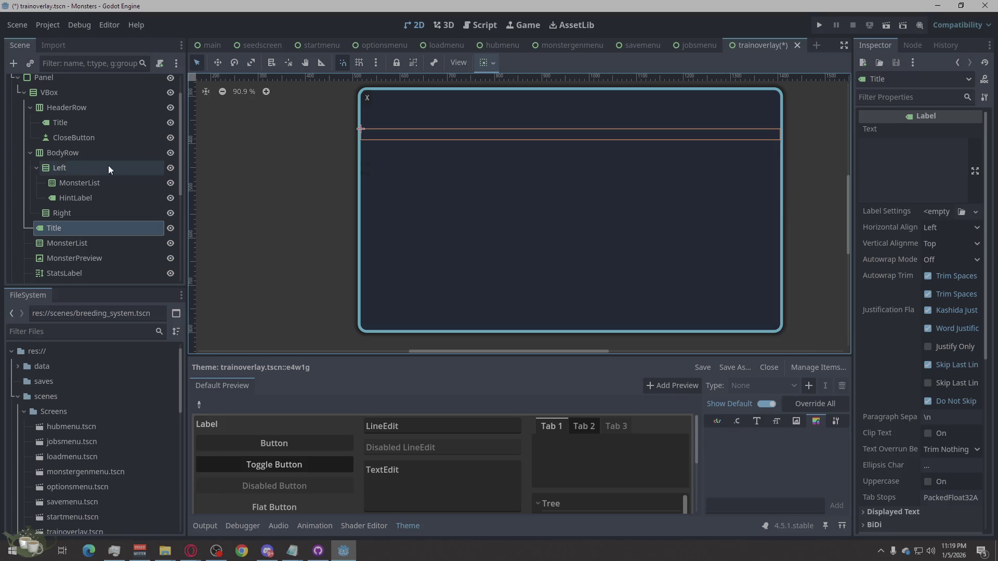
scroll(104, 197, down, 1)
scroll(104, 198, down, 2)
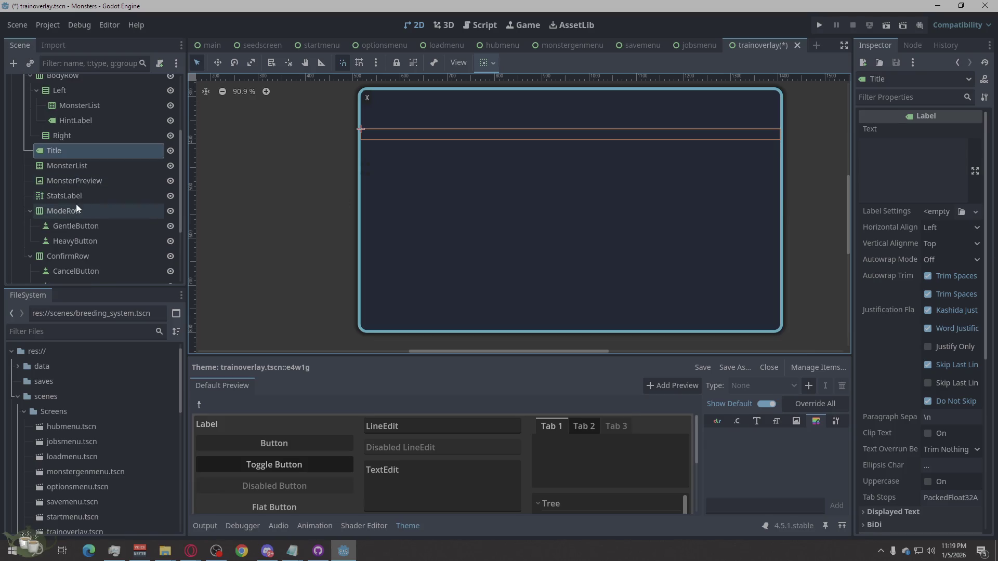
shift+click(88, 196)
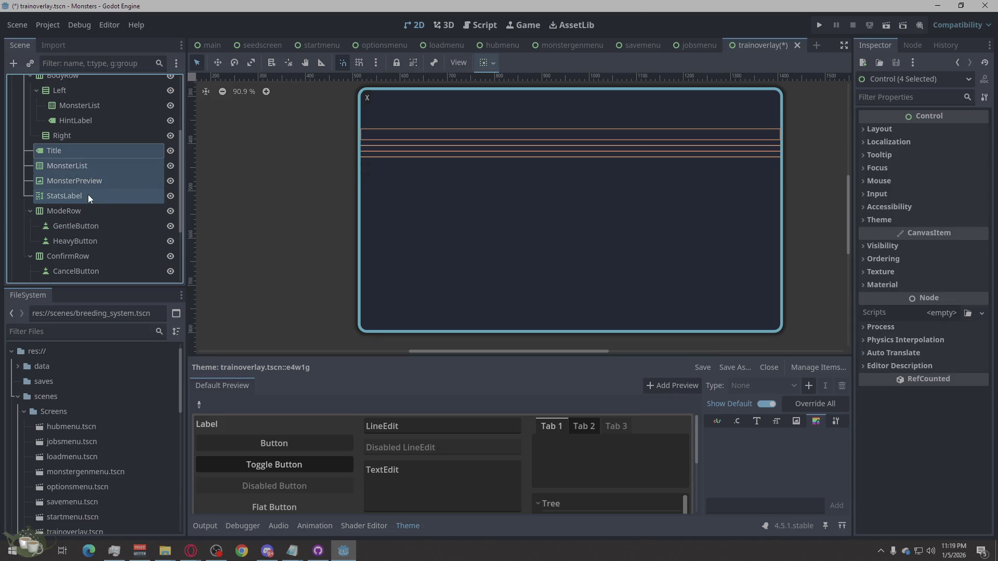
right_click(88, 195)
click(119, 201)
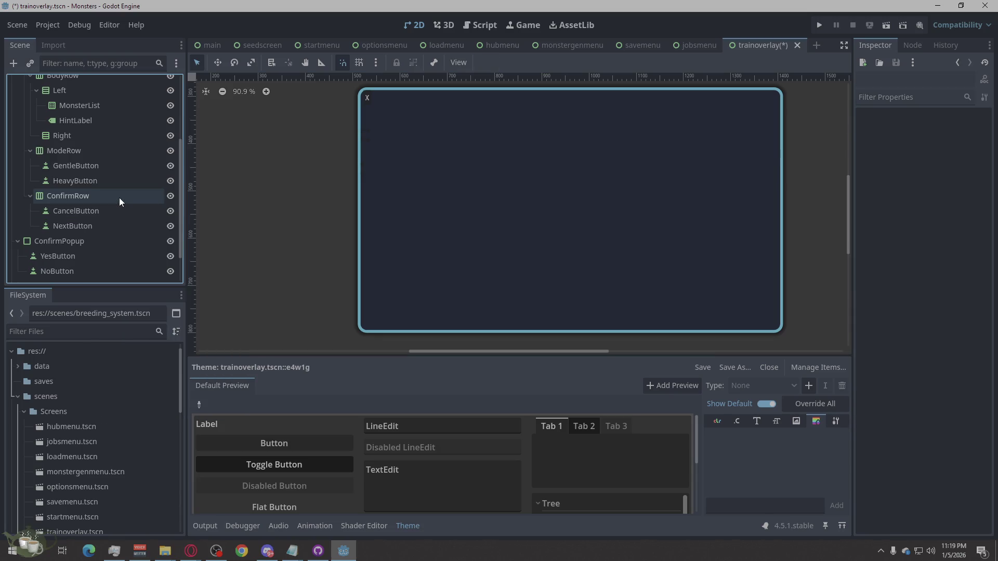
- Move ModeRow and ConfirmRow into the Right column, with ConfirmRow below ModeRow
mouse_move(80, 150)
mouse_down()
mouse_move(40, 148)
mouse_move(82, 138)
mouse_move(72, 138)
mouse_up()
mouse_move(78, 200)
mouse_down()
mouse_move(58, 186)
mouse_move(69, 183)
mouse_up()
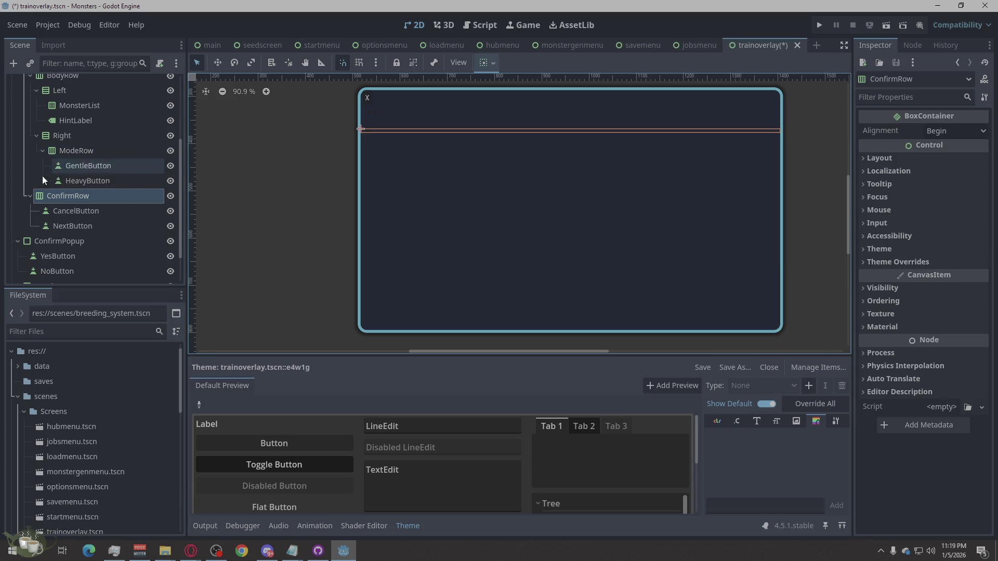
drag(51, 198, 54, 151)
right_click(58, 151)
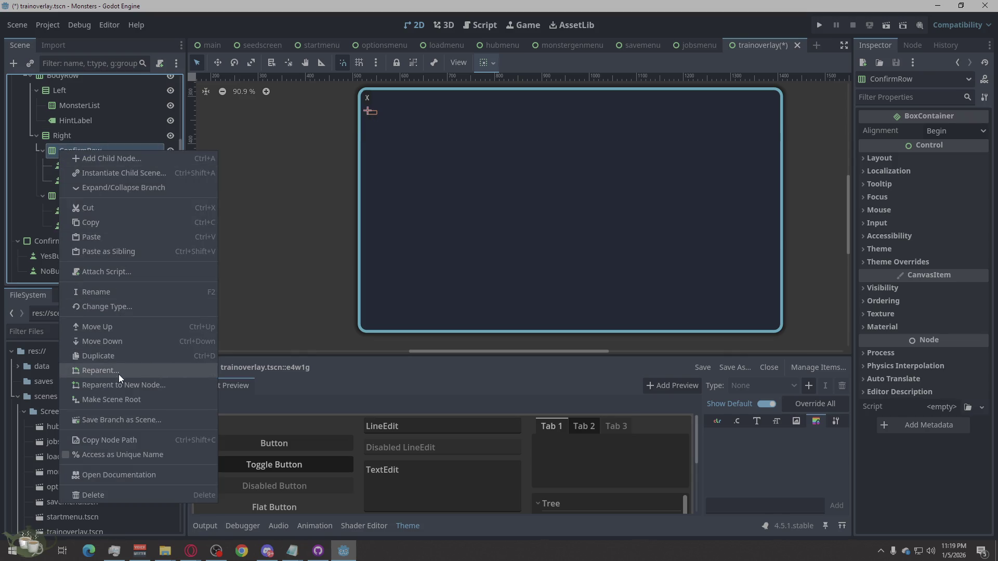
click(113, 342)
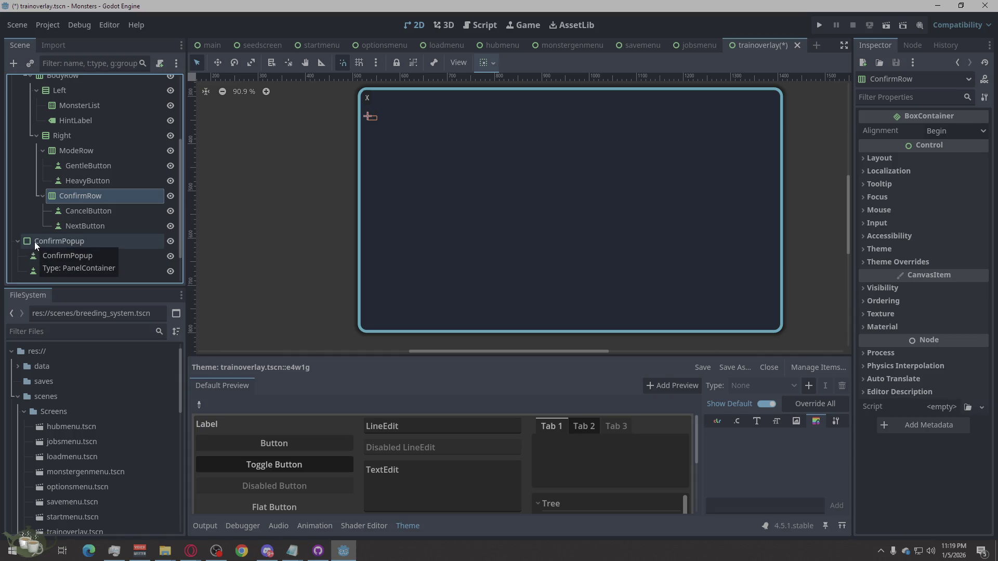
- Move ConfirmPopup into the Right column and position it below ConfirmRow
mouse_move(34, 242)
mouse_down()
mouse_move(69, 215)
mouse_move(67, 145)
mouse_move(57, 144)
mouse_up()
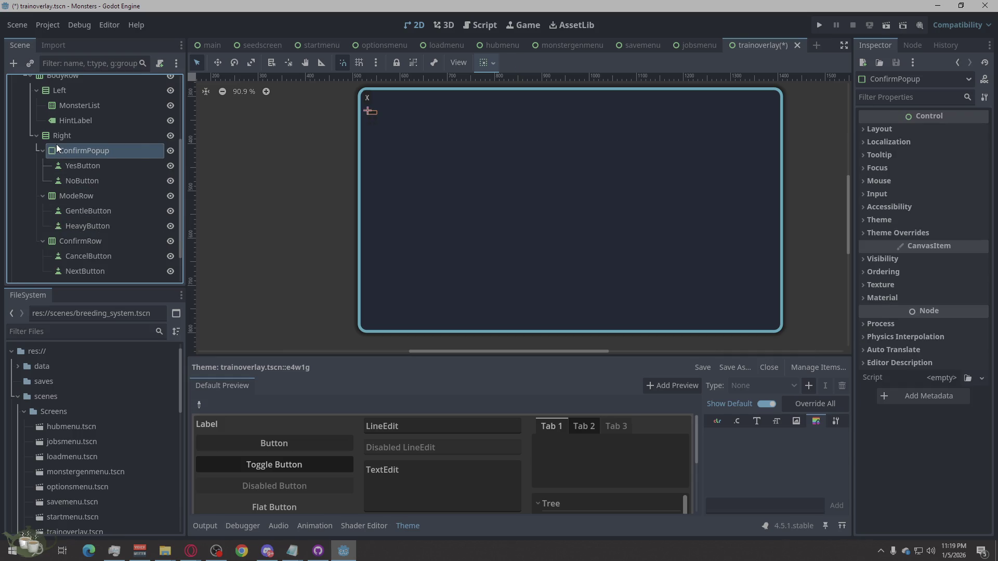
right_click(57, 151)
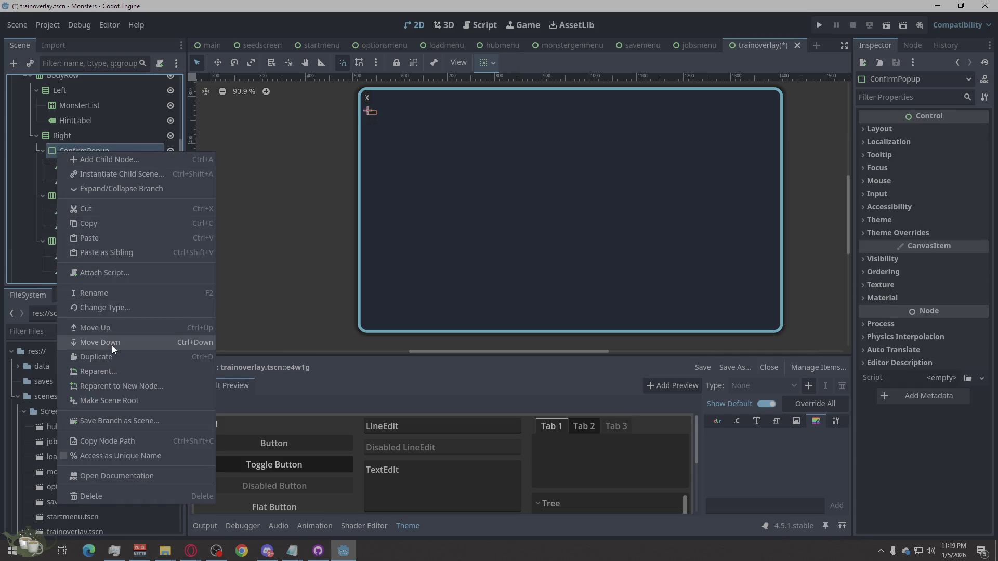
click(111, 345)
right_click(80, 199)
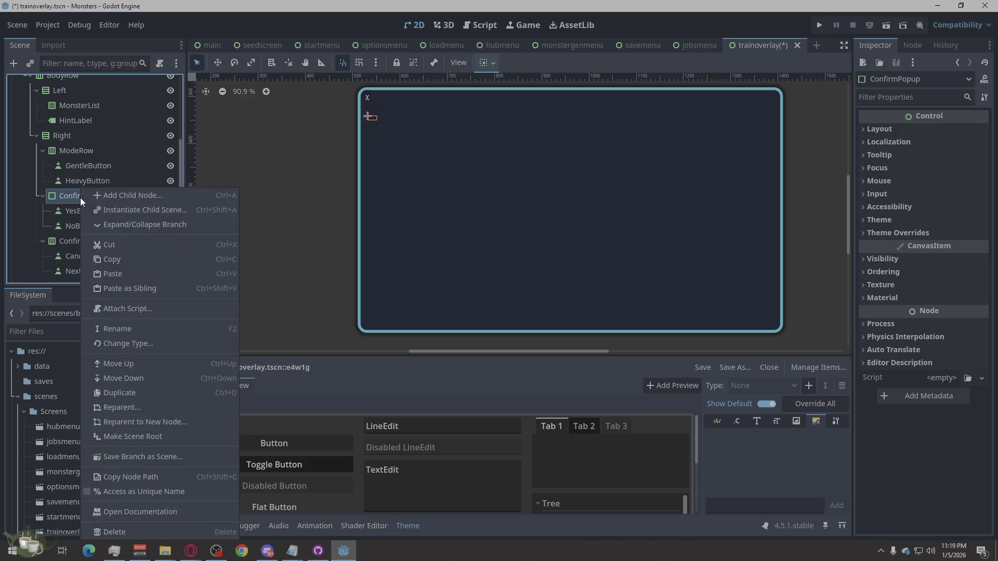
click(115, 378)
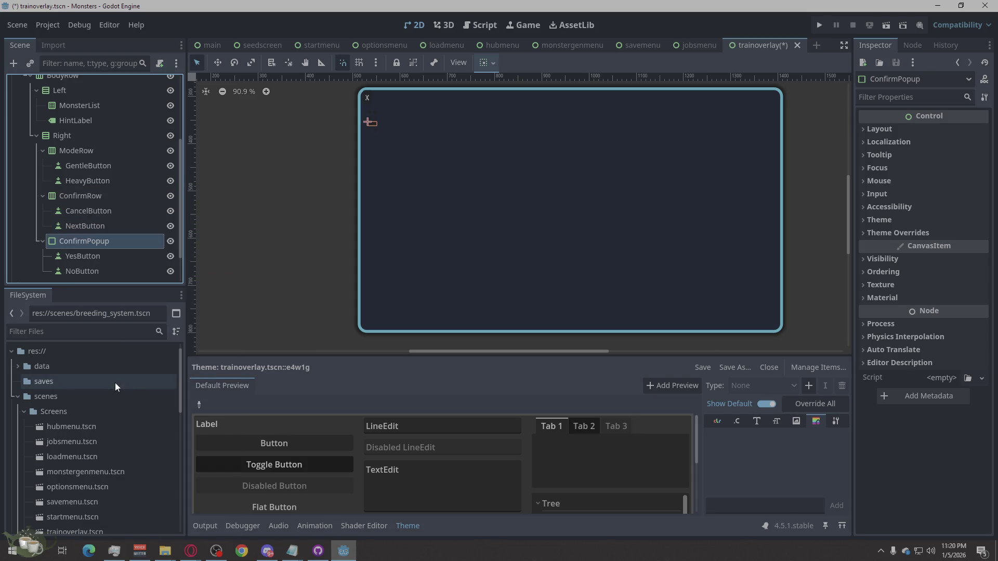
scroll(139, 252, up, 3)
scroll(140, 253, down, 5)
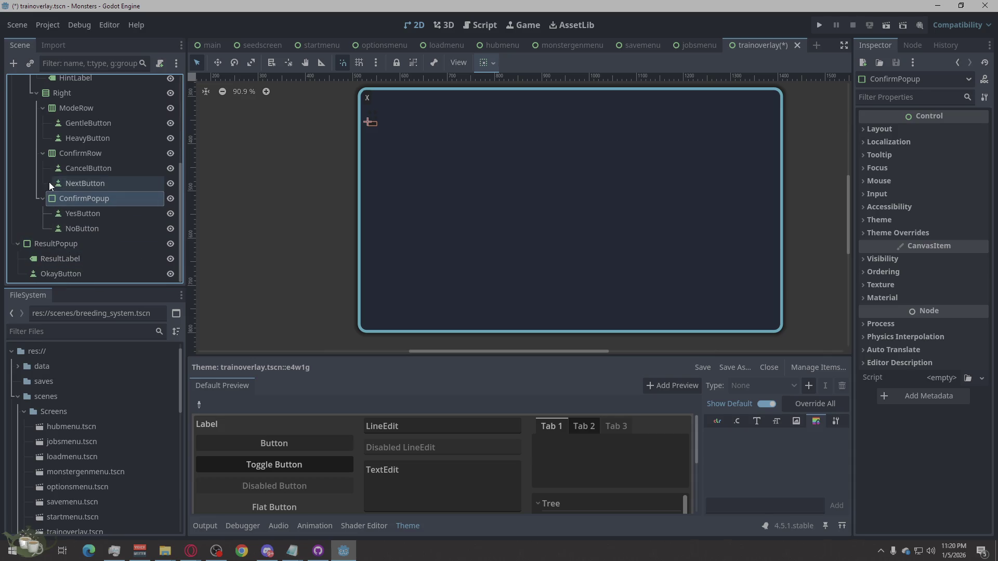
scroll(91, 214, up, 6)
scroll(101, 225, down, 6)
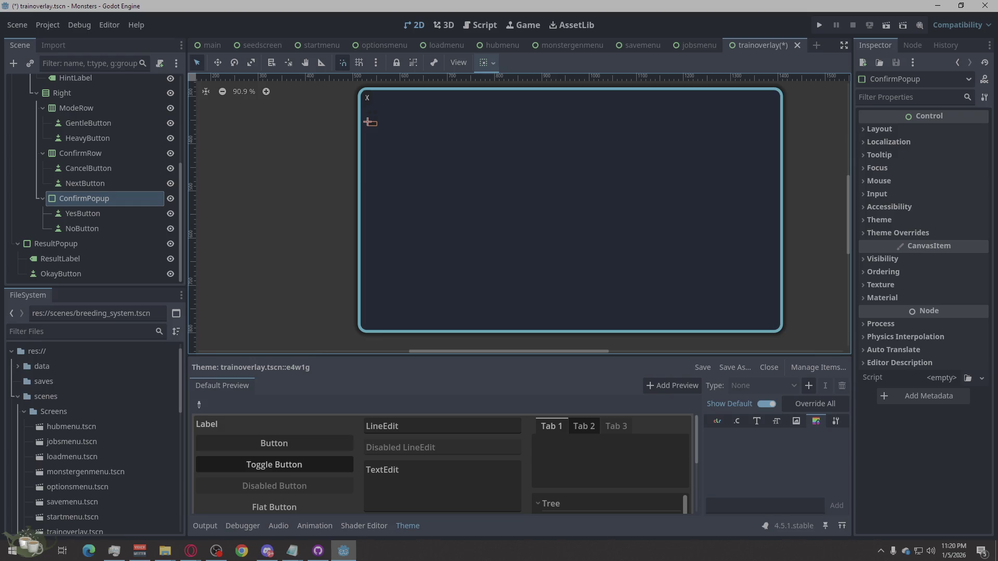
click(191, 551)
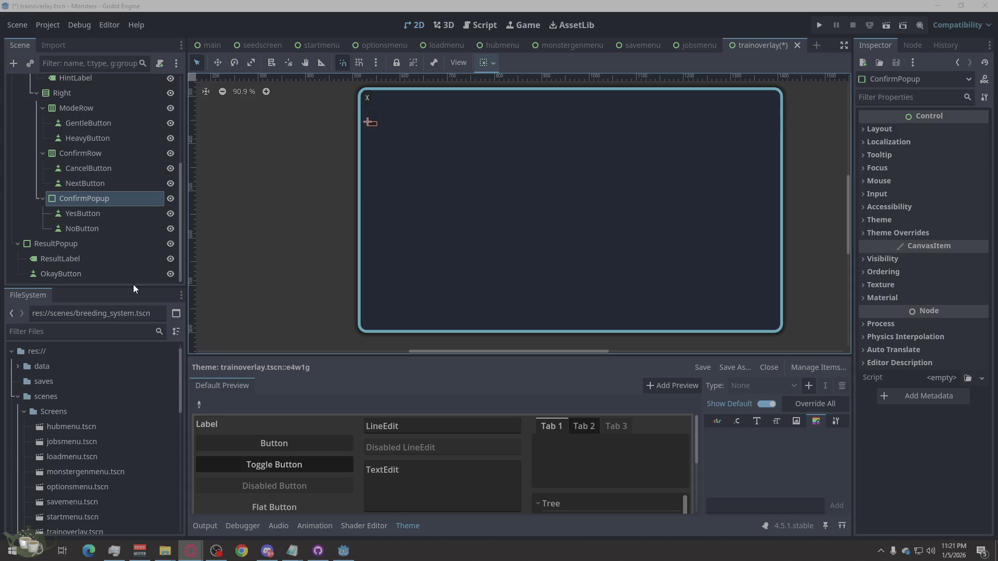
- Drag ConfirmPopup out of Panel up to TrainOverlay's top level
mouse_move(71, 197)
mouse_down()
mouse_move(31, 203)
mouse_move(23, 121)
mouse_up()
scroll(31, 203, up, 3)
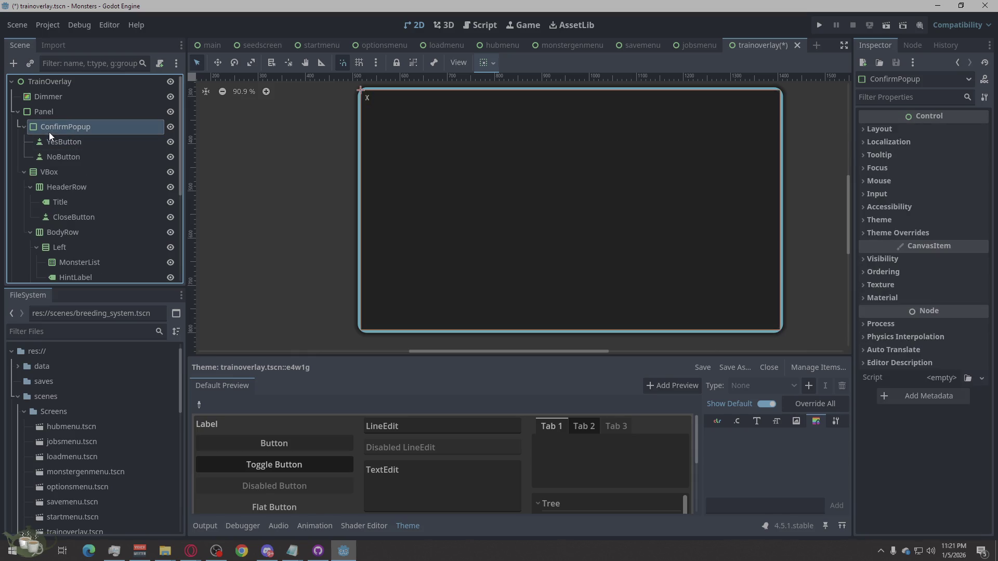
right_click(46, 130)
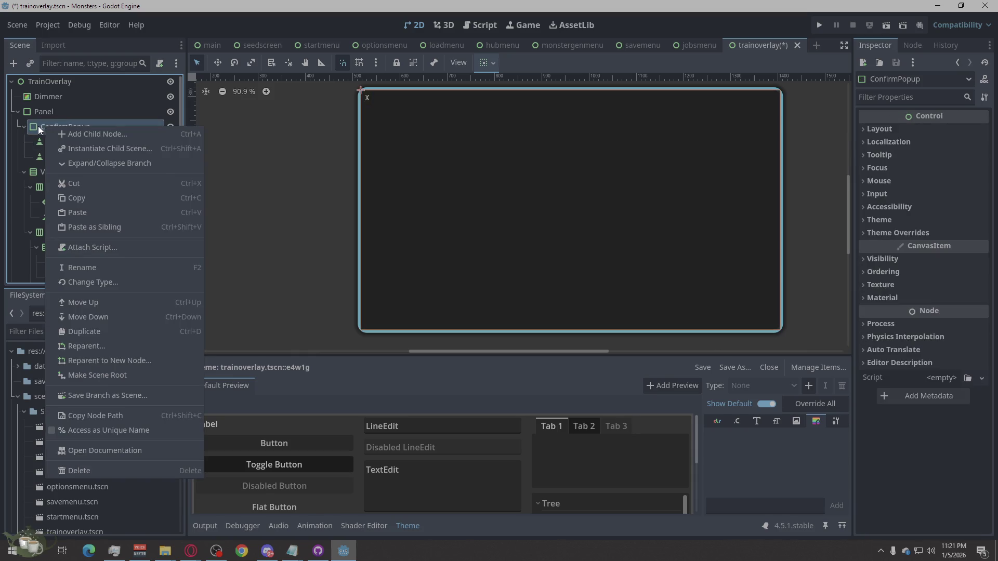
click(37, 125)
drag(45, 128, 18, 106)
- Move ConfirmPopup down the TrainOverlay tree to sit below ResultPopup
right_click(35, 109)
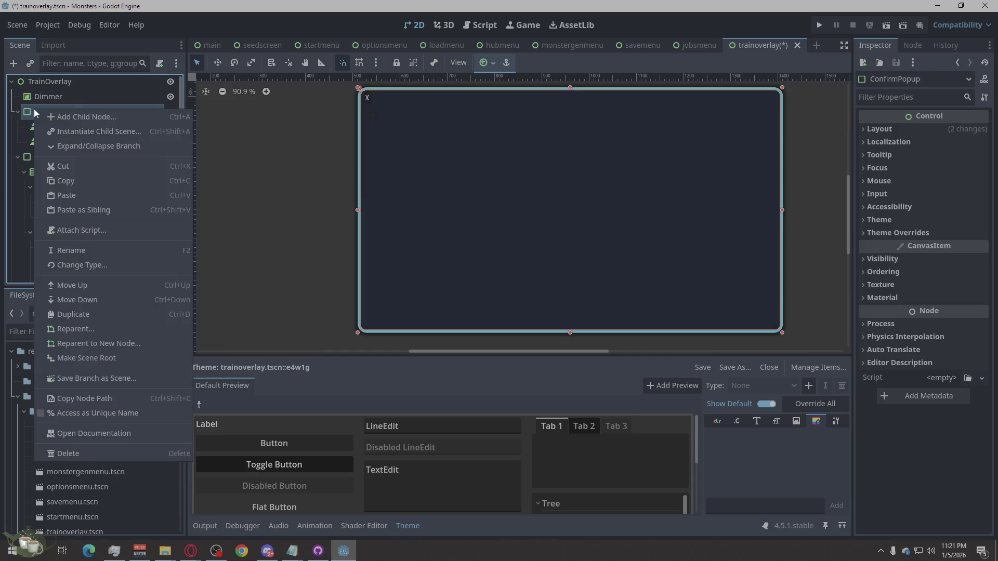
click(96, 300)
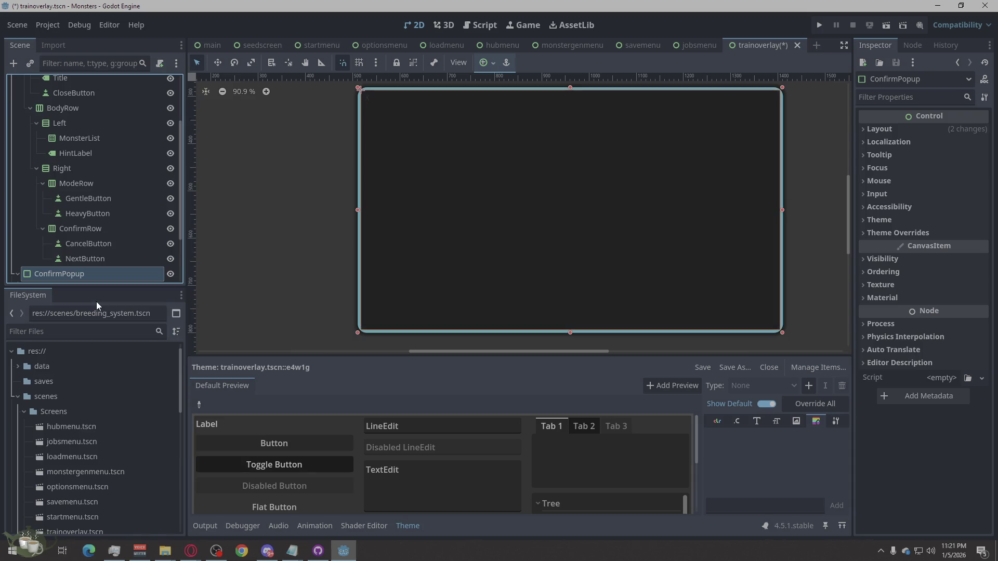
scroll(78, 279, down, 3)
right_click(46, 198)
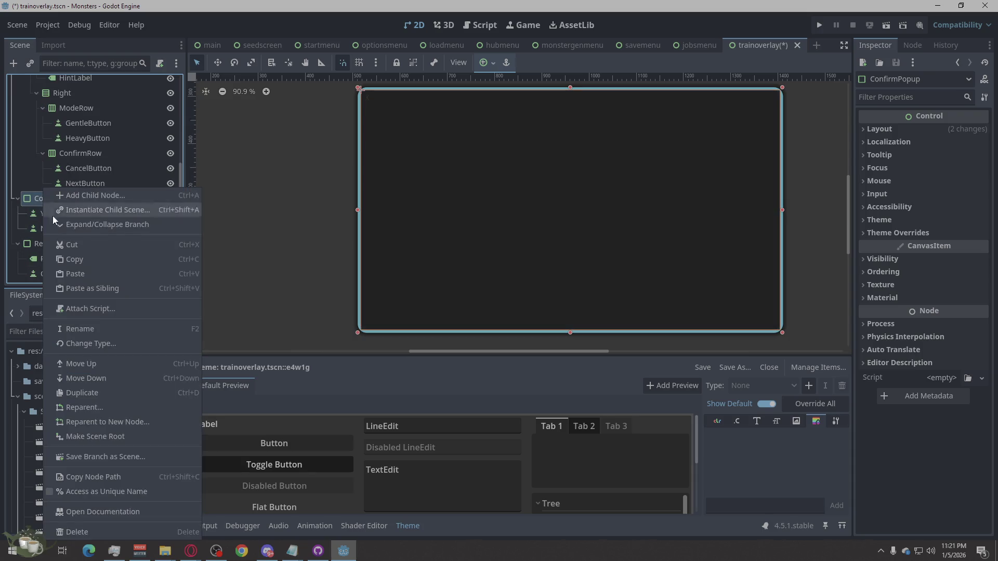
click(90, 381)
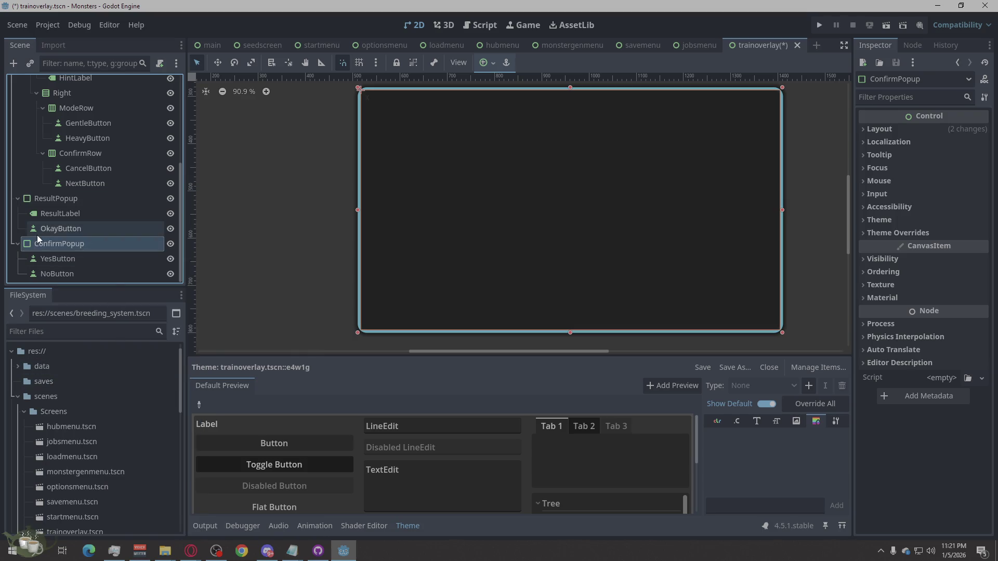
- Move ResultPopup down so it sits below ConfirmPopup
scroll(78, 273, up, 3)
scroll(79, 275, down, 3)
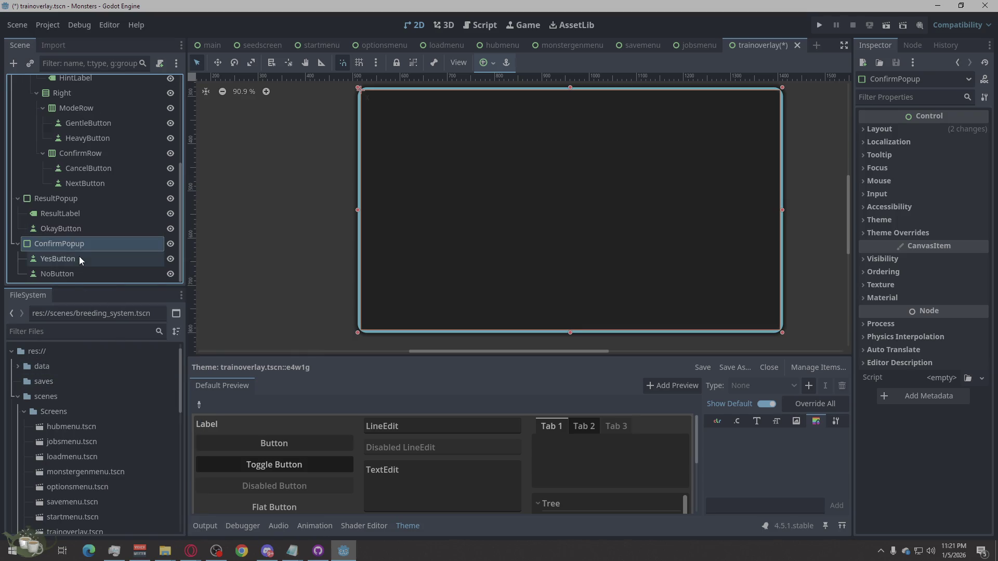
scroll(115, 266, up, 5)
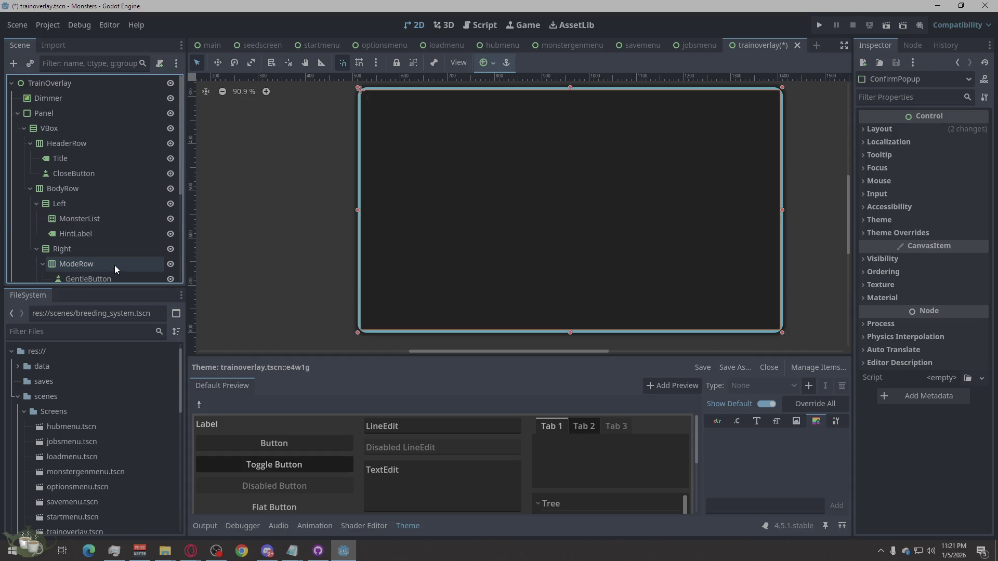
scroll(115, 266, down, 3)
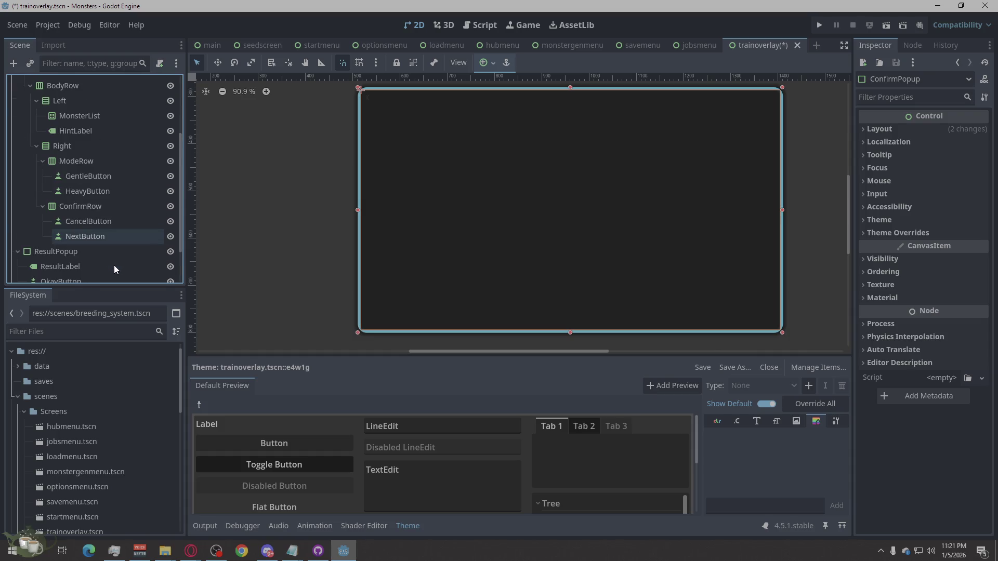
scroll(115, 265, down, 2)
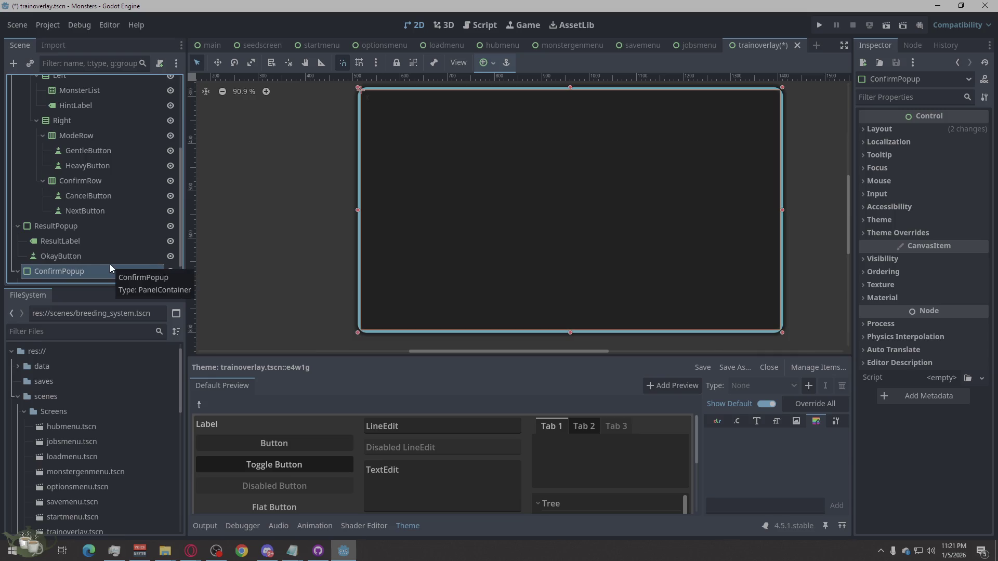
scroll(109, 265, down, 2)
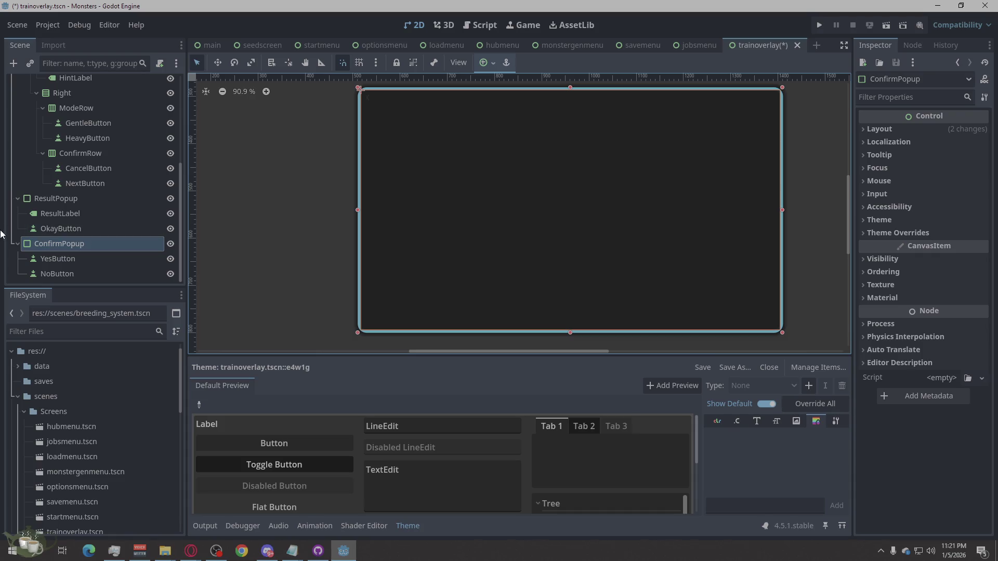
right_click(74, 200)
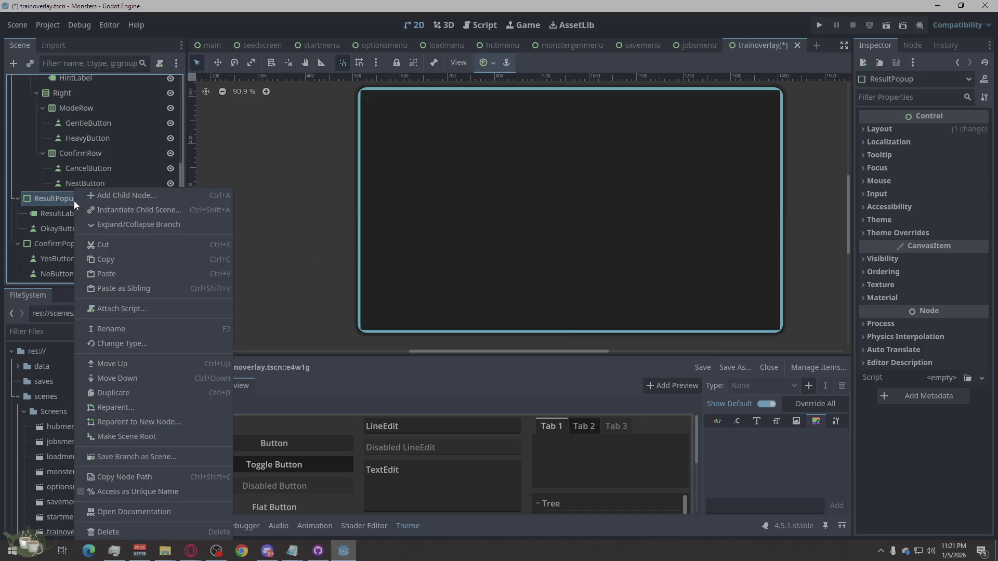
click(133, 384)
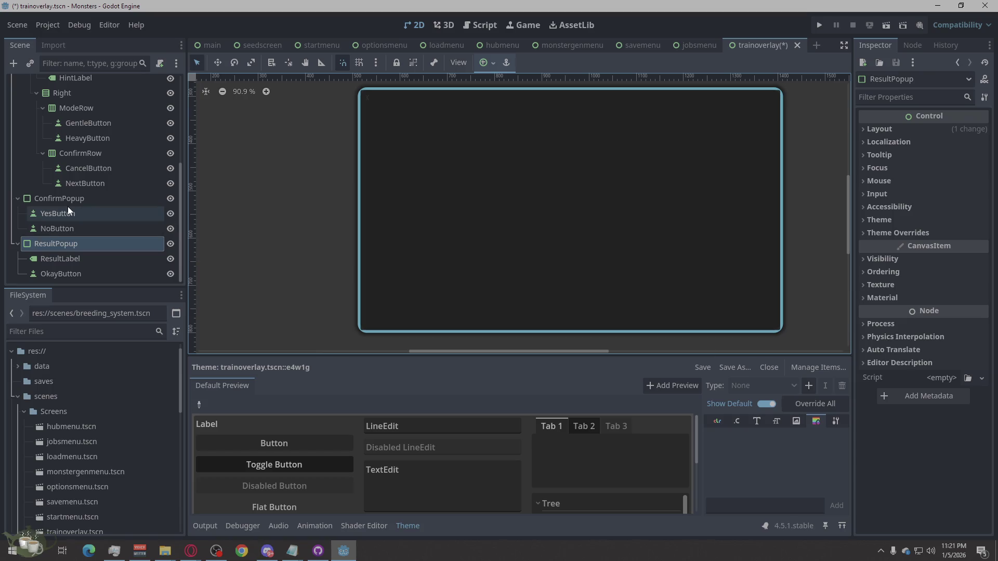
scroll(92, 192, up, 5)
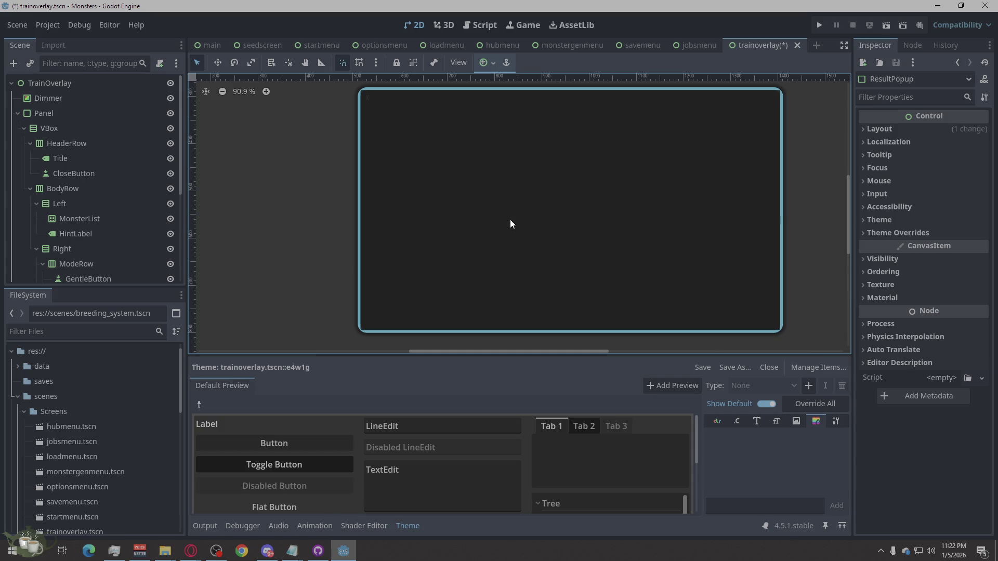
scroll(115, 176, down, 4)
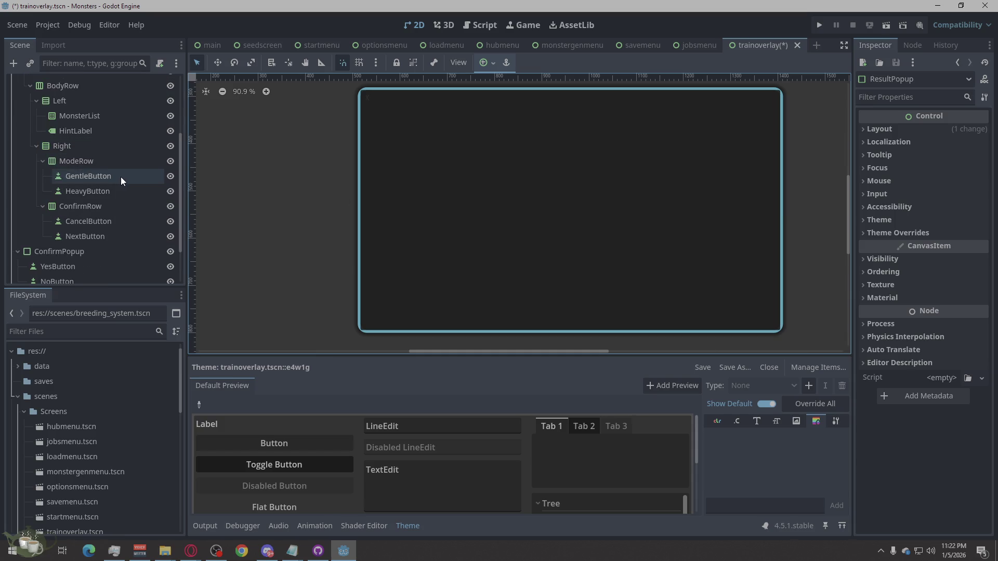
scroll(122, 178, down, 2)
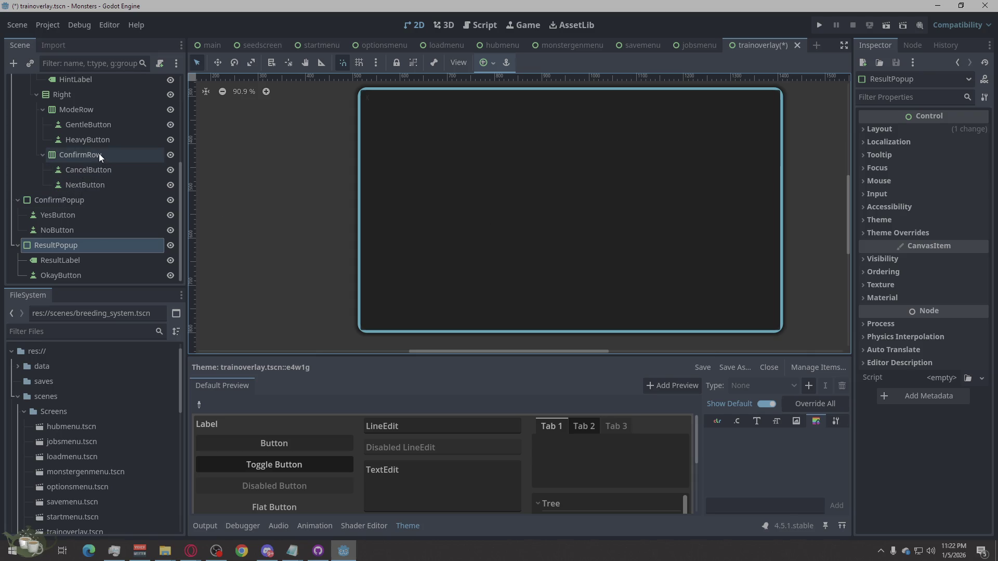
scroll(99, 154, up, 3)
click(76, 136)
- Add an HBoxContainer under Right above ModeRow and name it PreviewRow
click(54, 147)
right_click(82, 146)
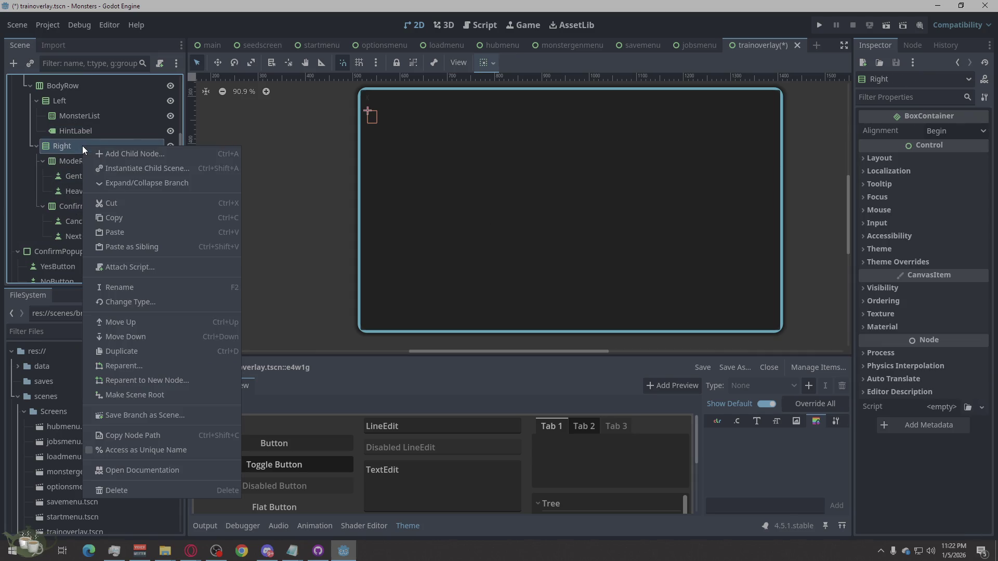
click(139, 152)
text(hb)
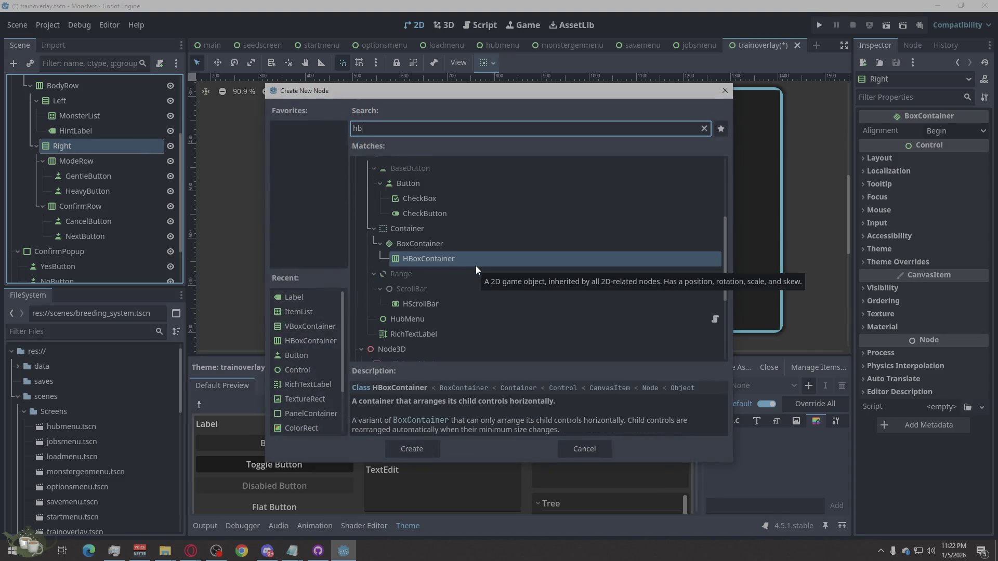
click(414, 450)
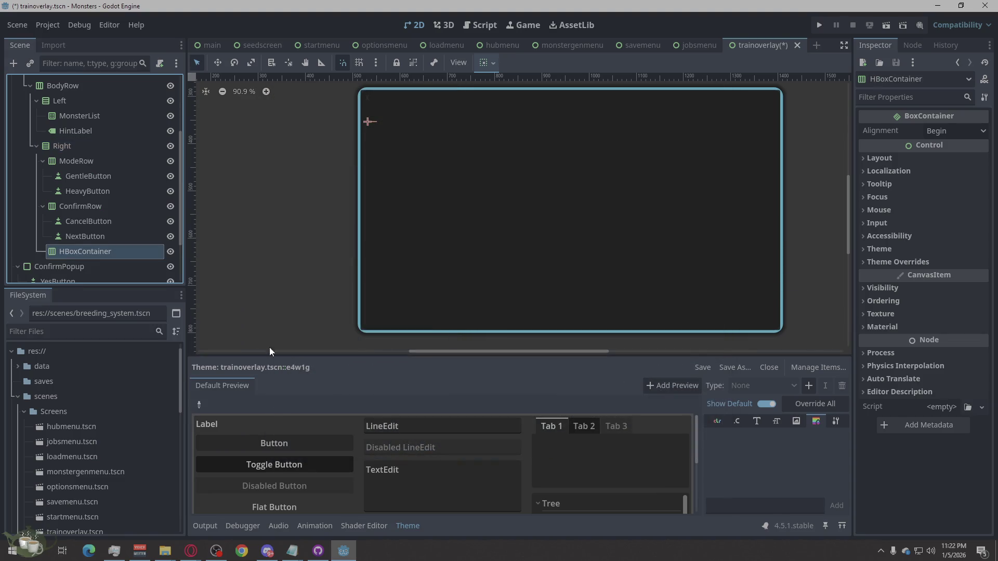
drag(90, 253, 60, 154)
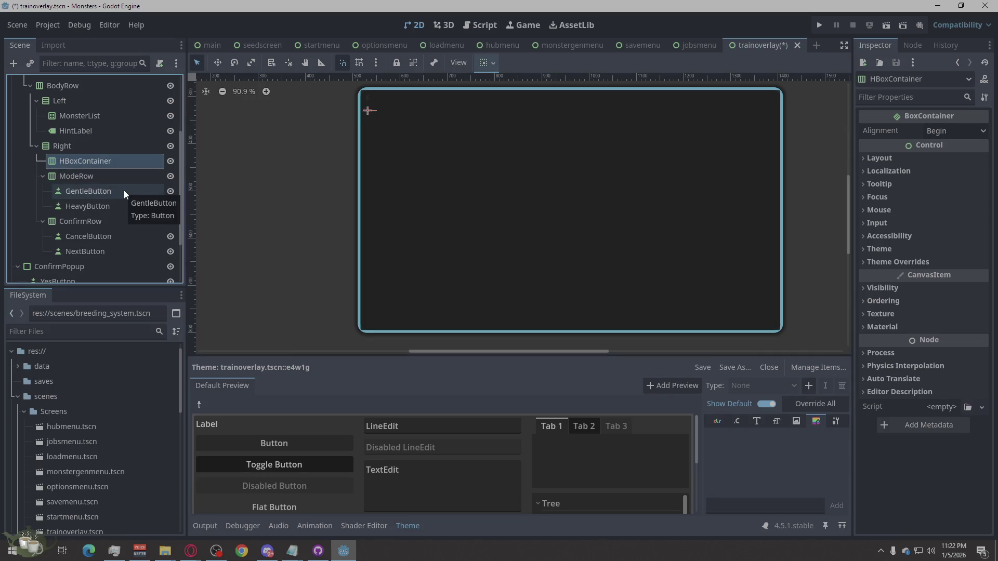
double_click(102, 162)
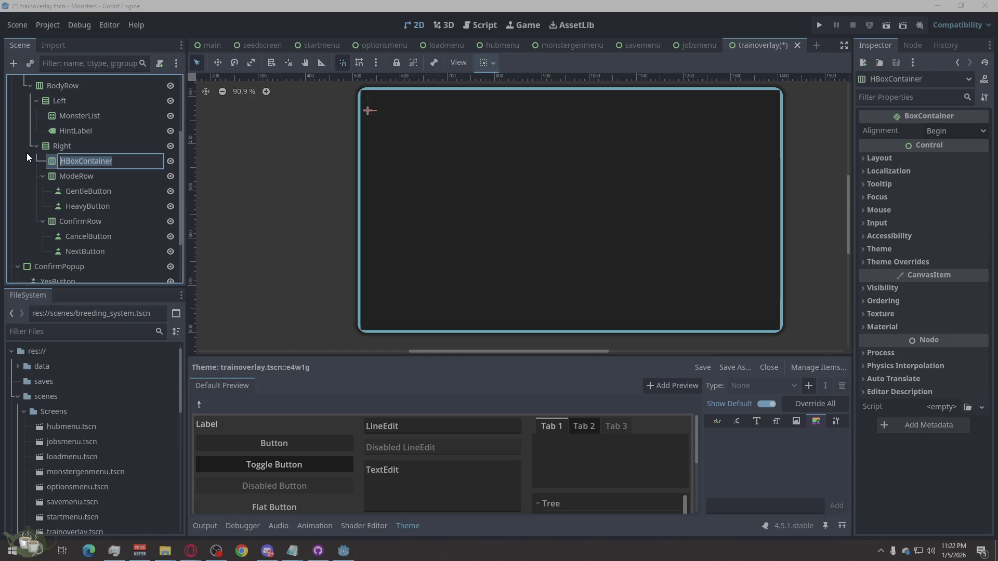
text(PreviewRow)
key(Return)
- Add a TextureRect child to PreviewRow and name it Portrait
click(54, 163)
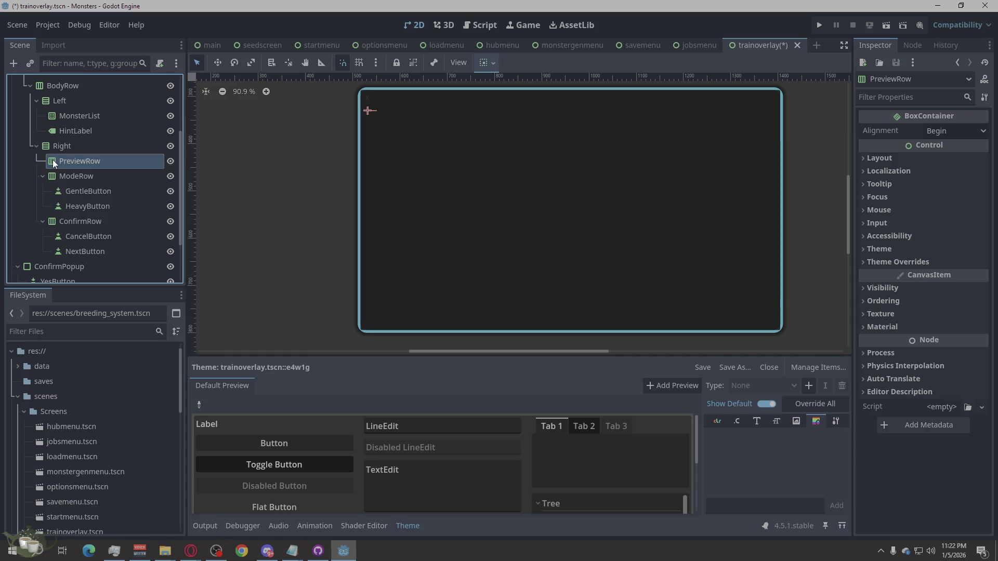
right_click(54, 163)
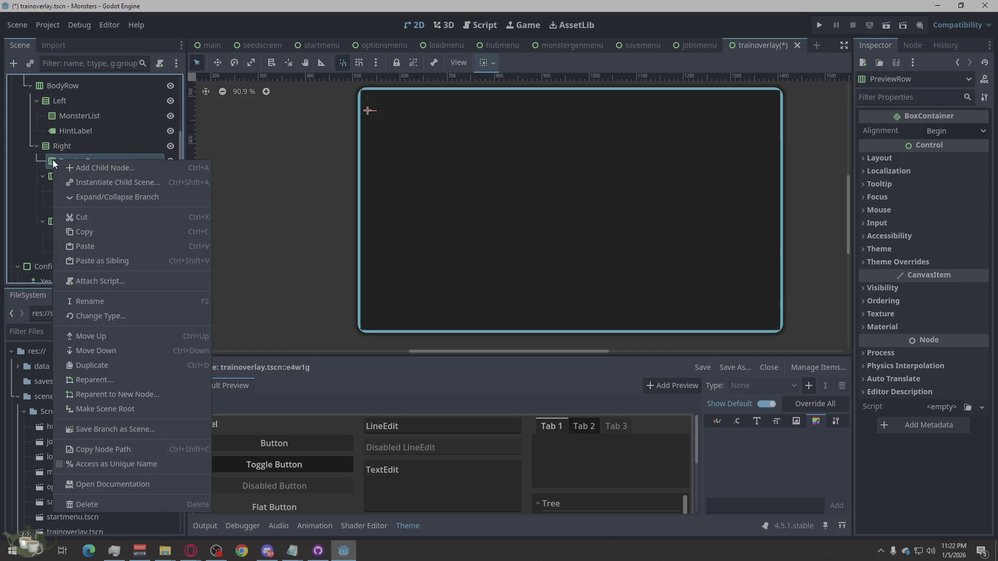
click(79, 167)
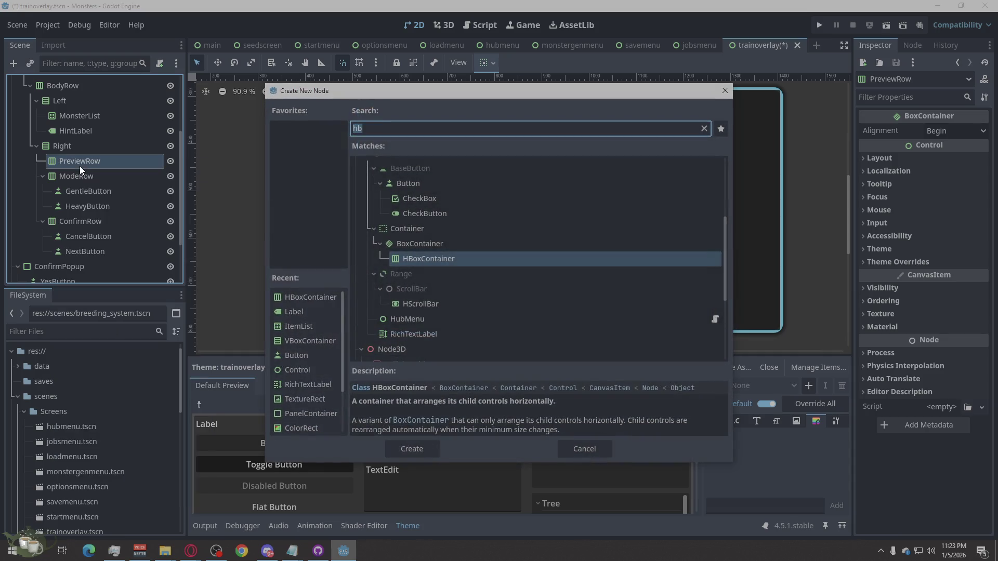
text(text)
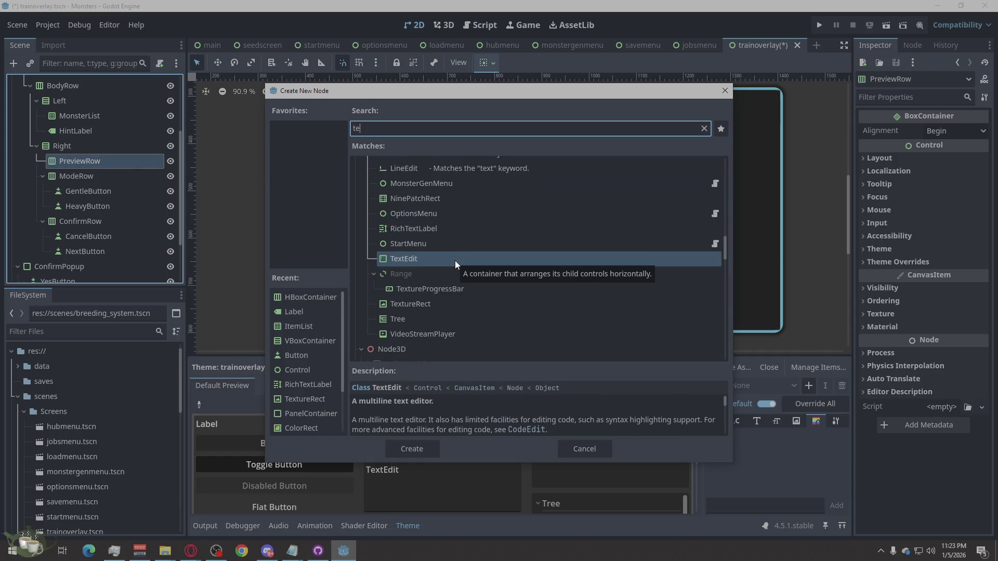
click(447, 332)
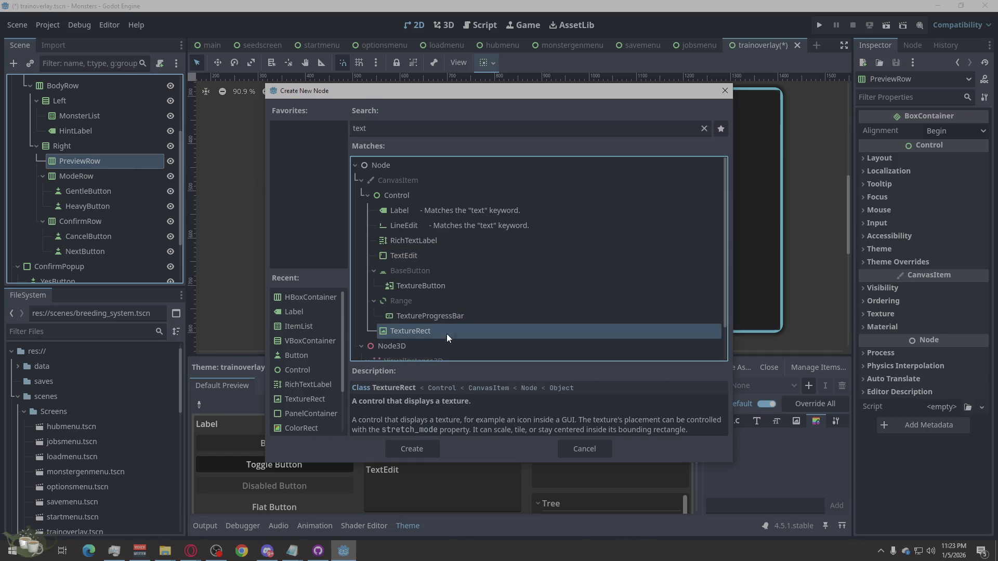
click(420, 452)
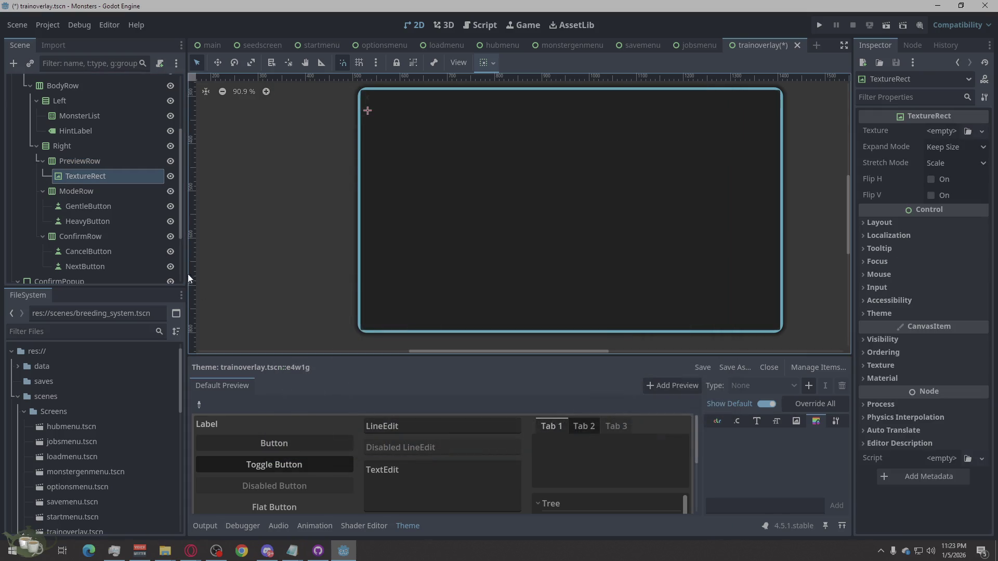
double_click(90, 178)
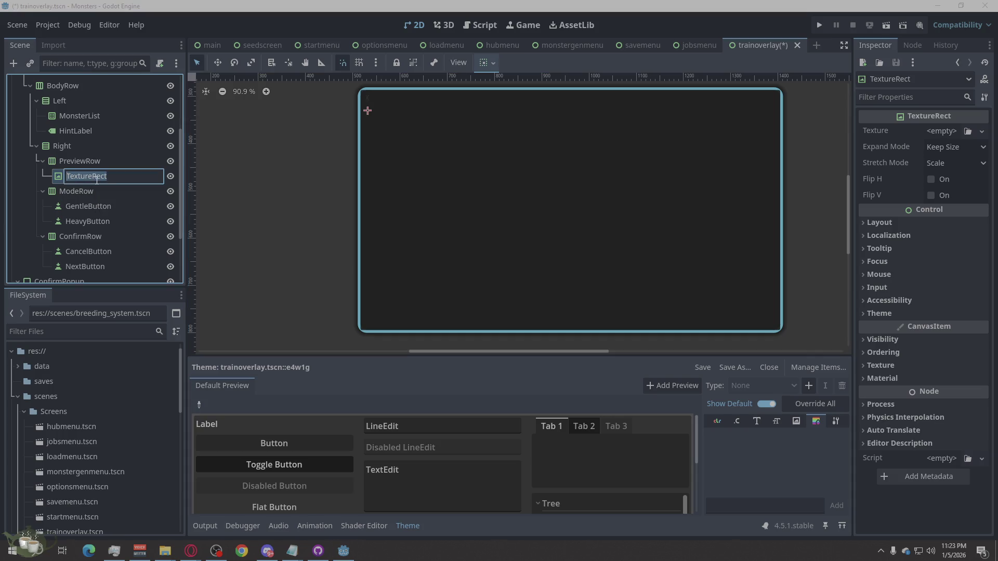
text(Portrait)
key(Return)
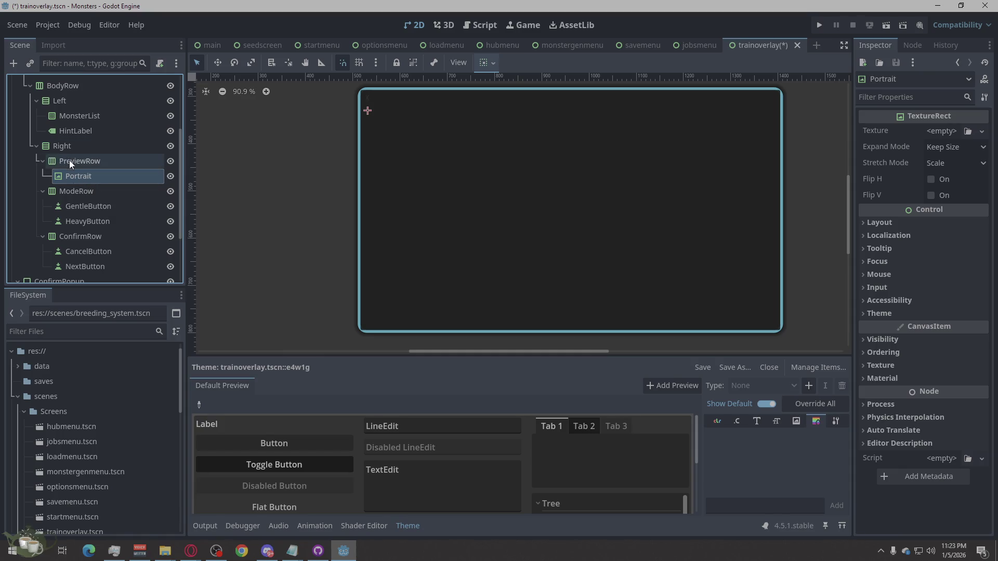
click(69, 160)
- Add a VBoxContainer child to PreviewRow after Portrait
right_click(70, 160)
click(110, 167)
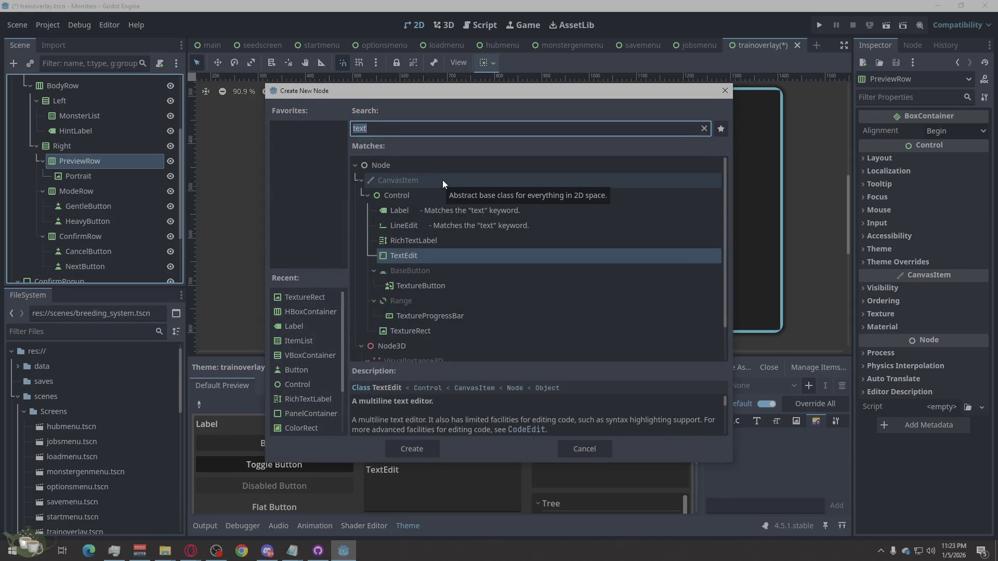
text(Vbo)
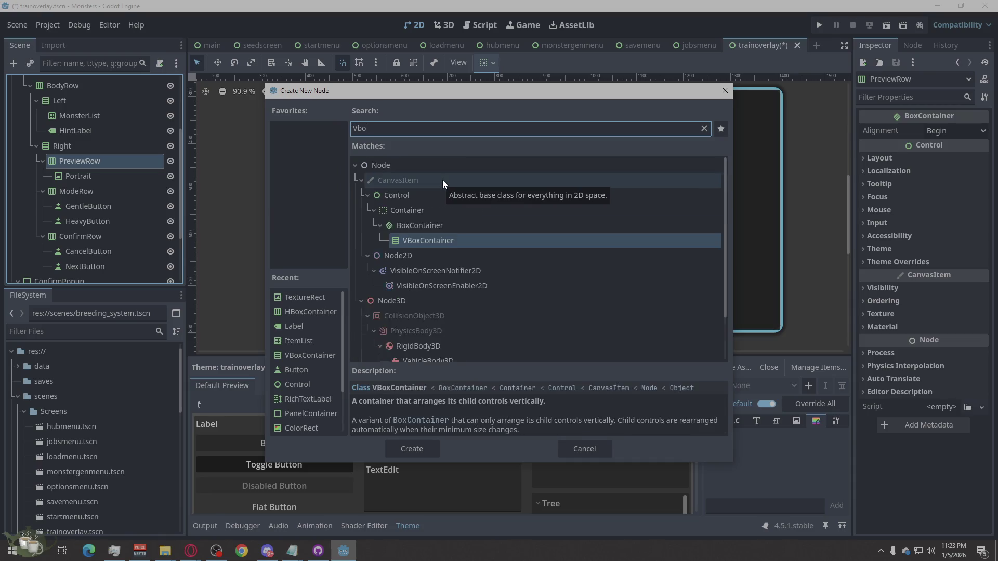
click(448, 242)
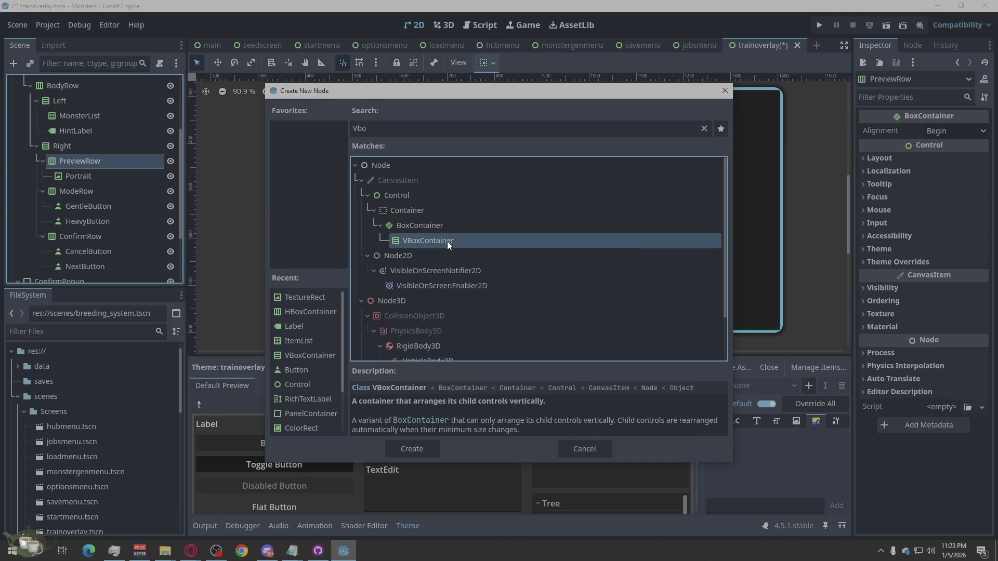
click(406, 446)
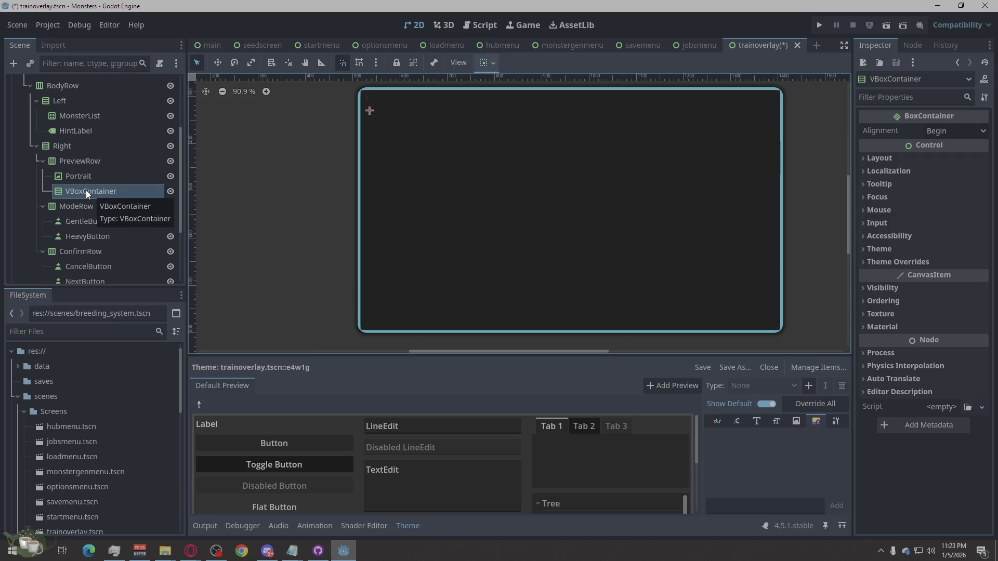
- Add a Label inside the VBoxContainer and duplicate it into Label2, Label3 and Label4
right_click(92, 195)
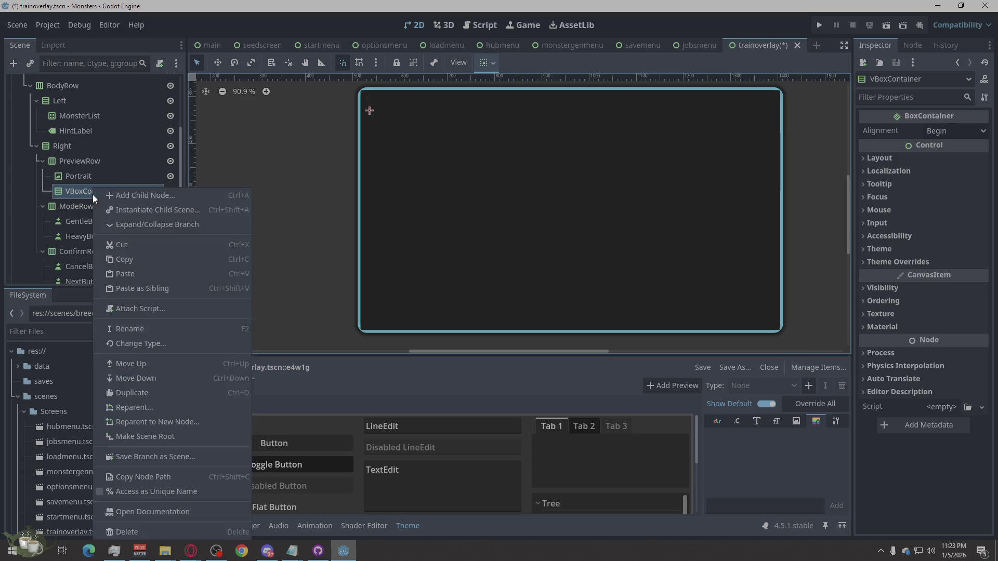
click(142, 196)
text(Label)
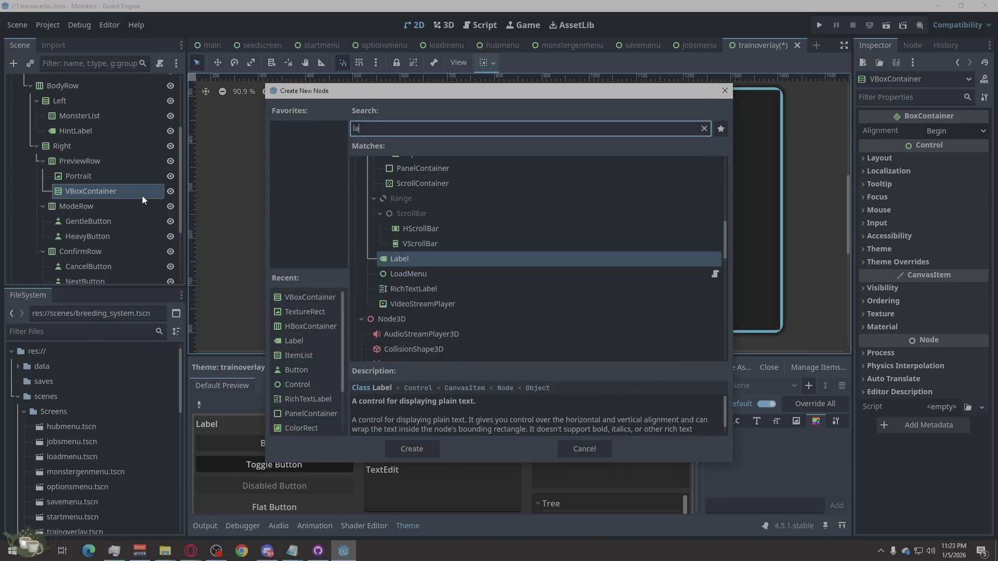
click(410, 449)
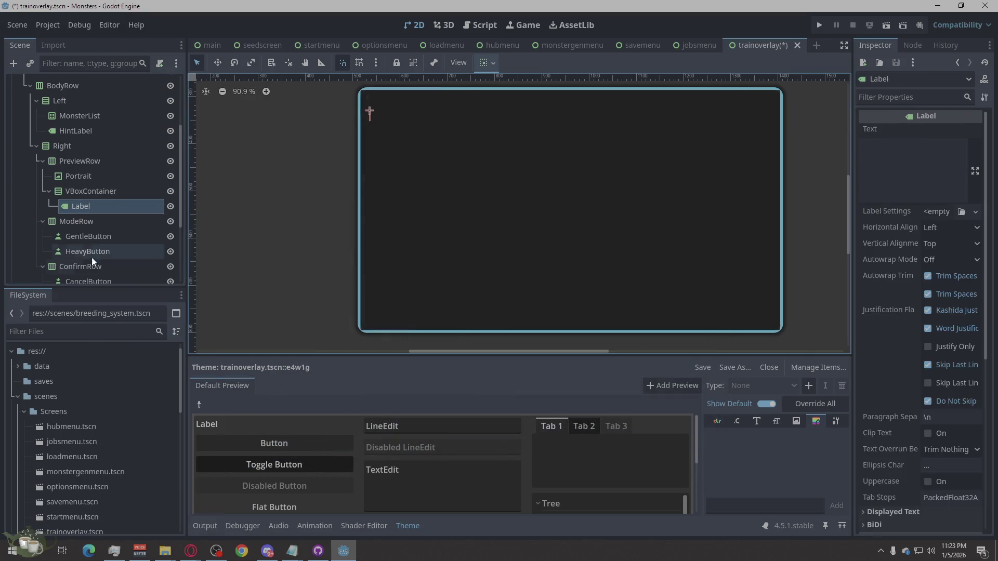
right_click(95, 207)
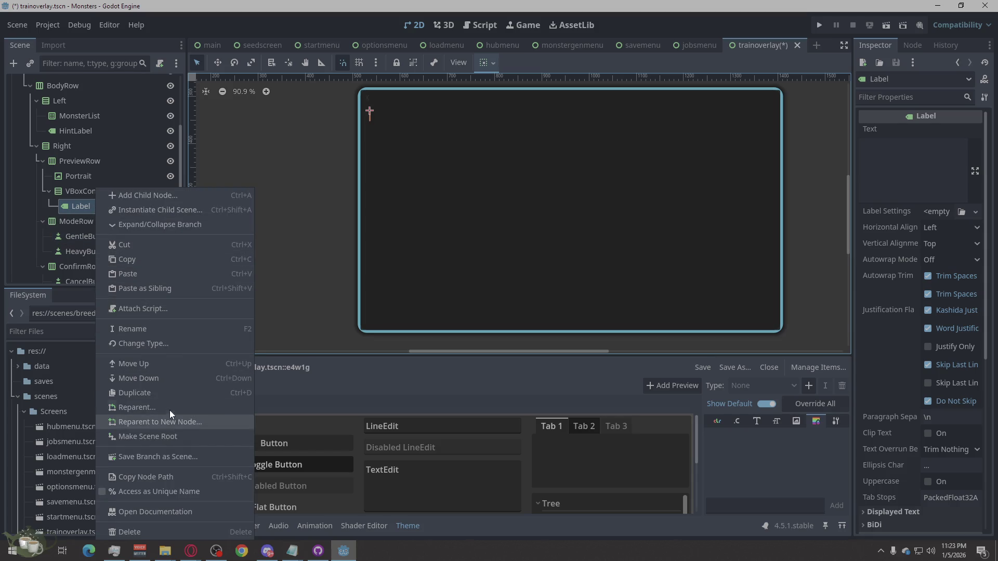
click(169, 393)
right_click(90, 223)
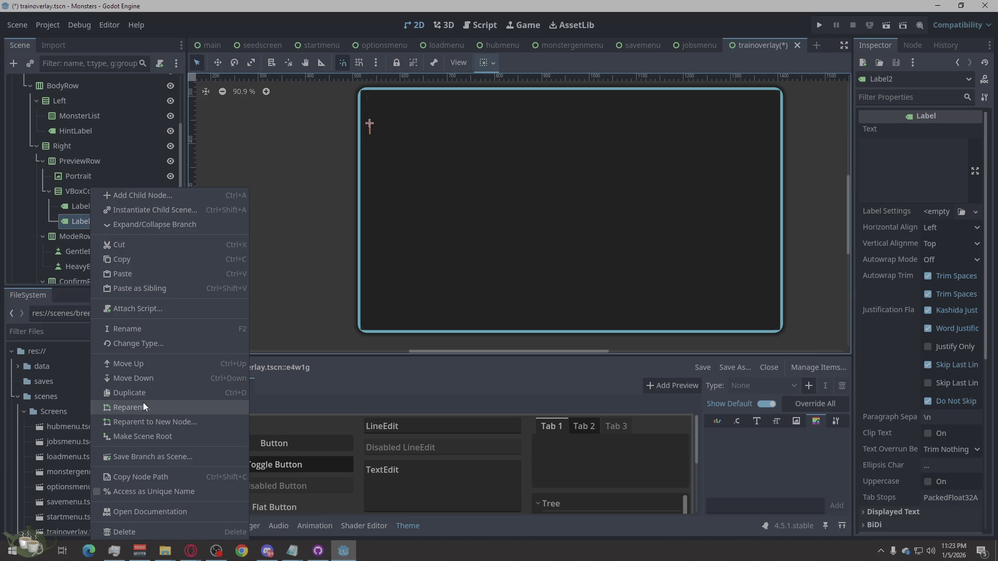
click(140, 393)
right_click(95, 236)
click(133, 393)
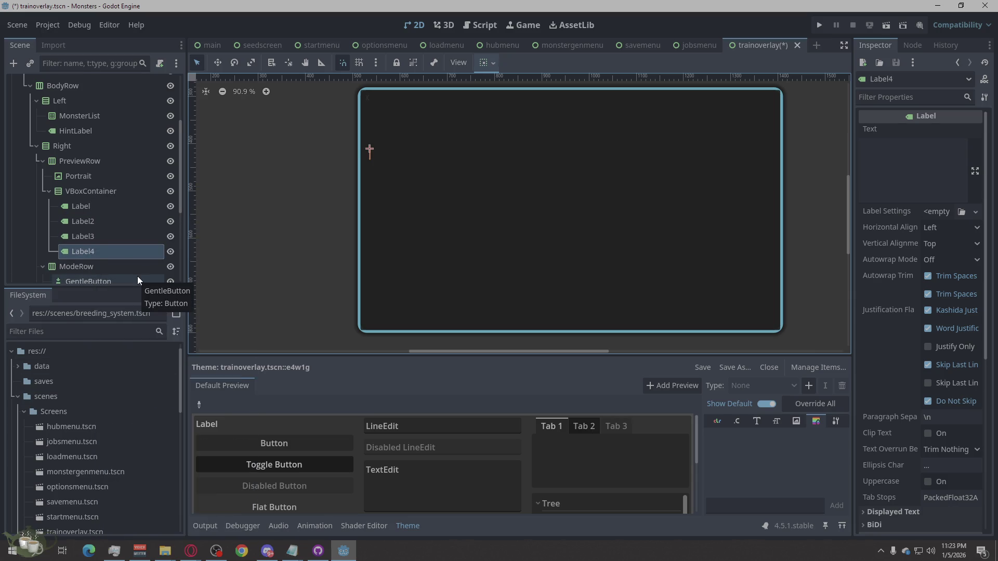
- Rename the four labels NameLabel, TypeLabel, NatureLabel and FatigueLabel
double_click(123, 211)
text(NameLabel)
key(Return)
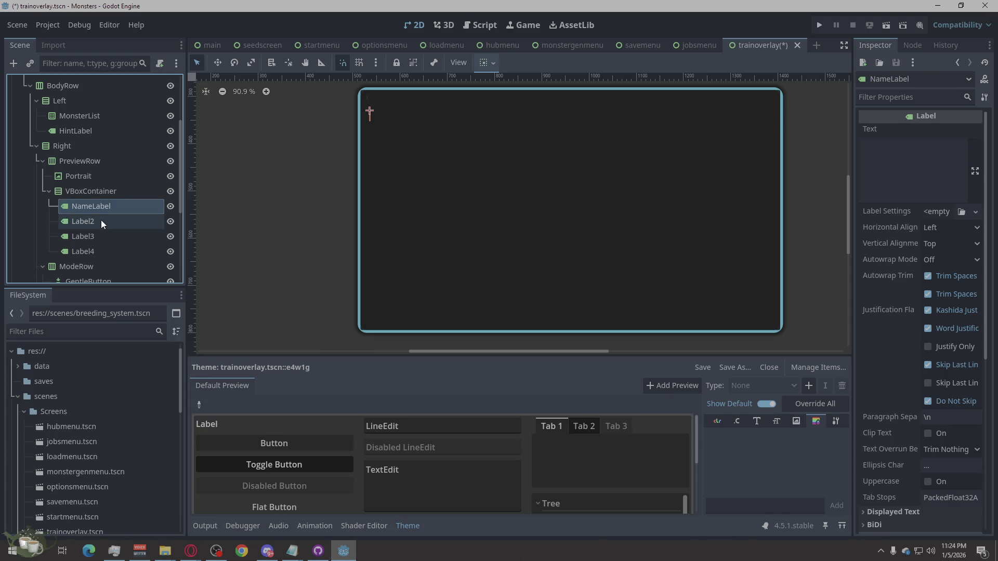
double_click(102, 221)
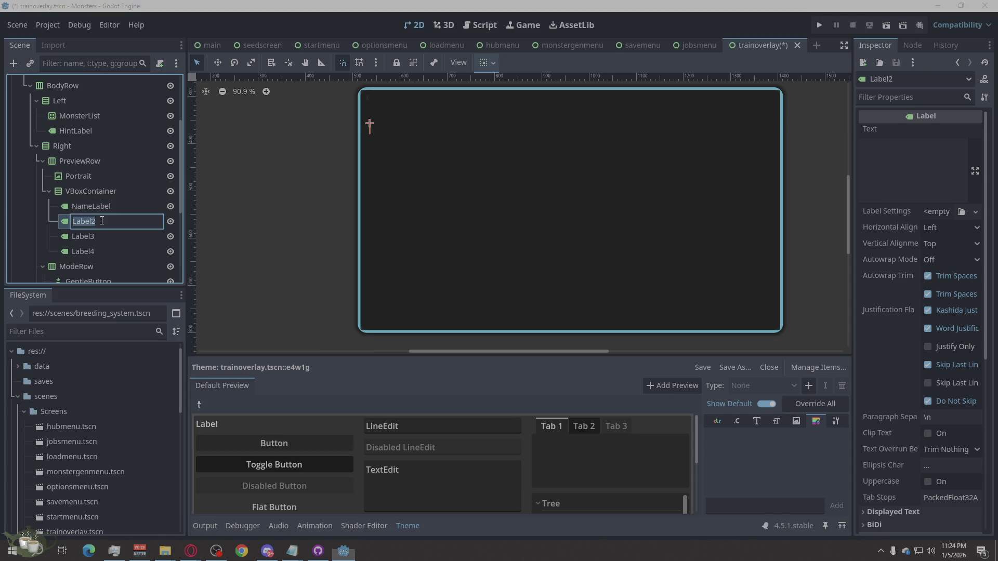
text(TypeLabel)
click(98, 235)
click(99, 235)
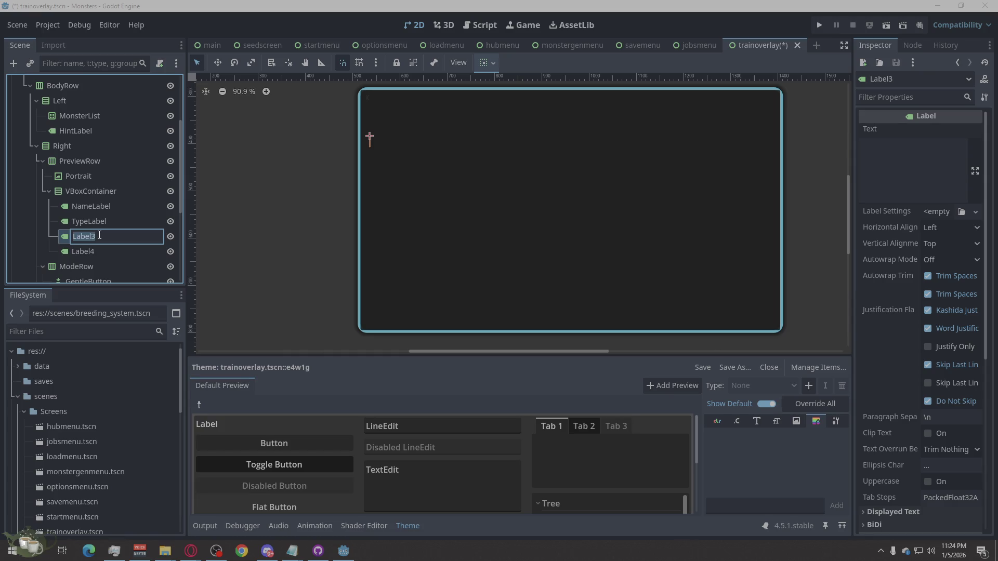
text(NatureL)
text(abel)
click(109, 250)
click(99, 248)
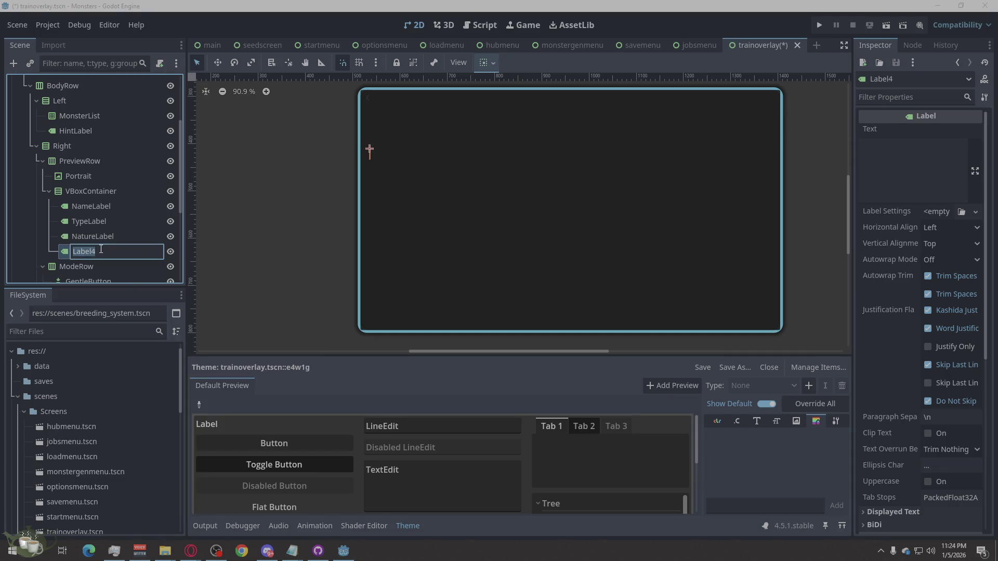
text(Fatigue)
text(Label)
key(Return)
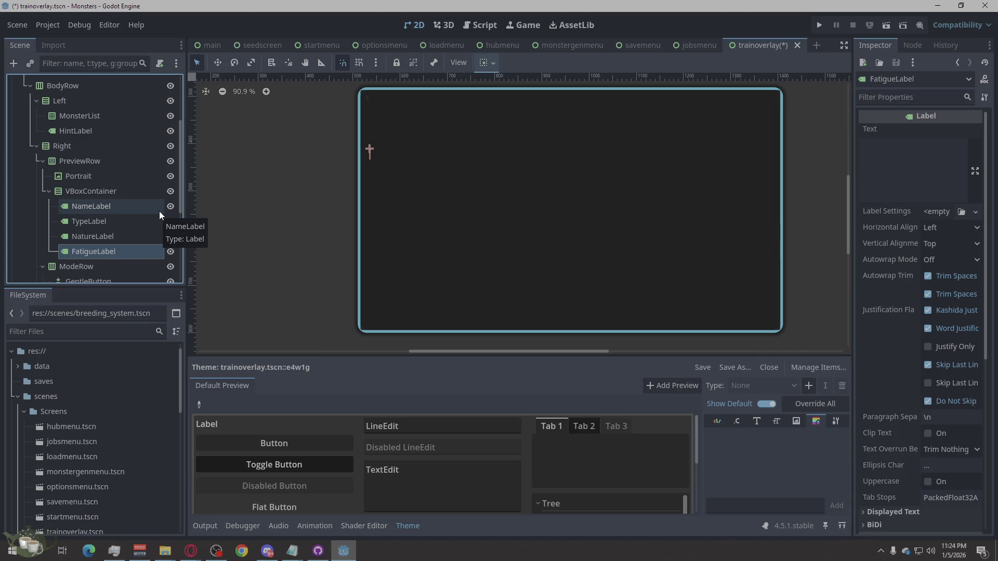
- Rename the VBoxContainer holding the labels to InfoBox
click(82, 190)
click(82, 191)
text(InfoBox)
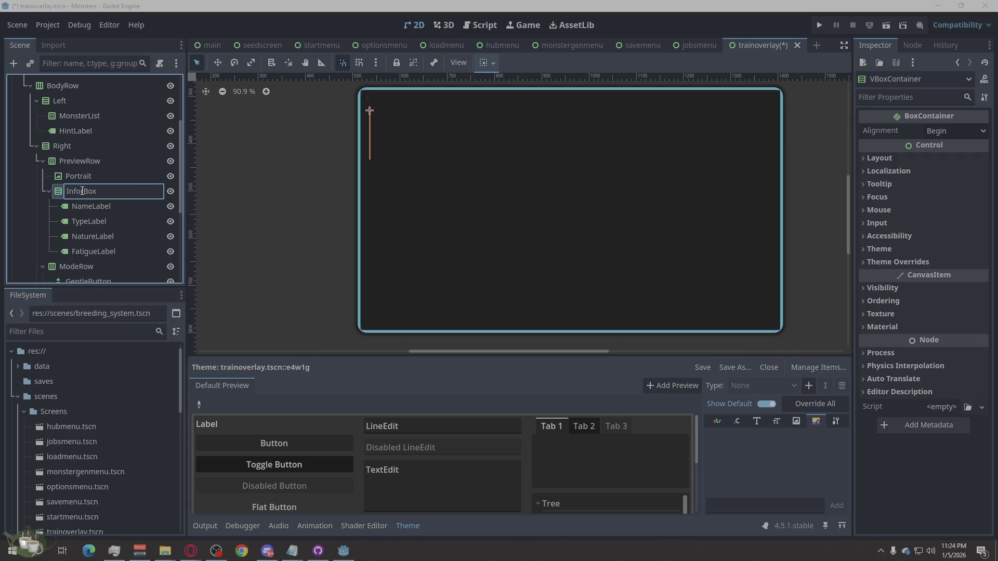
text(r)
key(Return)
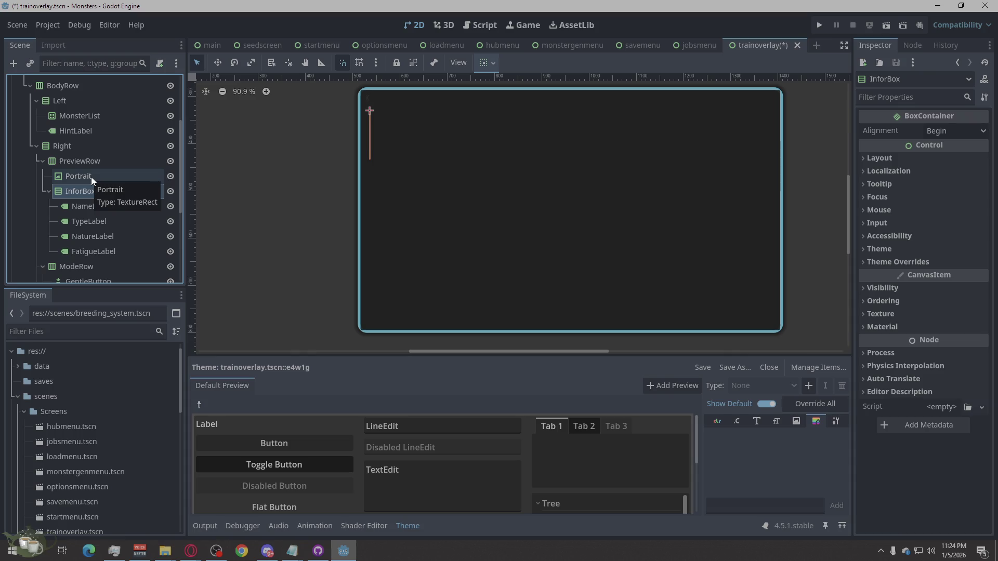
scroll(92, 176, down, 1)
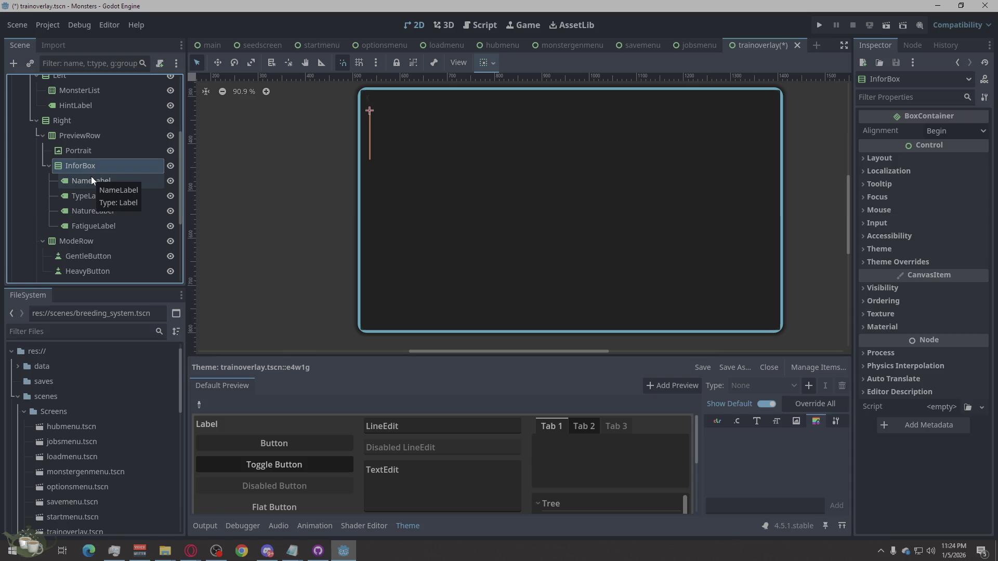
- Create a RichTextLabel under Right, place it right after PreviewRow, and name it StatsLabel
click(65, 135)
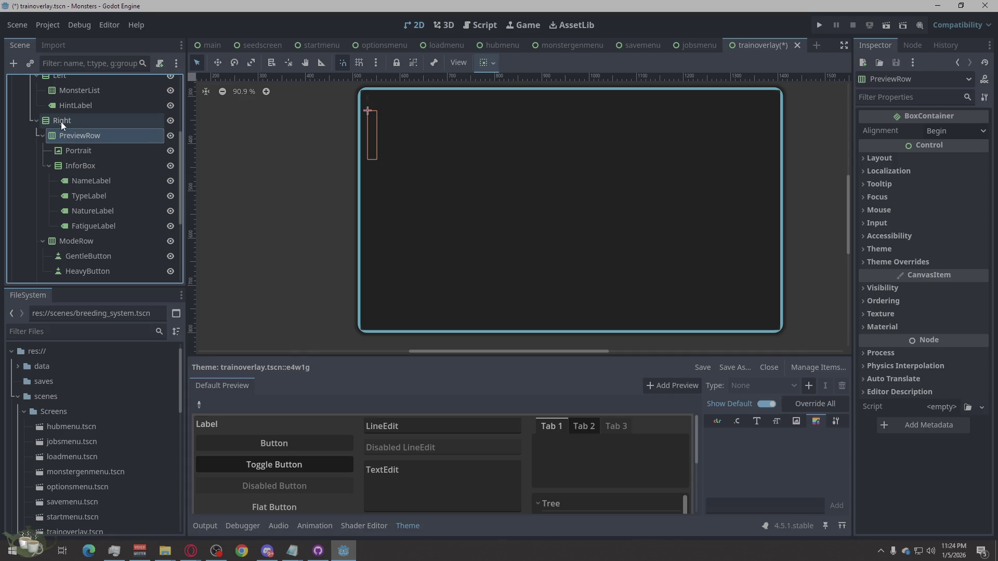
right_click(59, 121)
click(97, 128)
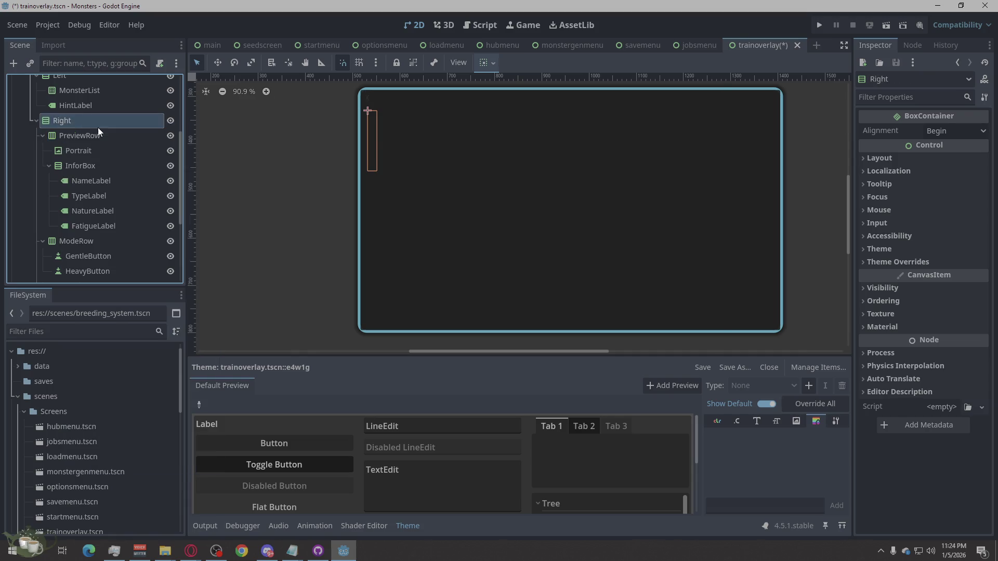
text(rich)
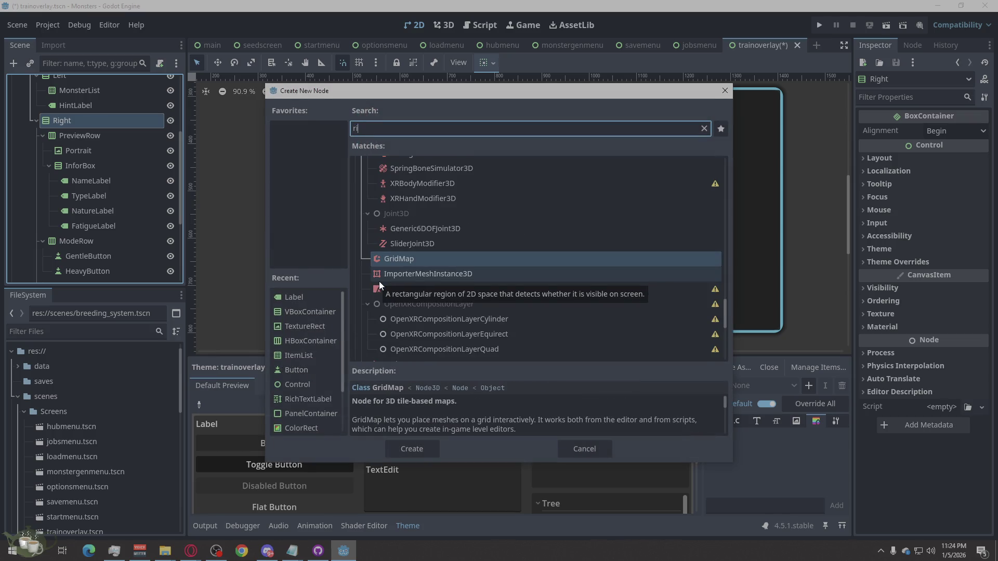
click(411, 448)
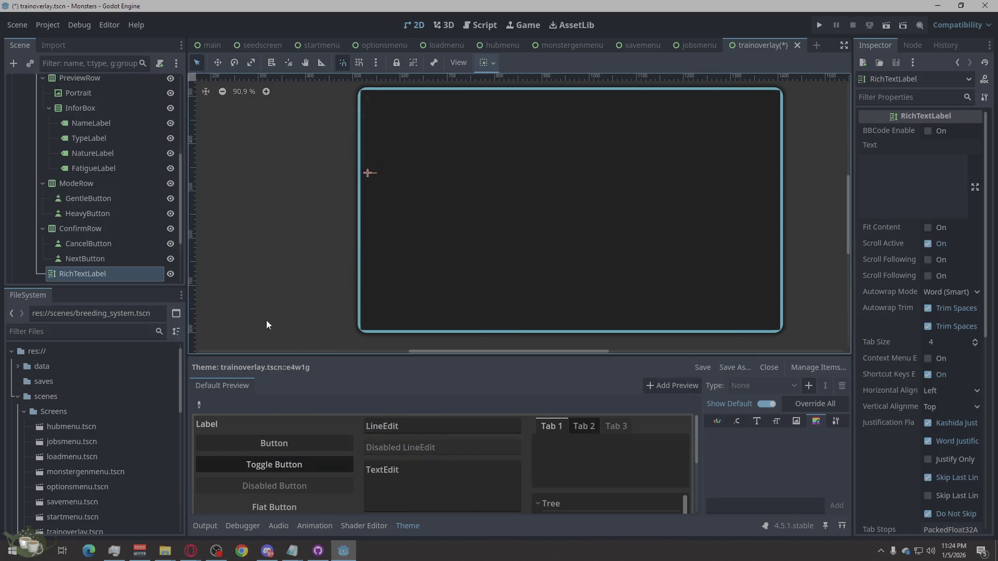
mouse_move(83, 278)
mouse_down()
mouse_move(91, 188)
mouse_move(82, 209)
mouse_move(36, 203)
mouse_up()
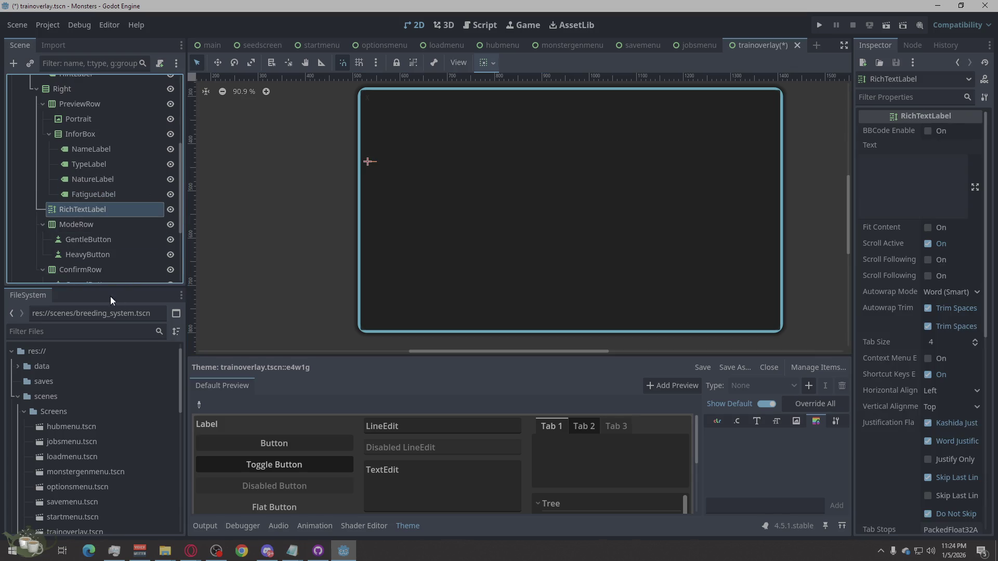
double_click(88, 210)
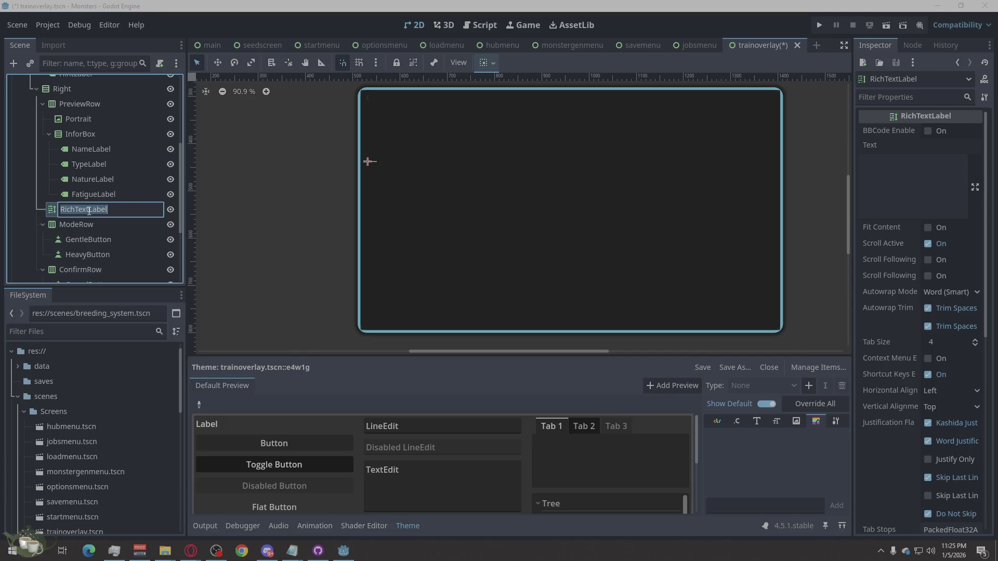
text(StatsLabel)
key(Return)
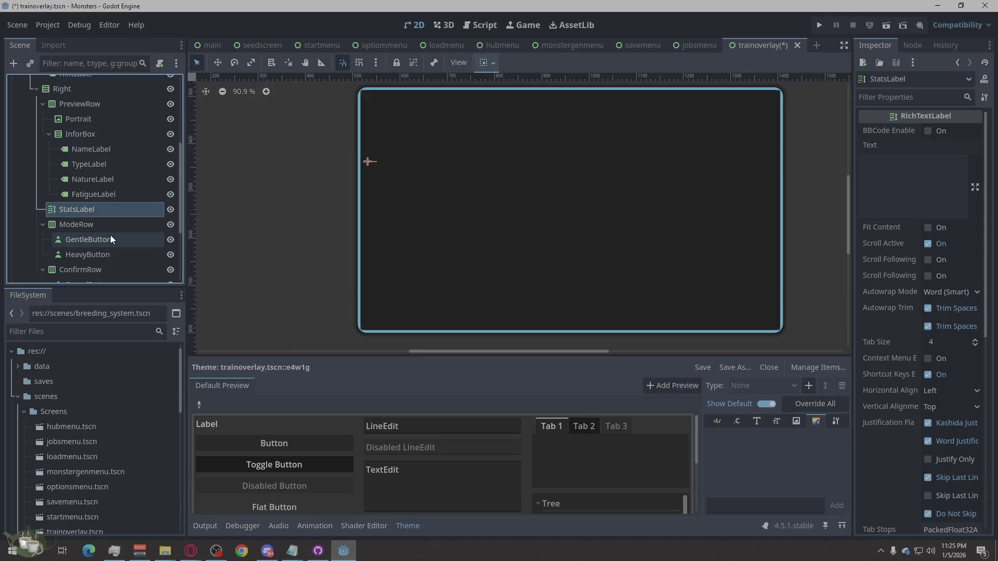
scroll(131, 176, down, 1)
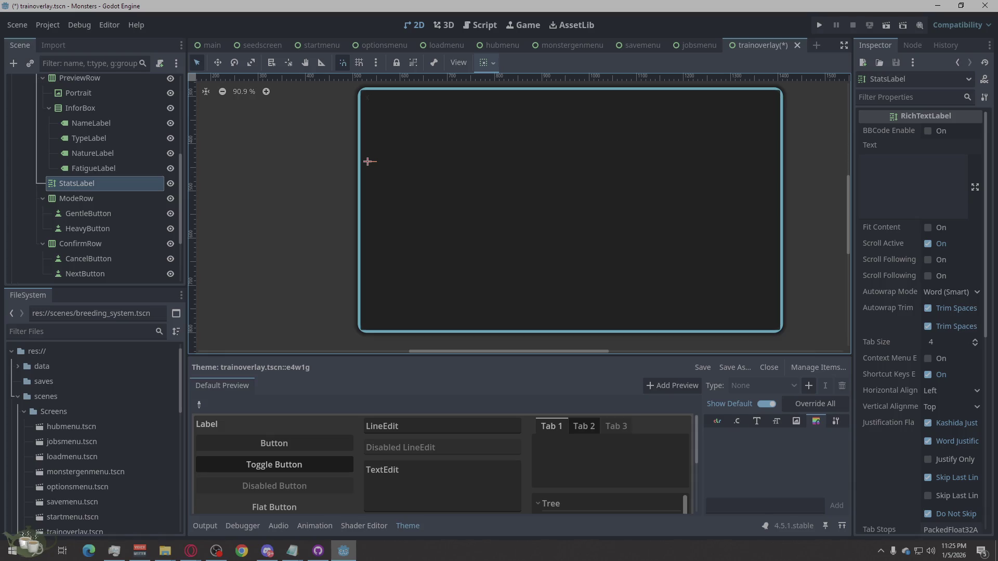
scroll(135, 243, down, 3)
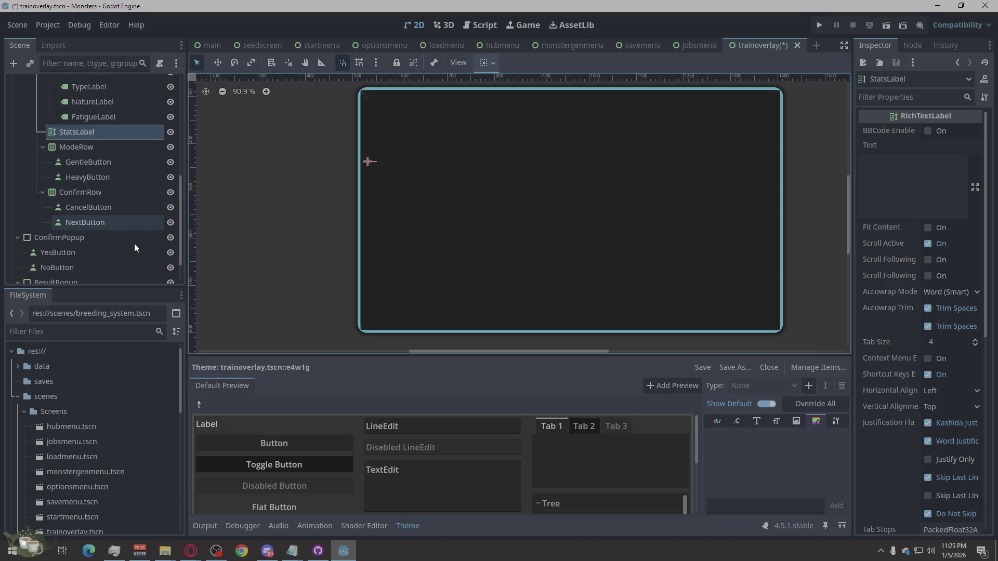
scroll(134, 242, up, 8)
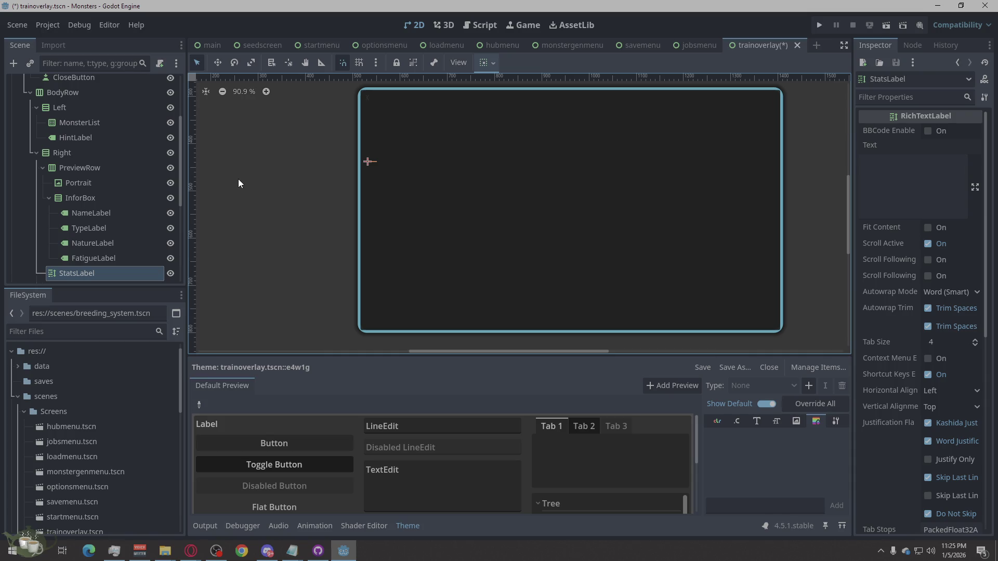
click(87, 92)
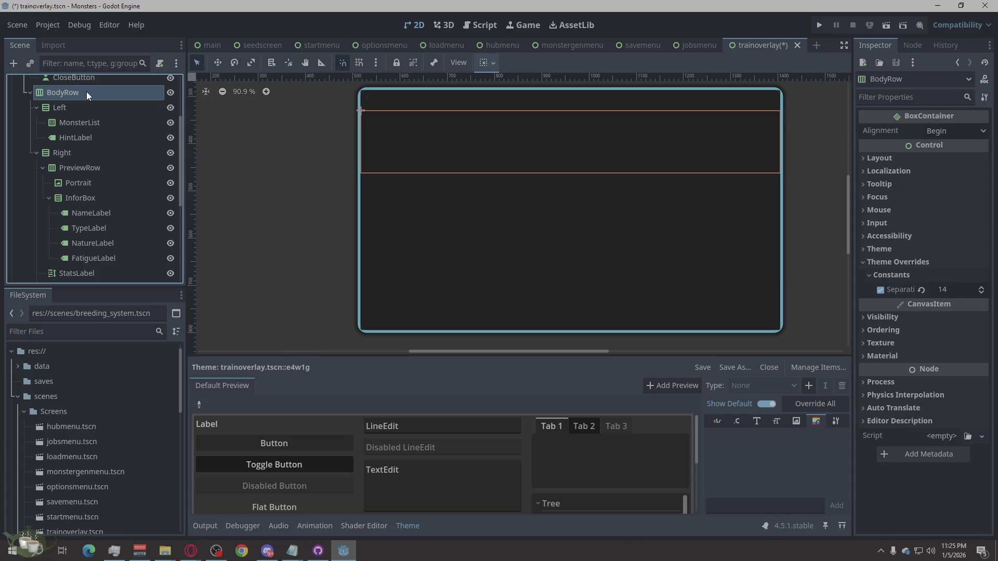
click(79, 122)
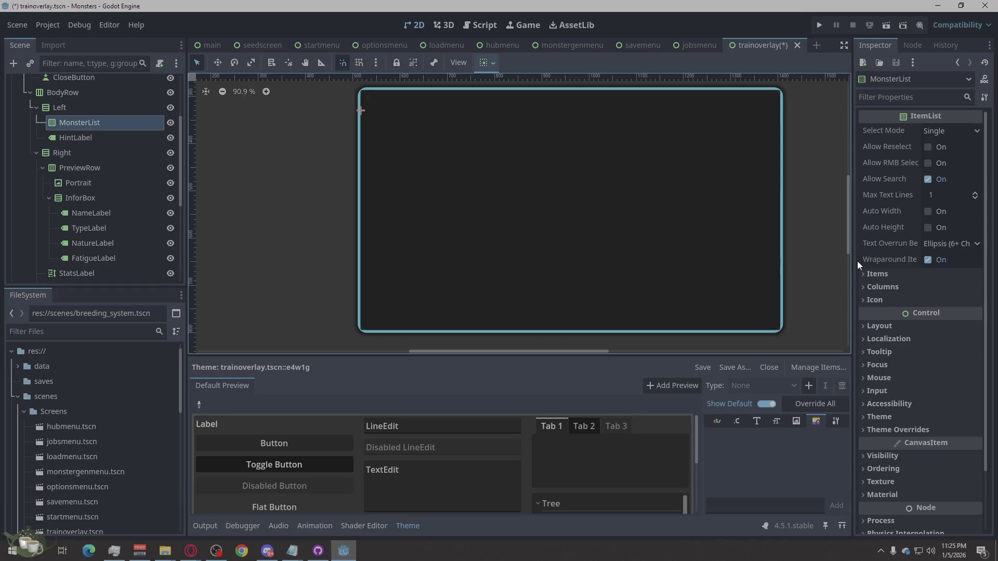
click(112, 133)
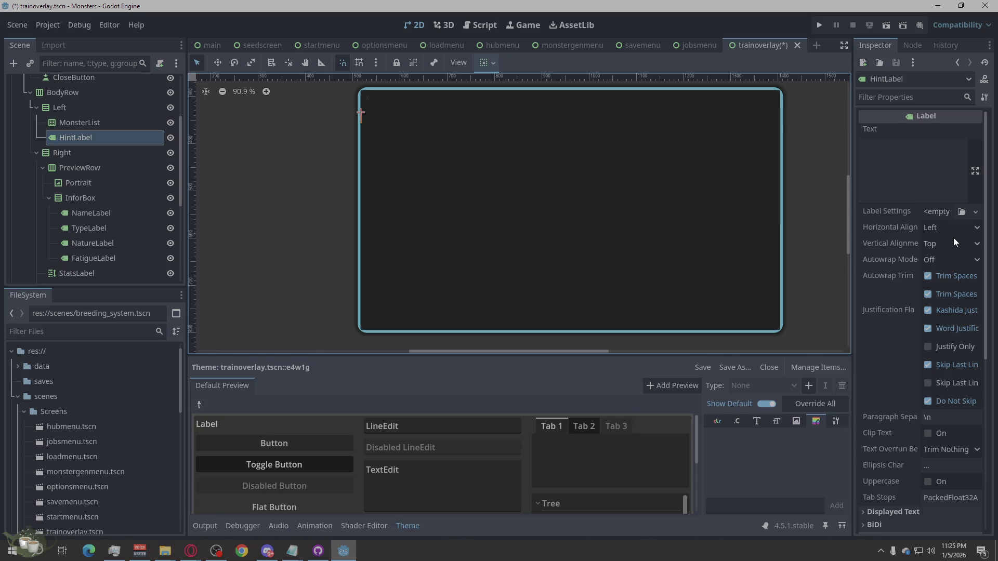
scroll(953, 238, down, 2)
scroll(960, 311, down, 2)
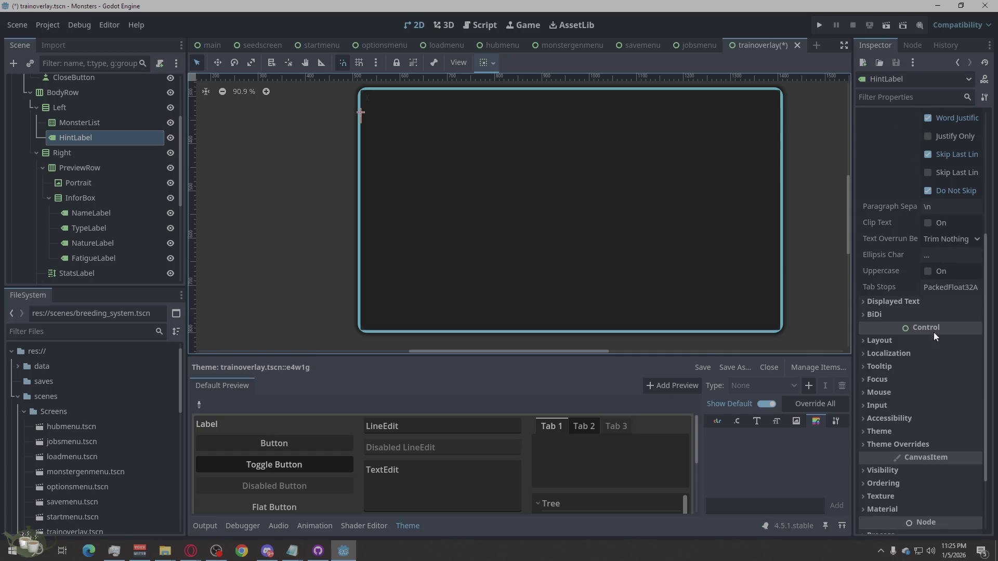
click(871, 306)
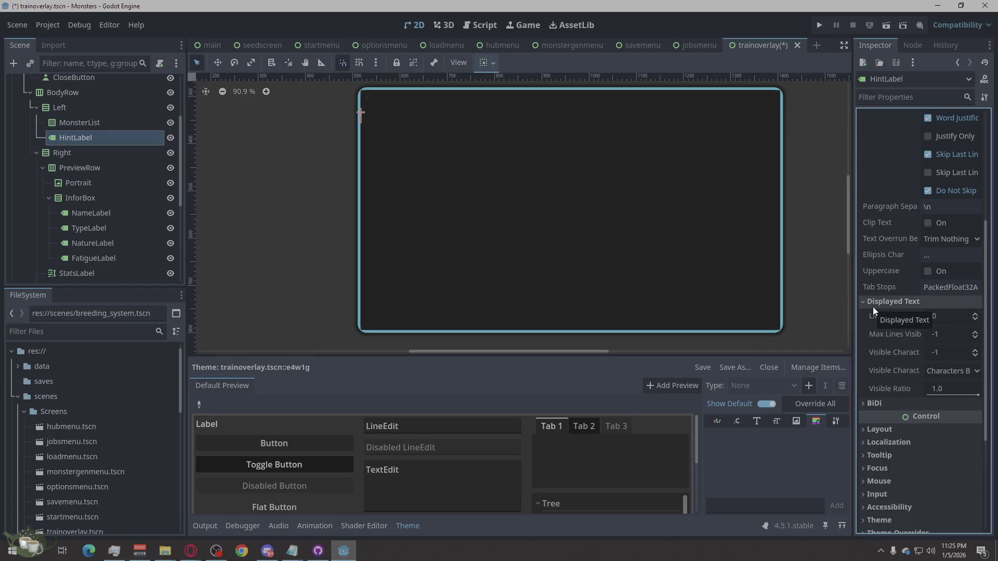
click(894, 305)
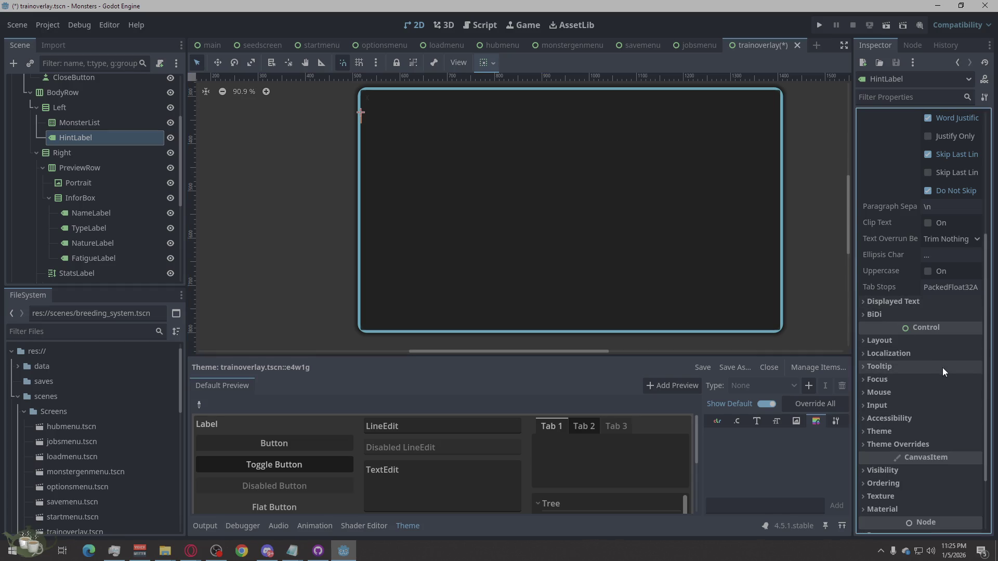
click(76, 150)
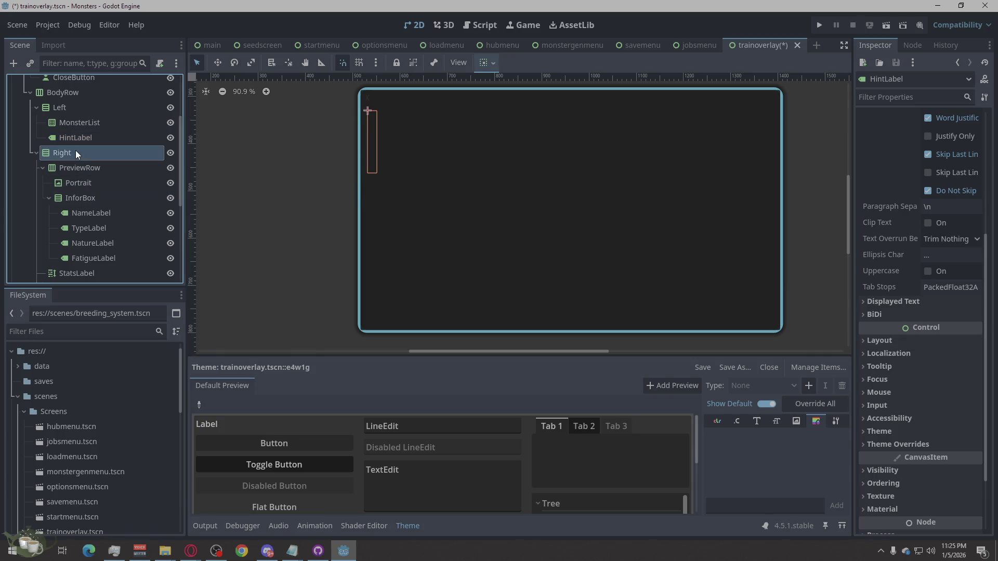
click(80, 164)
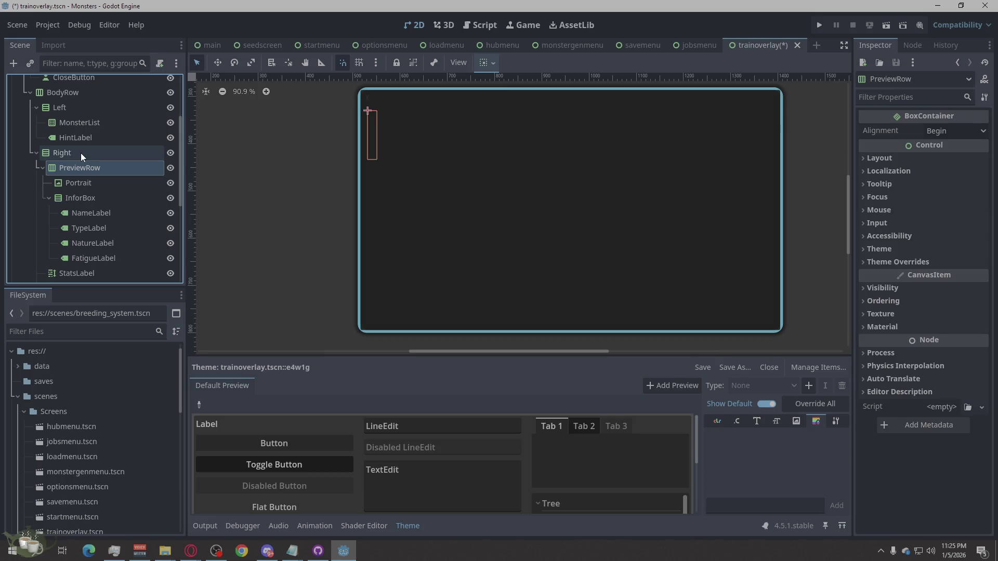
click(84, 185)
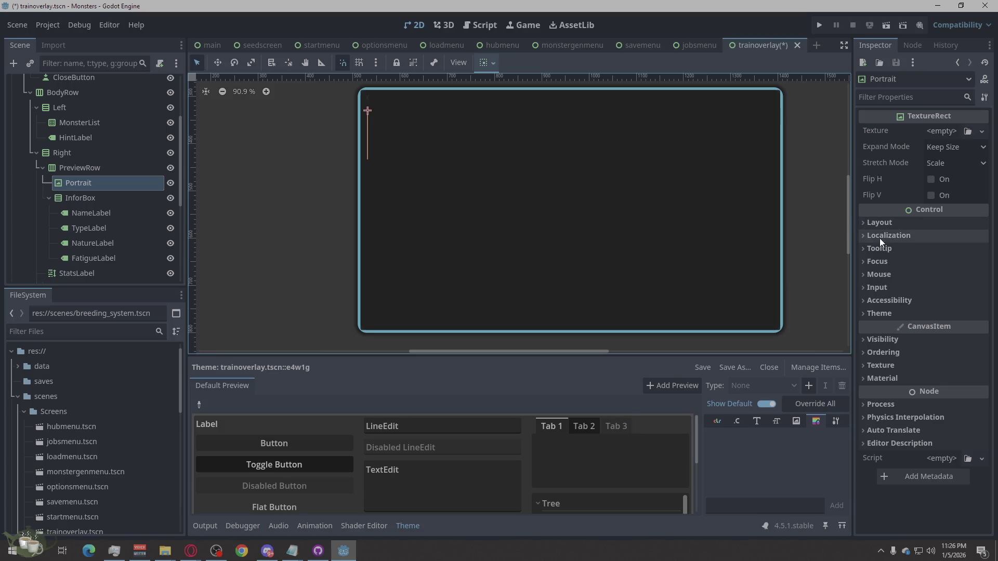
click(870, 221)
- Set Portrait's custom minimum size to 160 by 160
click(872, 362)
click(872, 361)
click(874, 373)
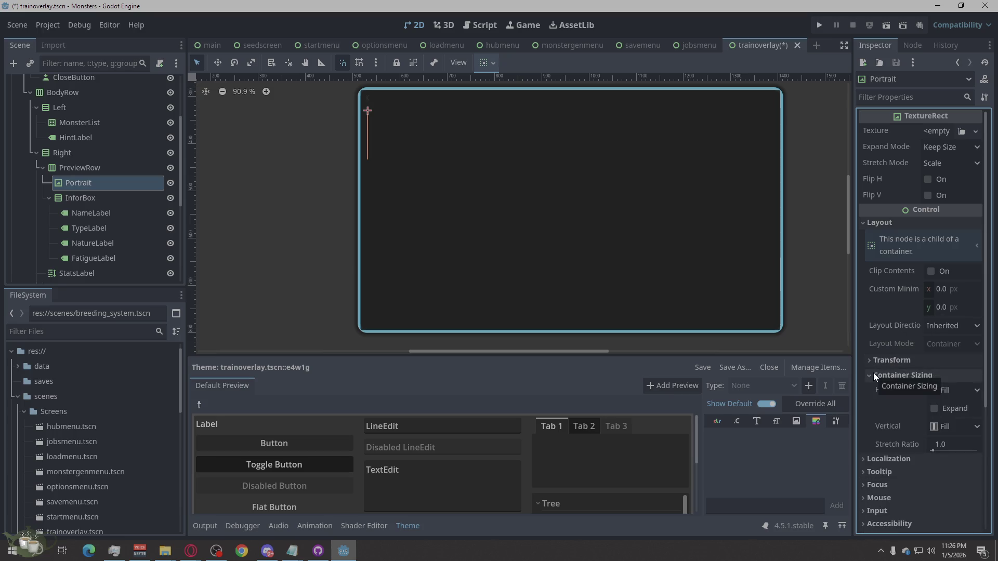
click(874, 373)
click(942, 289)
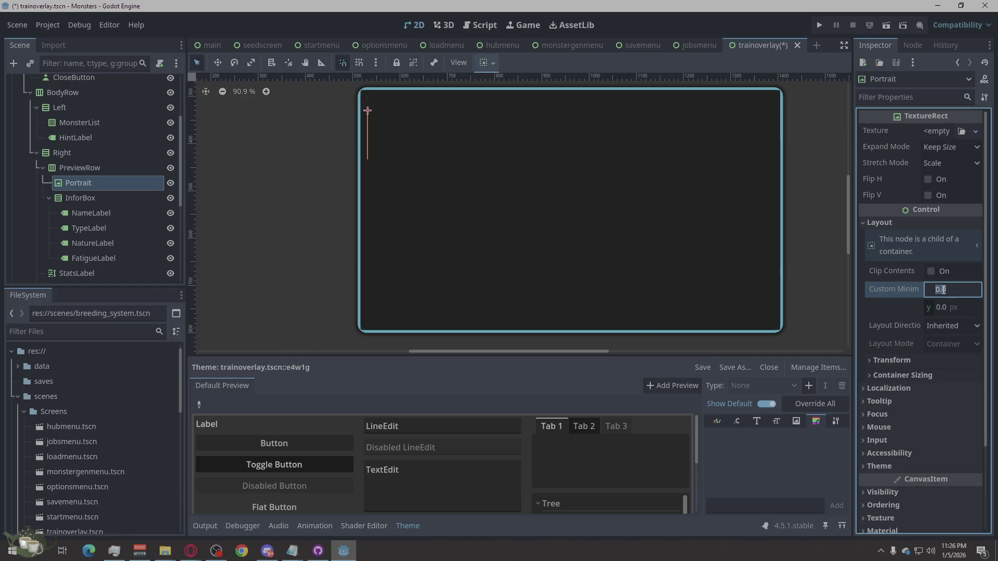
text(160)
click(947, 306)
text(160)
key(Return)
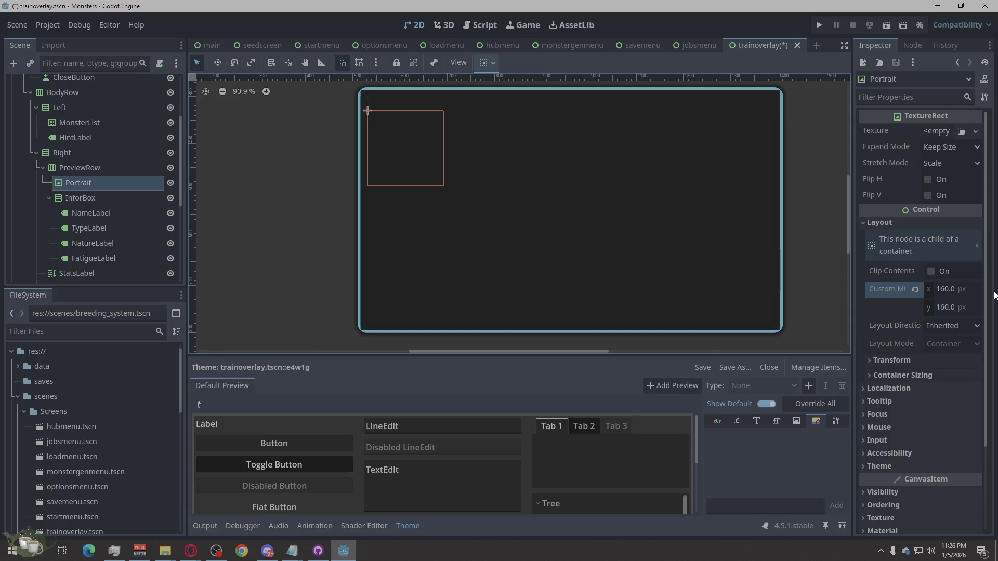
- Filter Portrait's properties for 'stretc' and set Stretch Mode to Keep Aspect Centered
click(905, 99)
text(st)
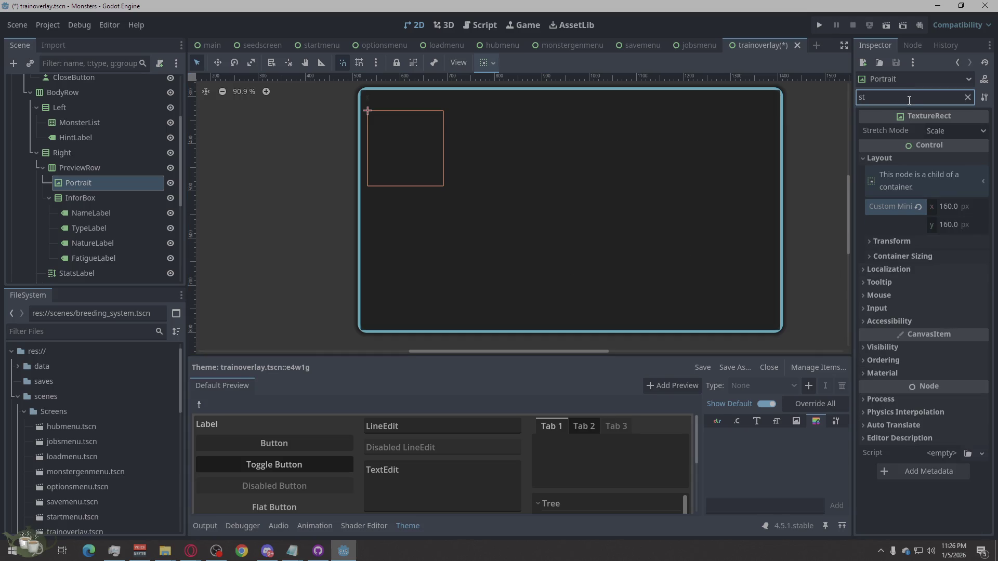
text(retc)
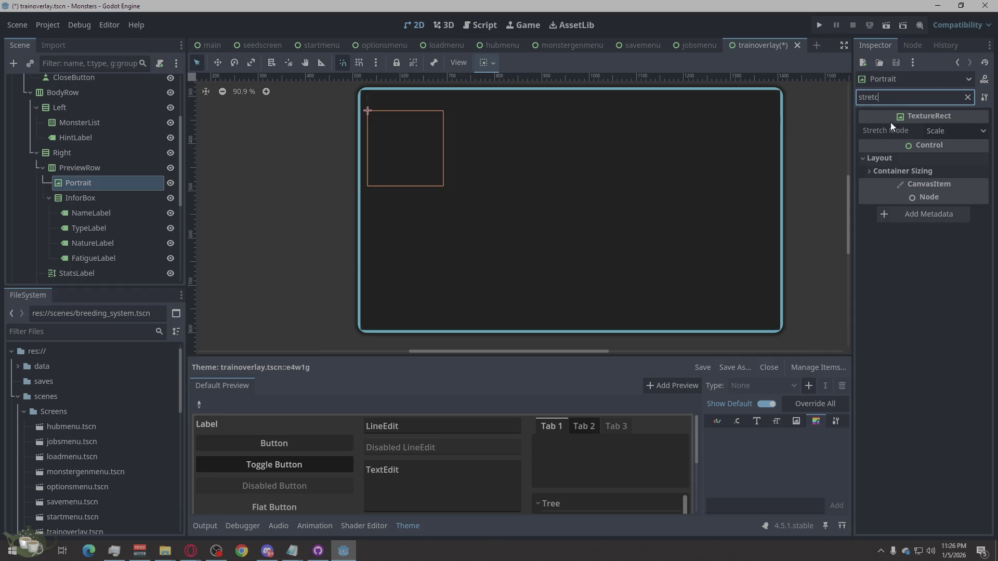
click(873, 174)
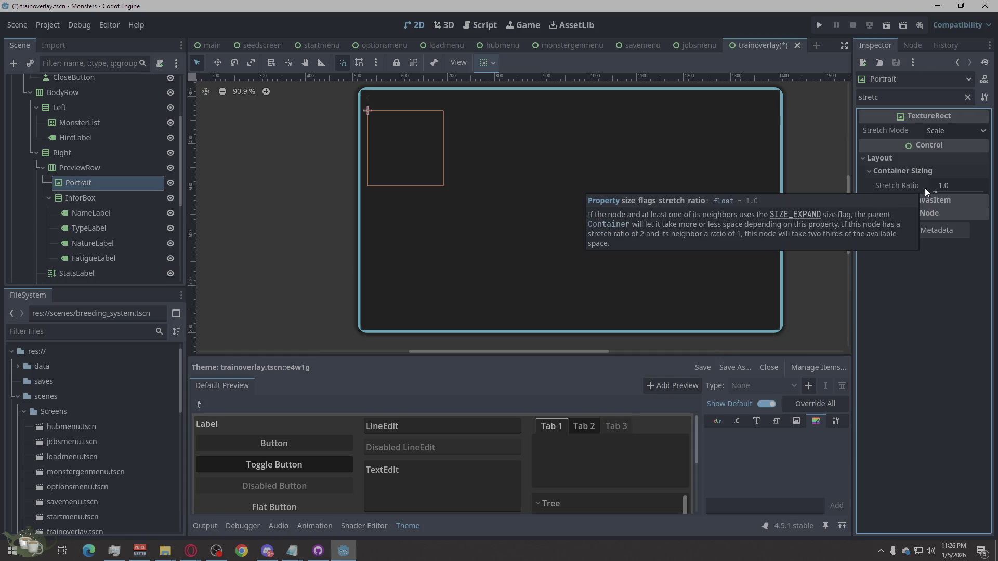
key(XF86AudioPlay)
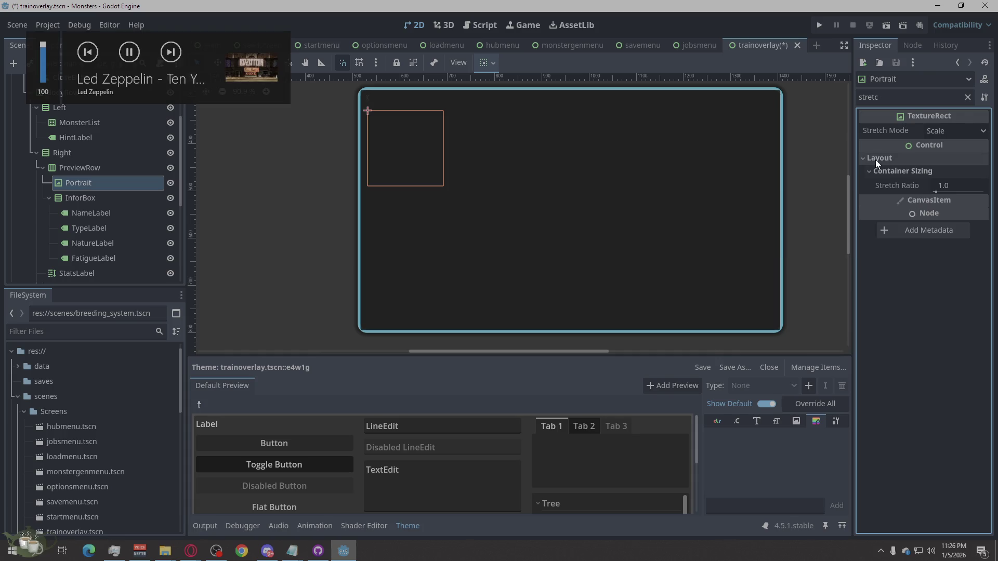
click(948, 130)
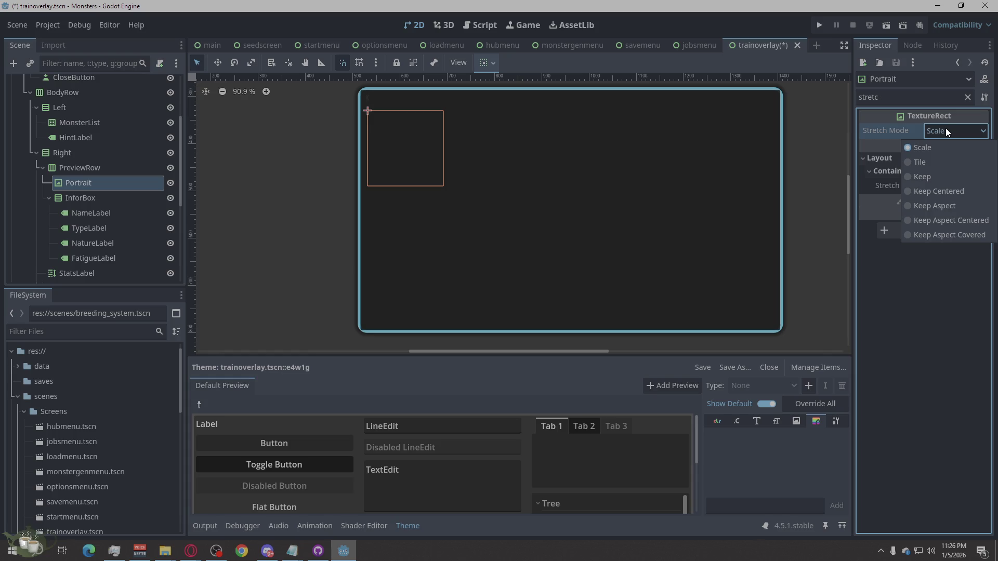
click(951, 219)
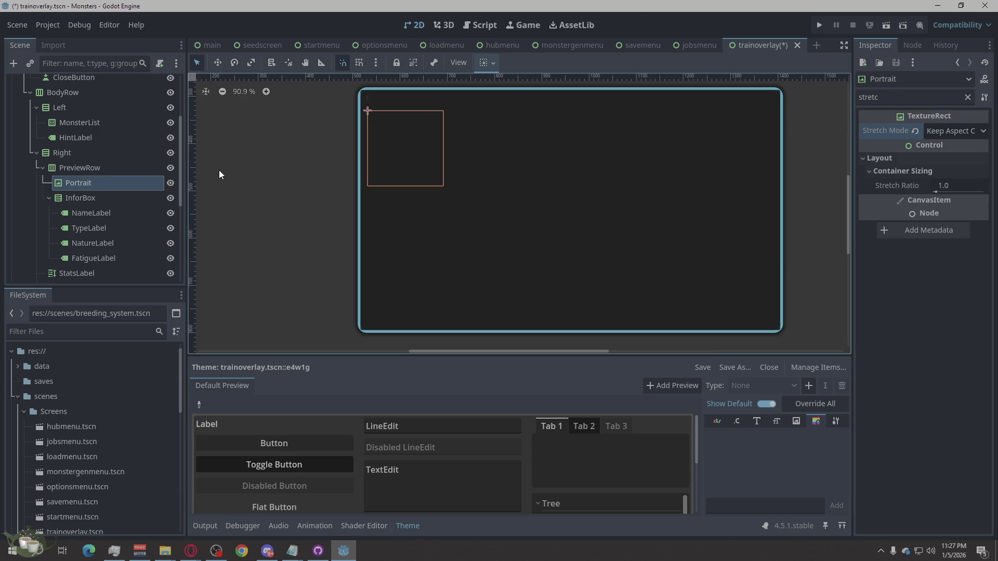
click(88, 203)
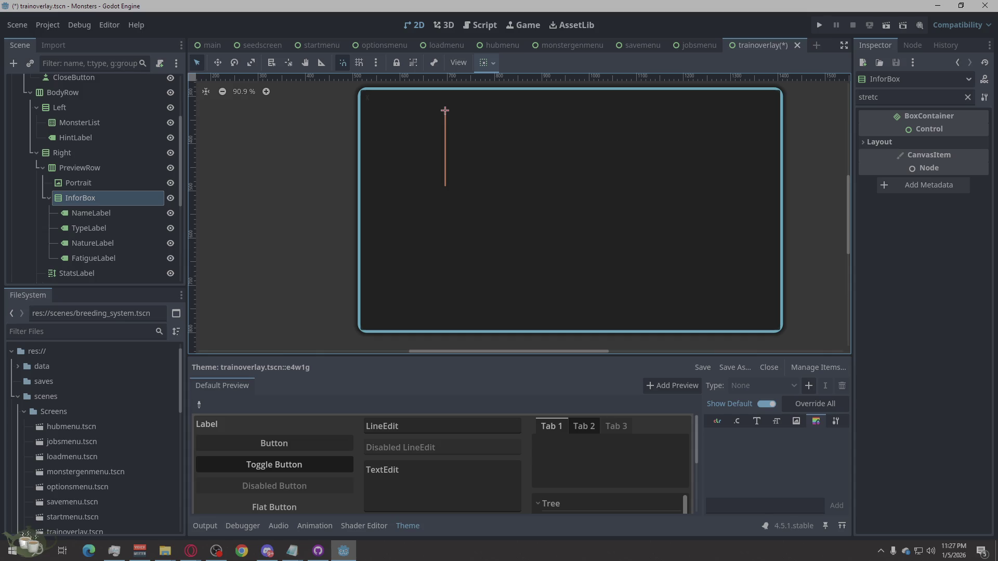
- Clear the 'stretc' property filter and select the NameLabel node
click(966, 98)
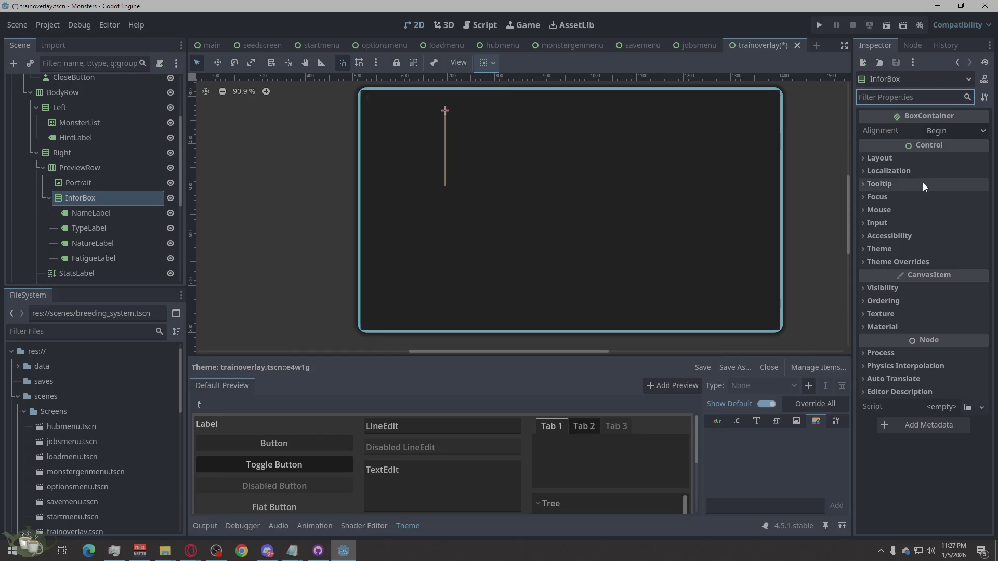
click(110, 211)
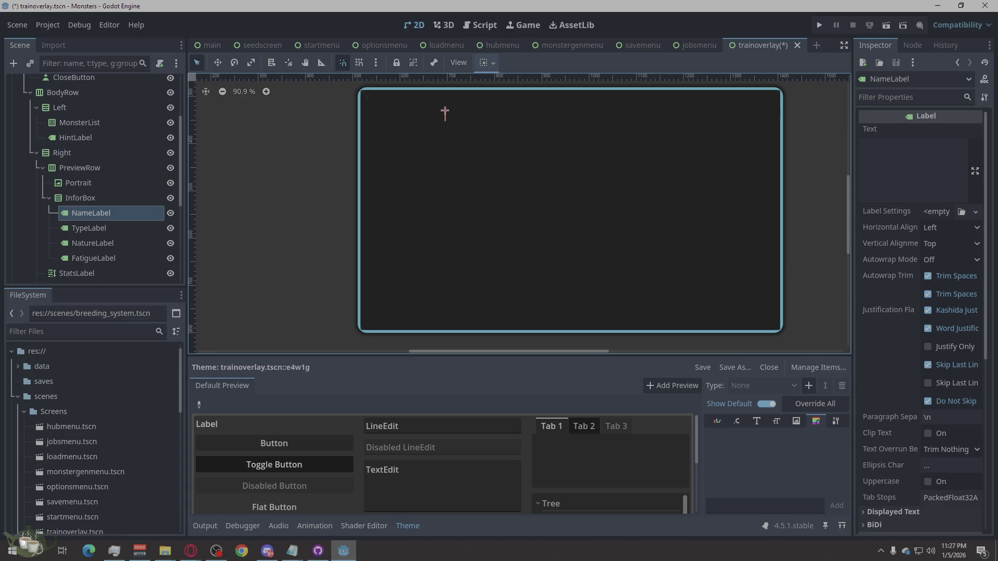
key(alt+Tab)
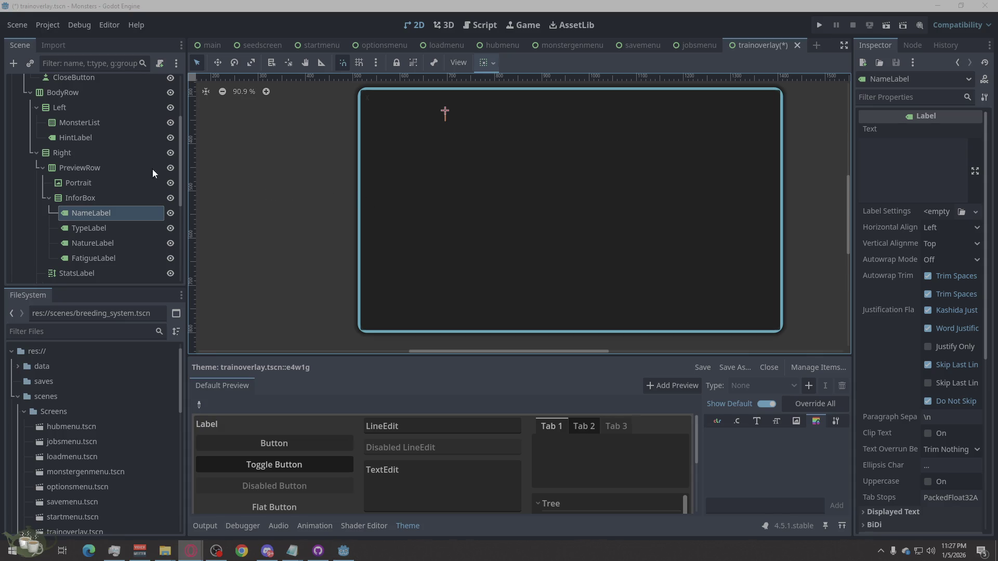
- Rename the Left column to LeftCol and the Right column to RightCol
double_click(66, 108)
text(LeftCol)
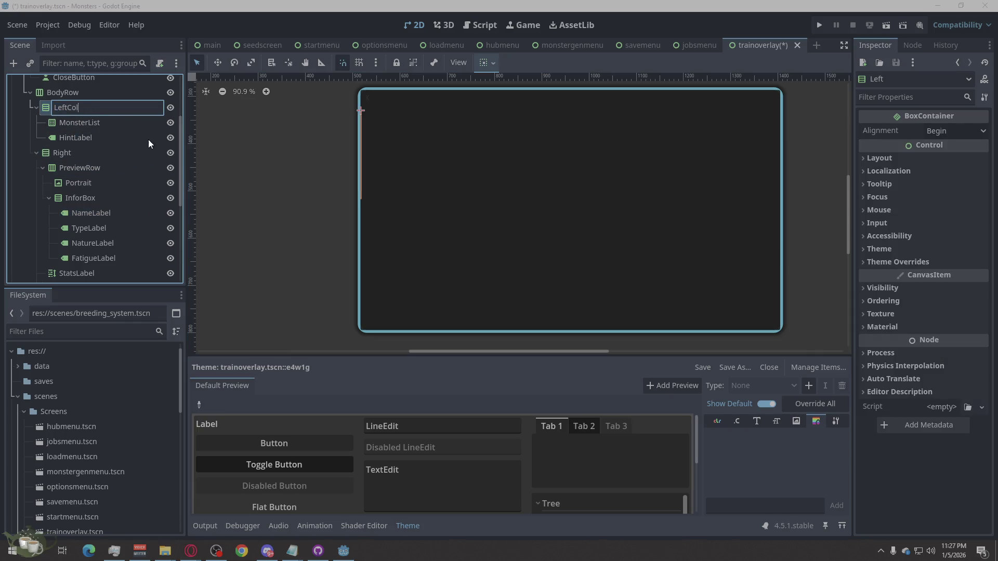
key(Return)
key(Return)
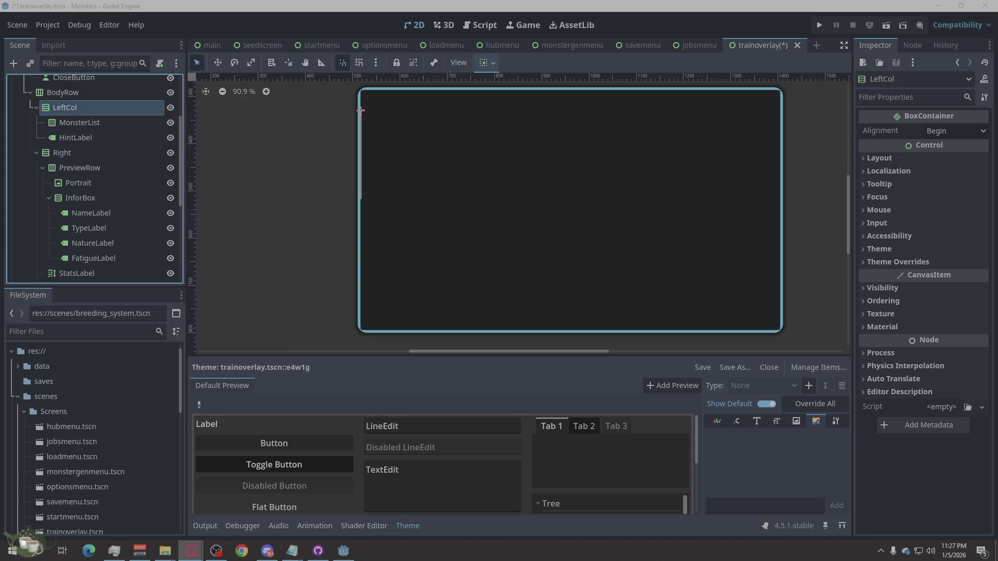
double_click(64, 150)
text(RightCol)
key(Return)
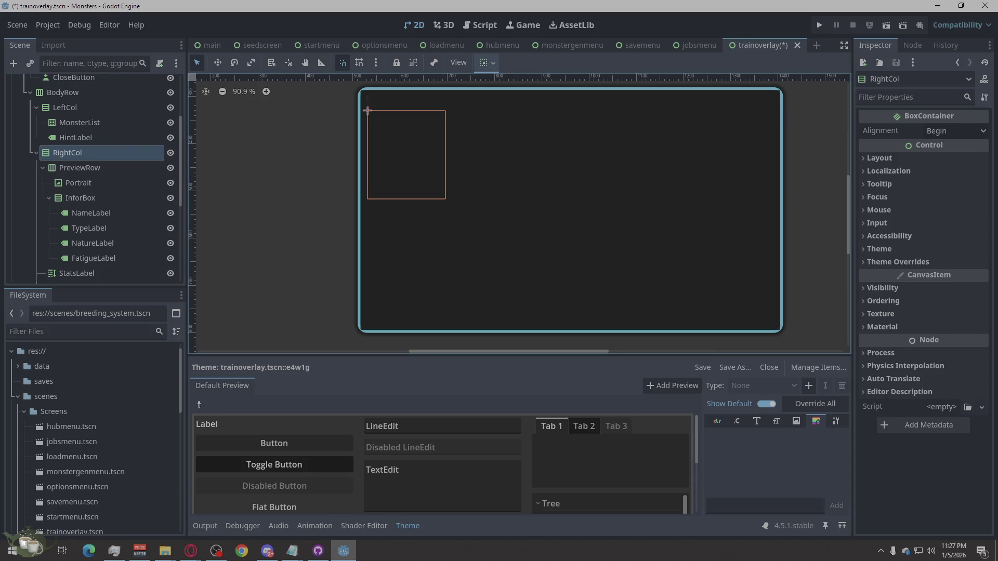
- Scroll the Scene dock back up and select the TrainOverlay root node
key(alt+Tab)
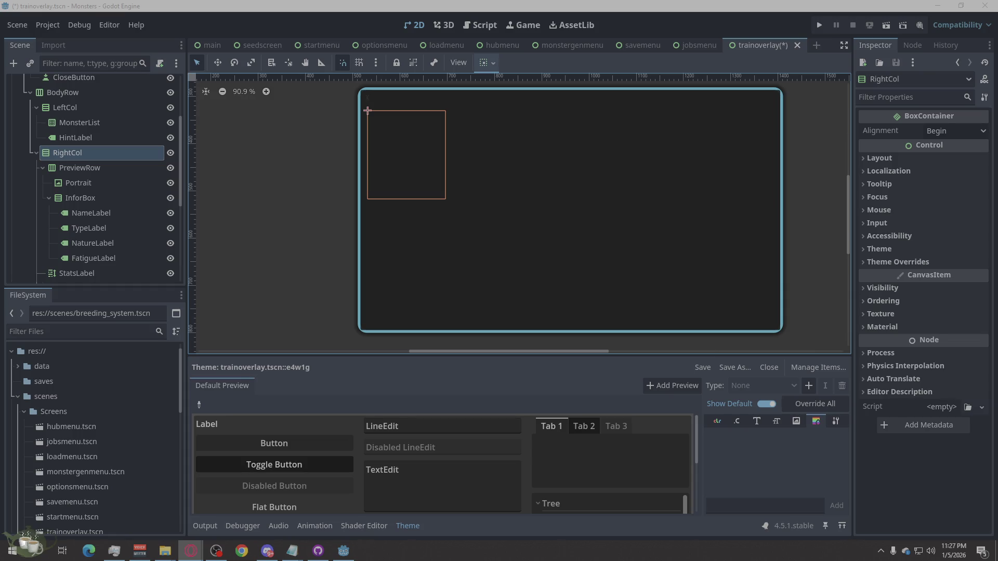
scroll(154, 187, up, 1)
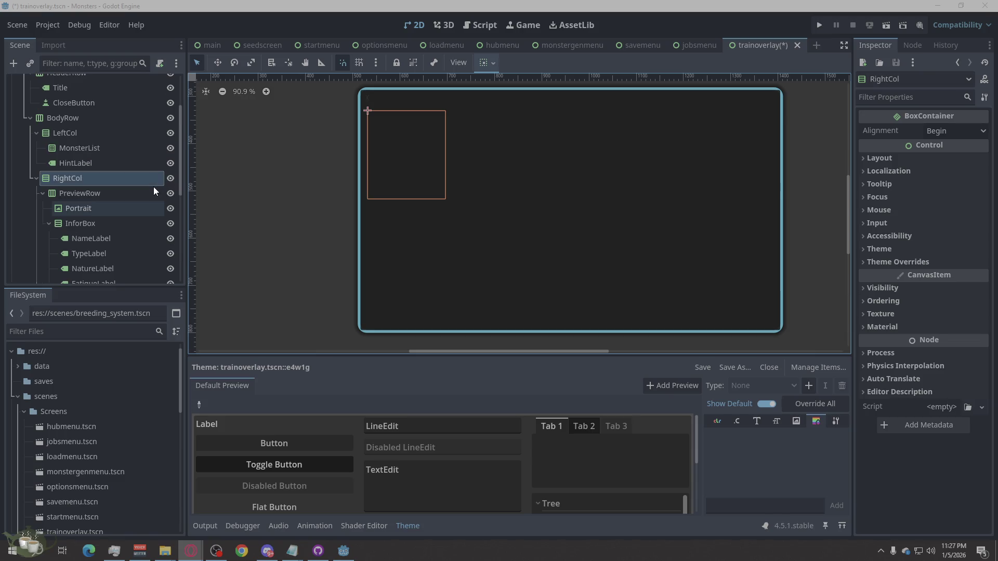
scroll(153, 191, down, 1)
scroll(153, 191, down, 3)
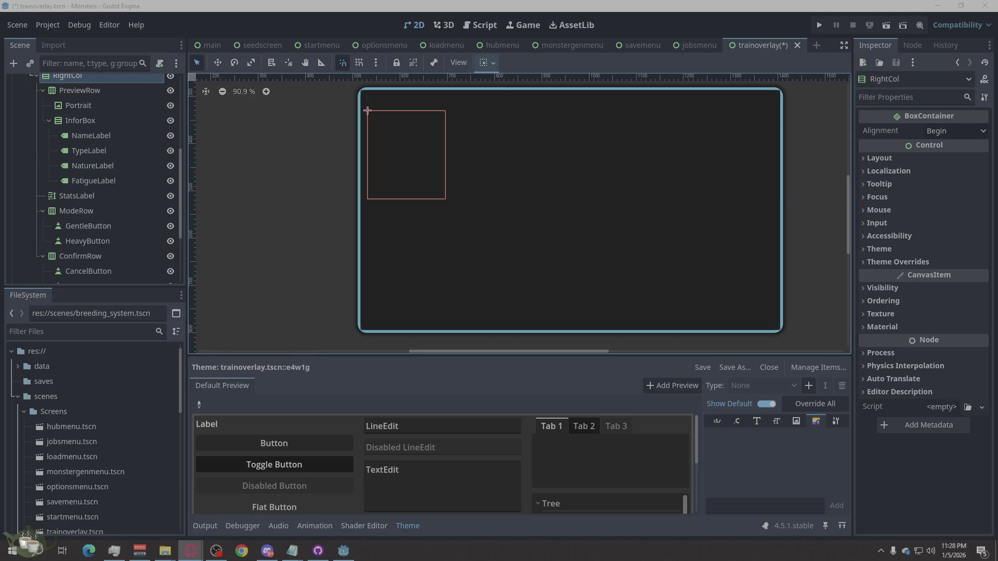
scroll(114, 214, down, 1)
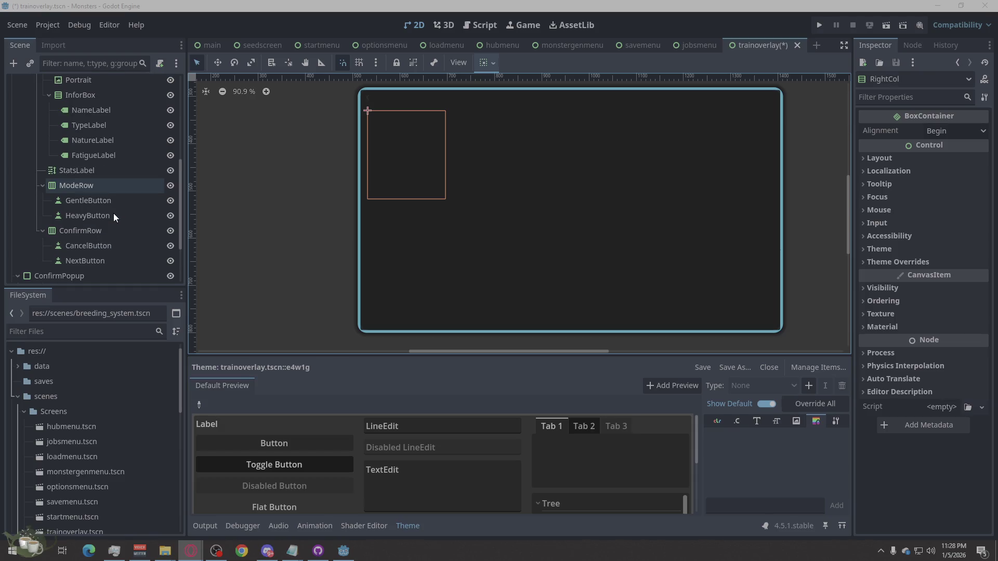
scroll(113, 213, down, 1)
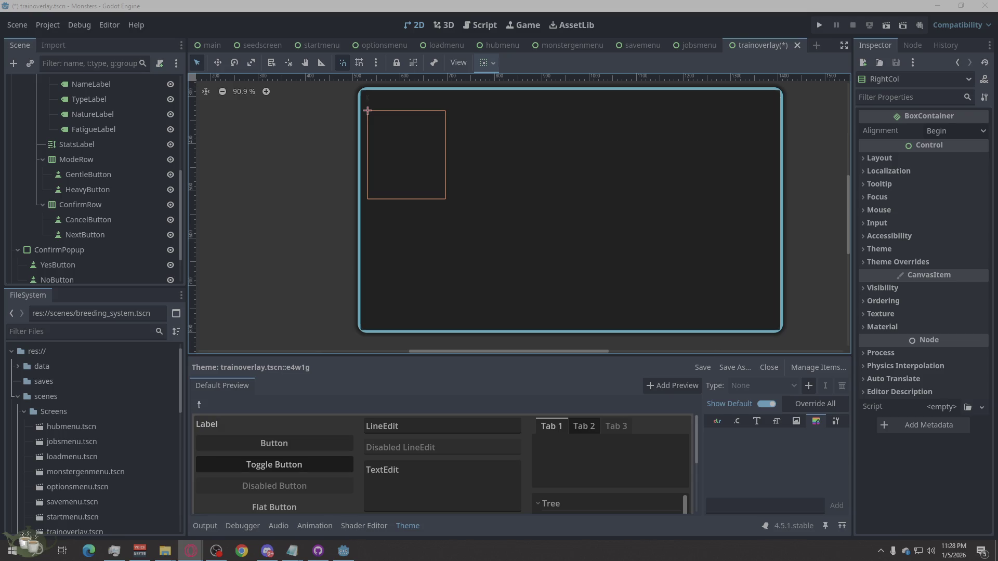
scroll(98, 118, up, 5)
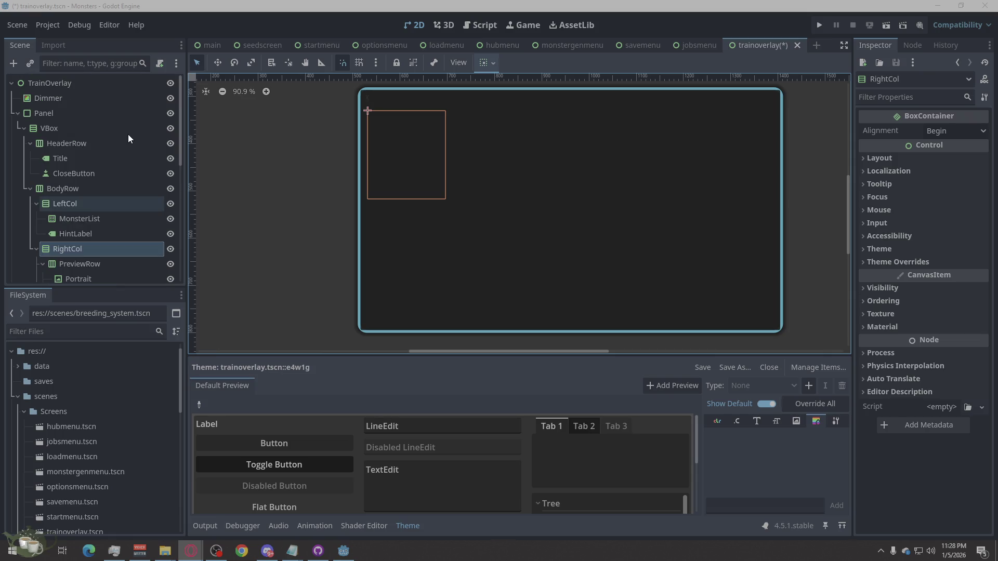
click(141, 81)
- Attach a new script to TrainOverlay, saved as res://Scripts/Screens/trainoverlay.gd
click(158, 63)
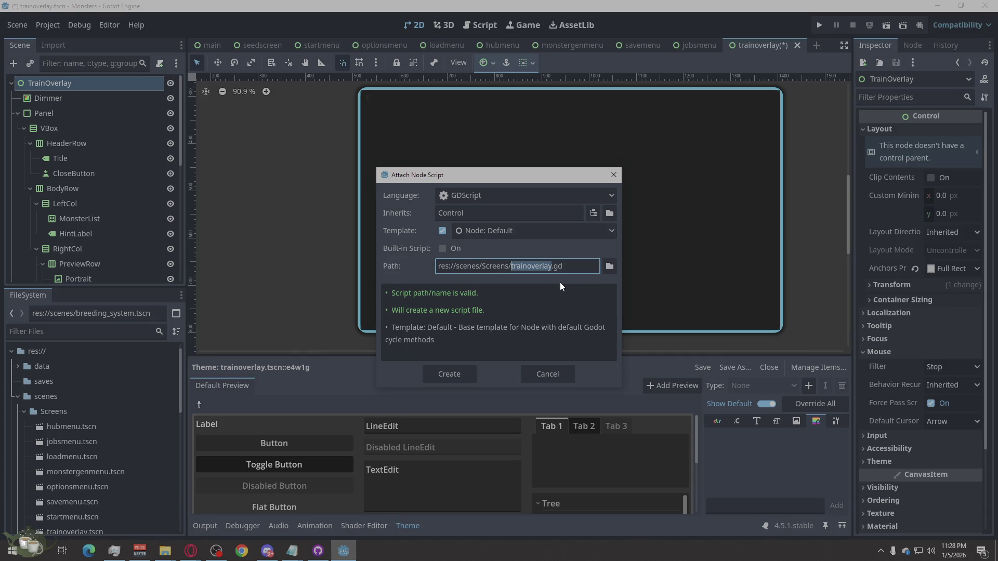
click(611, 266)
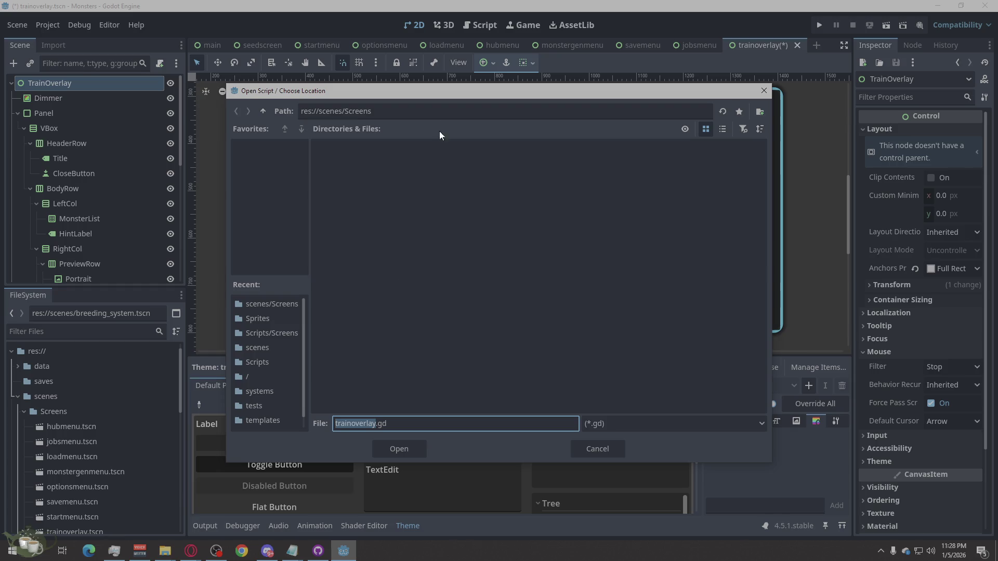
click(266, 110)
click(265, 112)
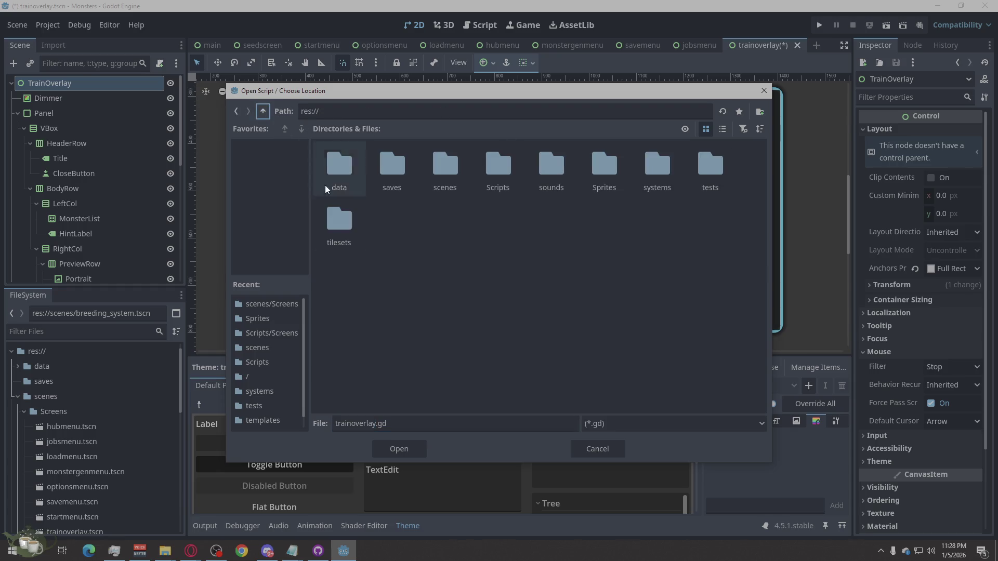
double_click(502, 177)
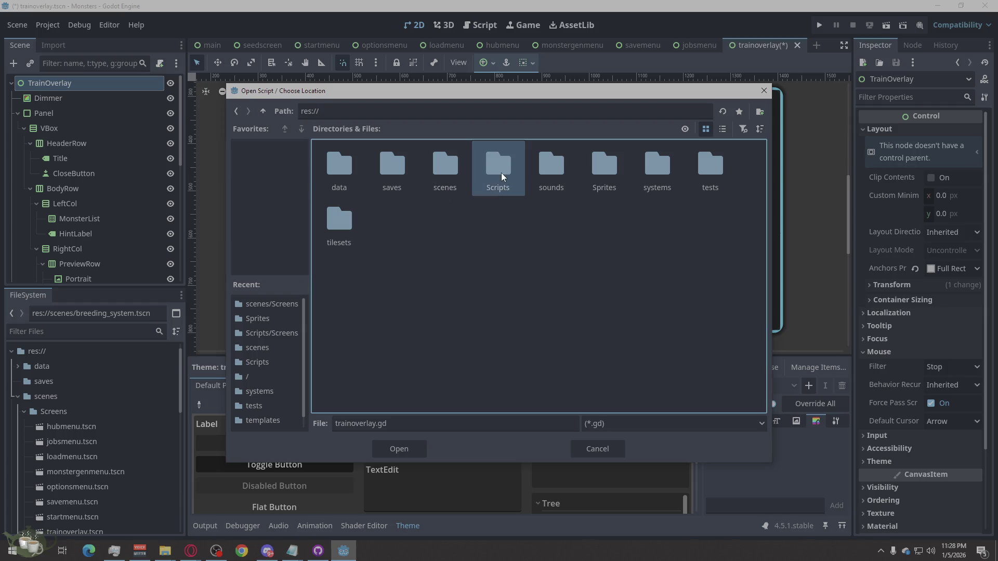
double_click(342, 172)
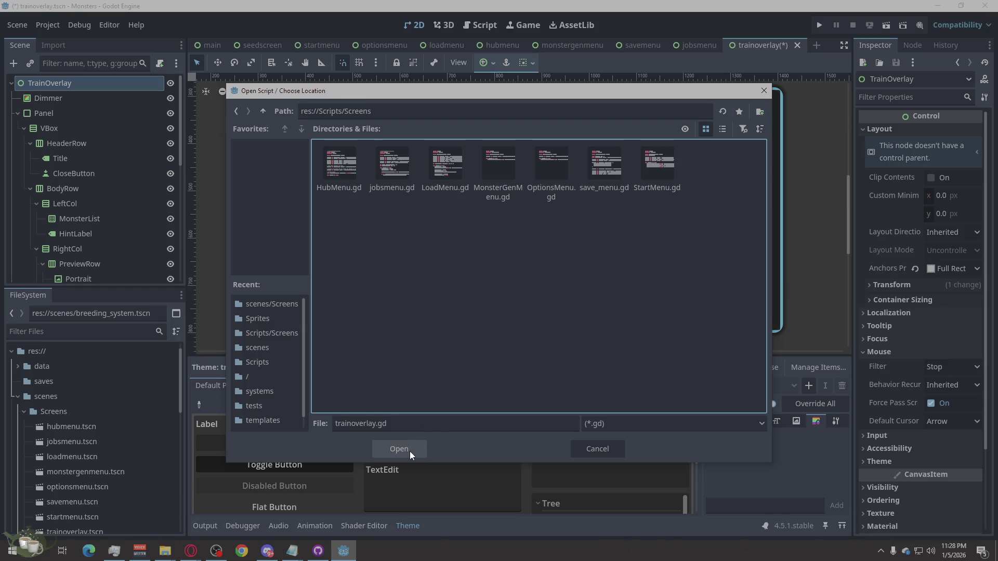
click(386, 445)
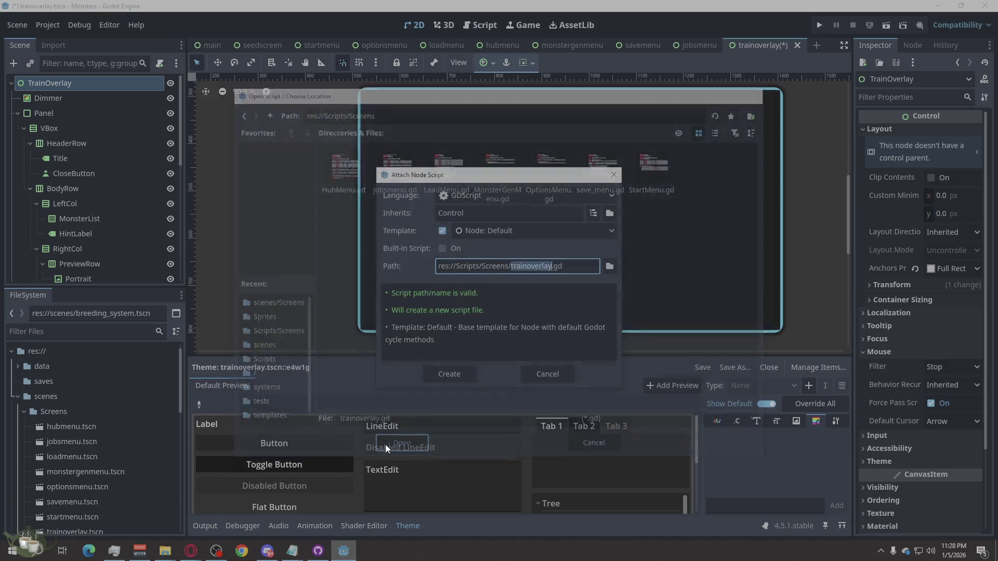
click(455, 377)
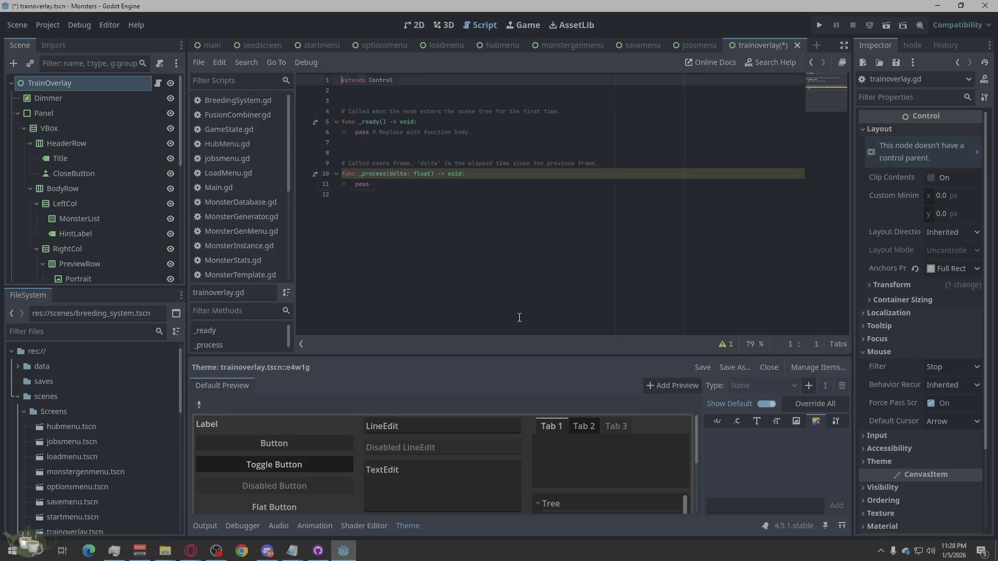
- Replace the template with the 249-line training code, including the result popup and stat gains, and save it
key(ctrl+a)
key(ctrl+v)
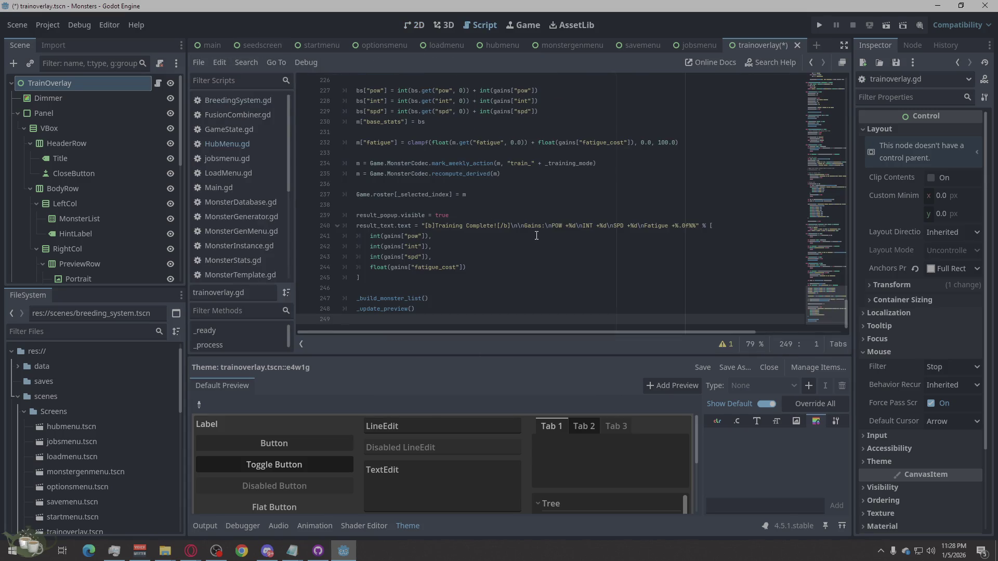
key(ctrl+s)
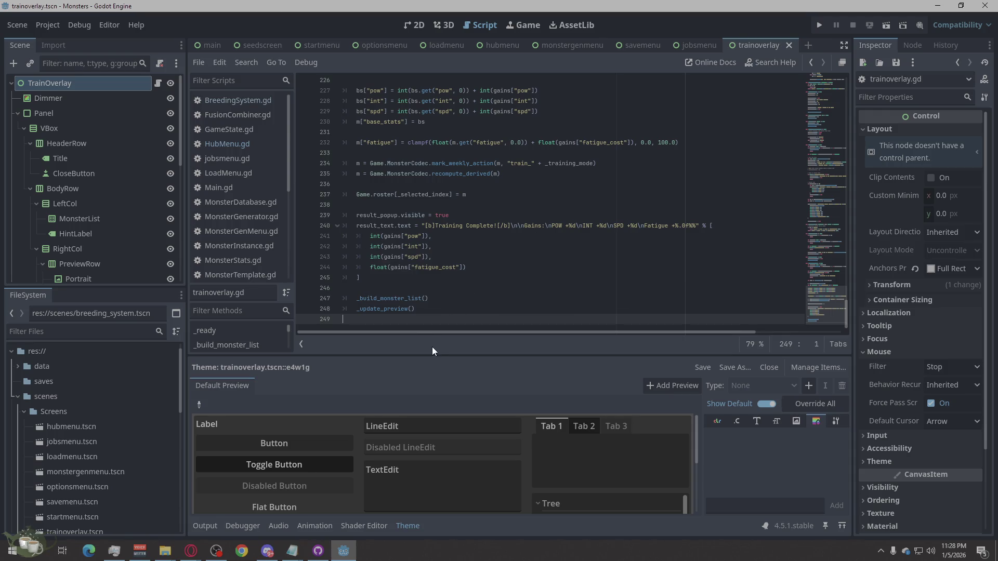
scroll(79, 178, down, 10)
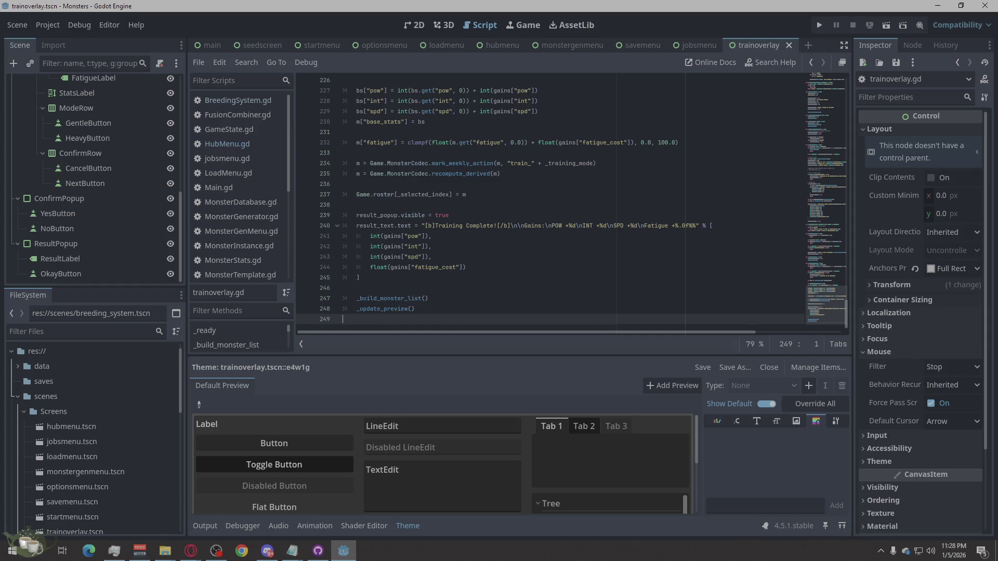
key(alt+Tab)
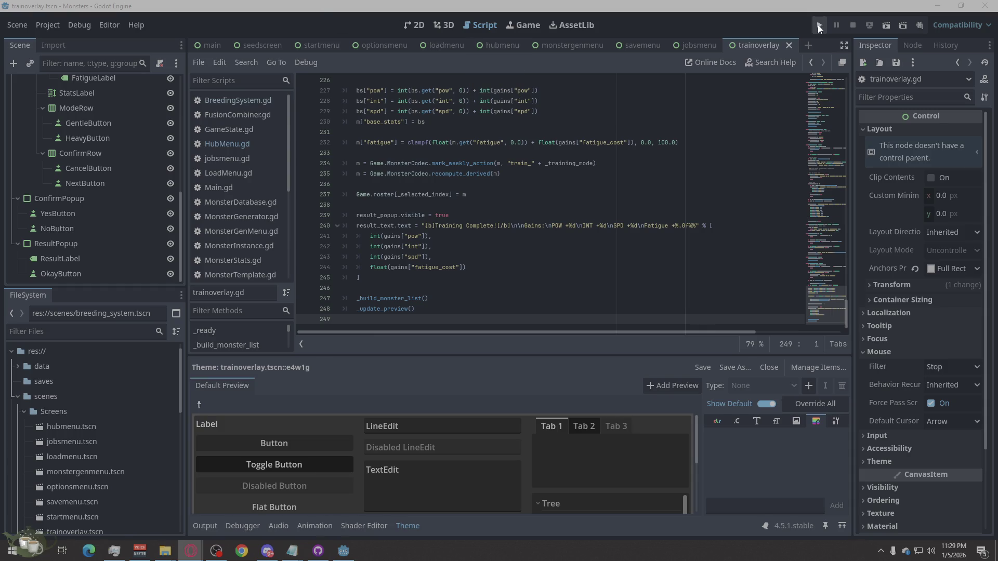
- Run the game, start a new game and open the Training screen
click(820, 25)
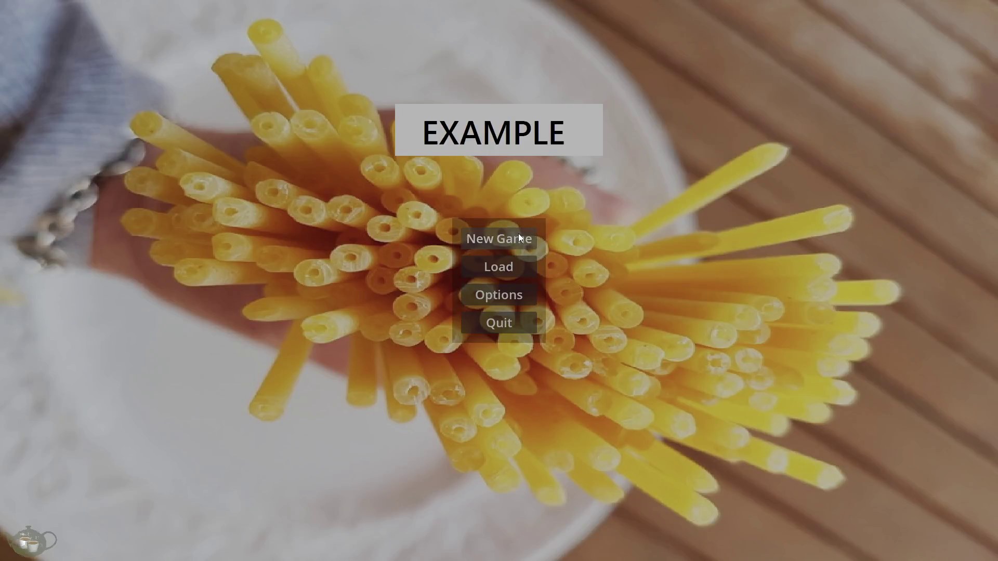
click(517, 235)
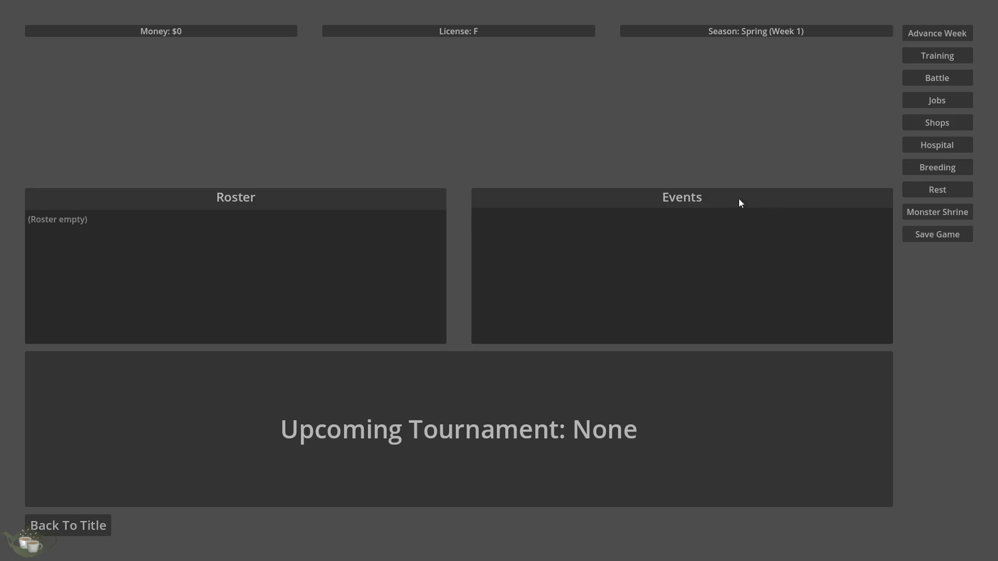
click(938, 56)
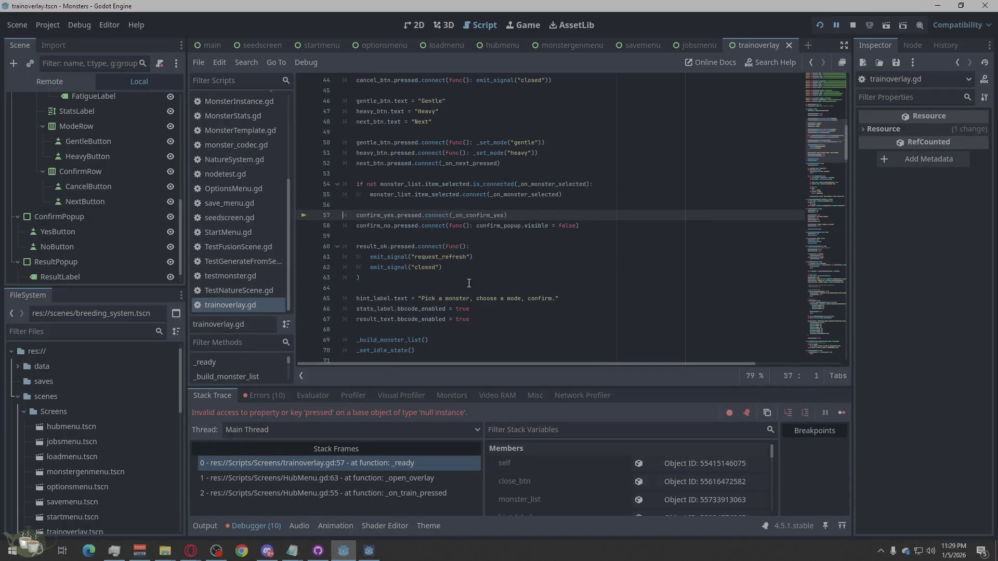
- Show the Debugger's Errors list and scroll through the ten node-not-found errors
click(278, 395)
scroll(591, 457, down, 3)
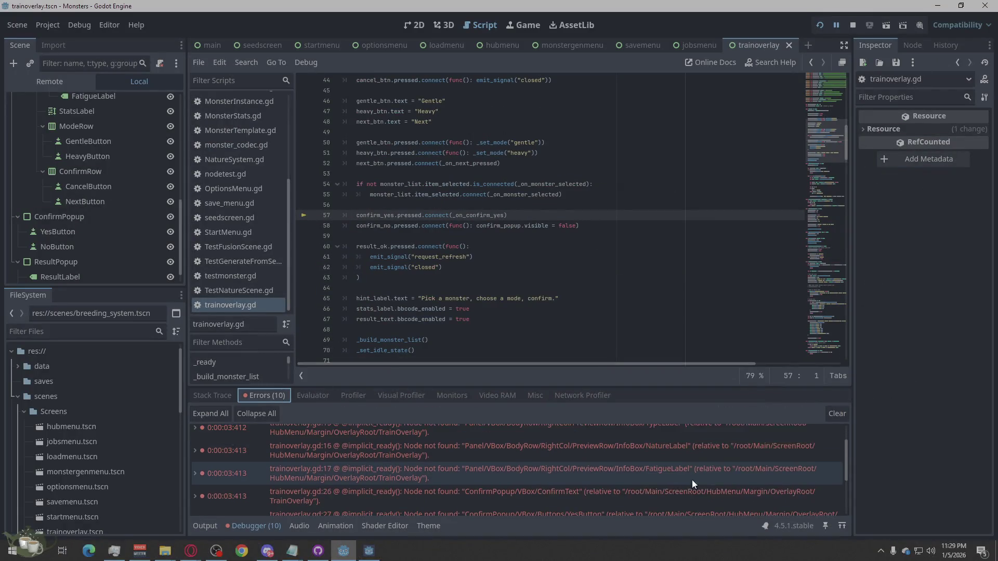
mouse_move(725, 485)
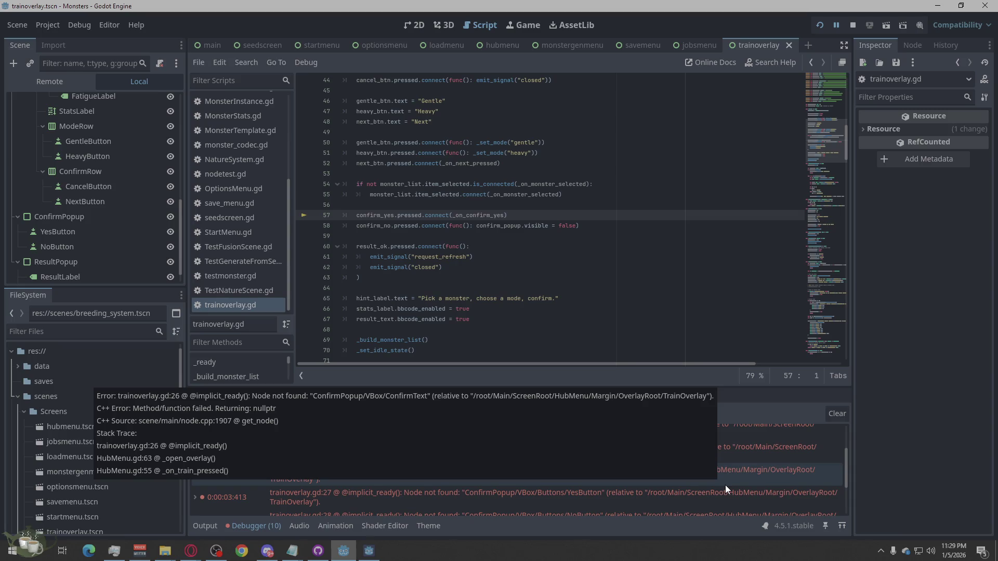
scroll(726, 485, down, 3)
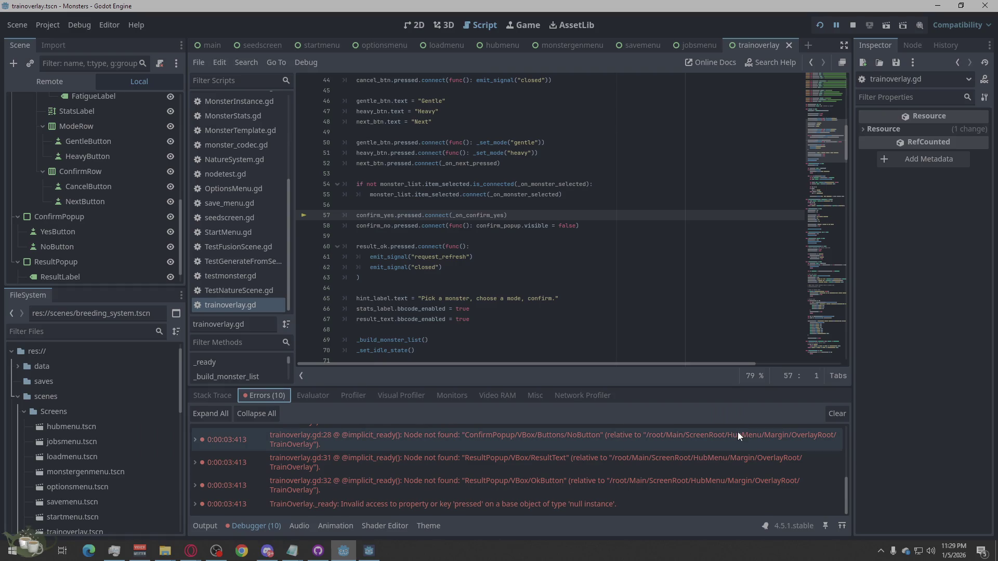
scroll(734, 479, up, 3)
scroll(734, 478, up, 1)
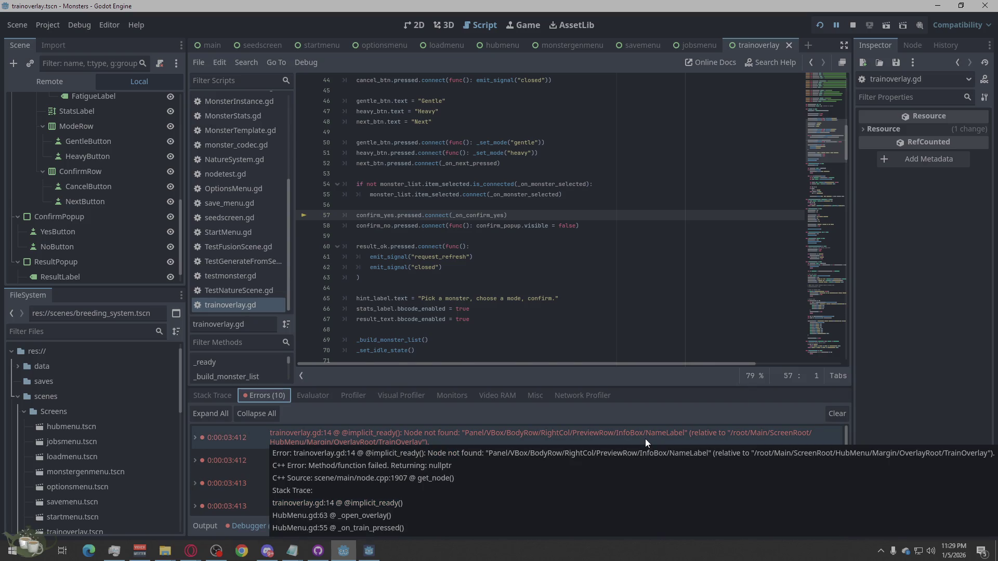
- Jump to the trainoverlay.gd:14 error and rename the InforBox node to InfoBox
click(644, 439)
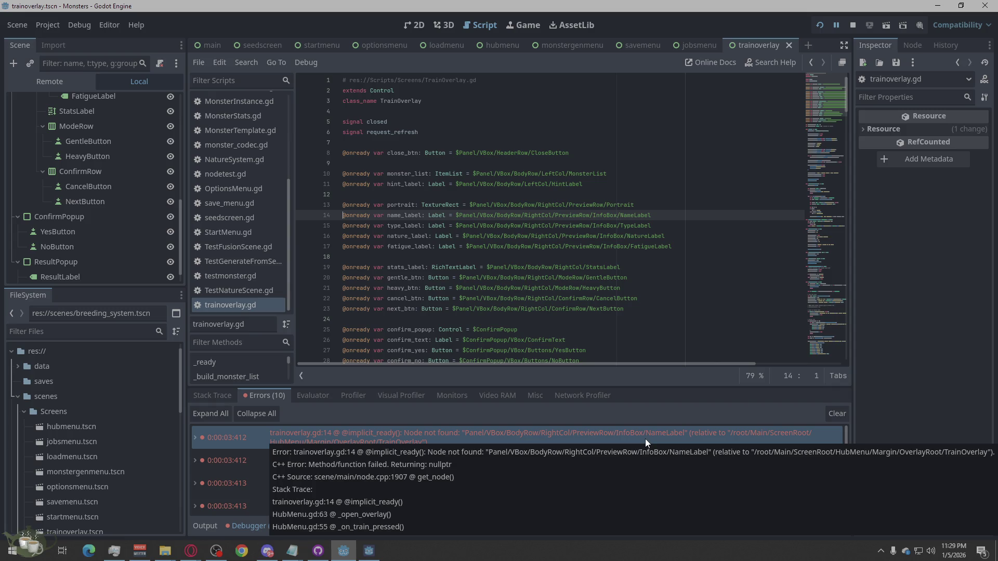
scroll(109, 223, up, 3)
scroll(109, 223, up, 3)
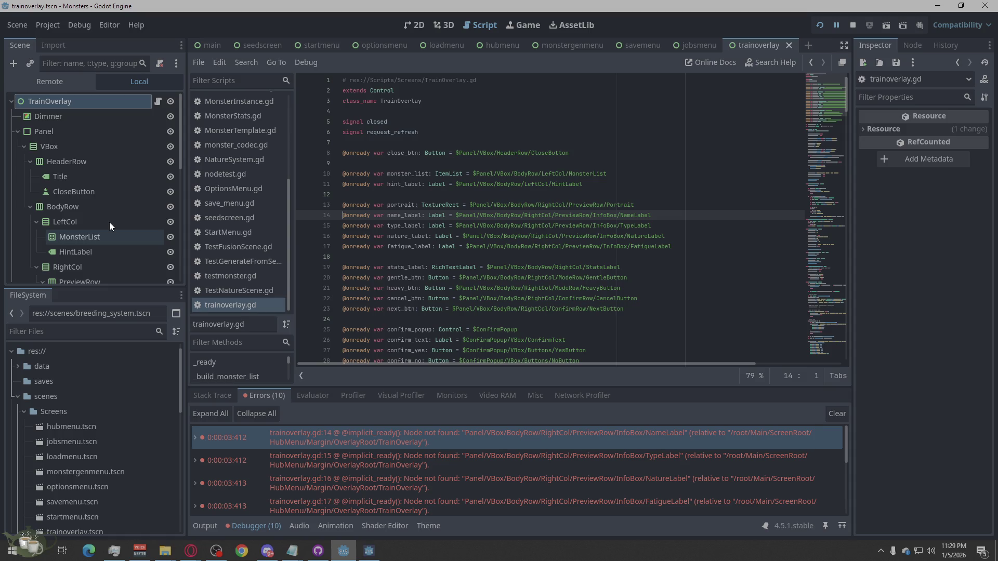
scroll(109, 222, down, 3)
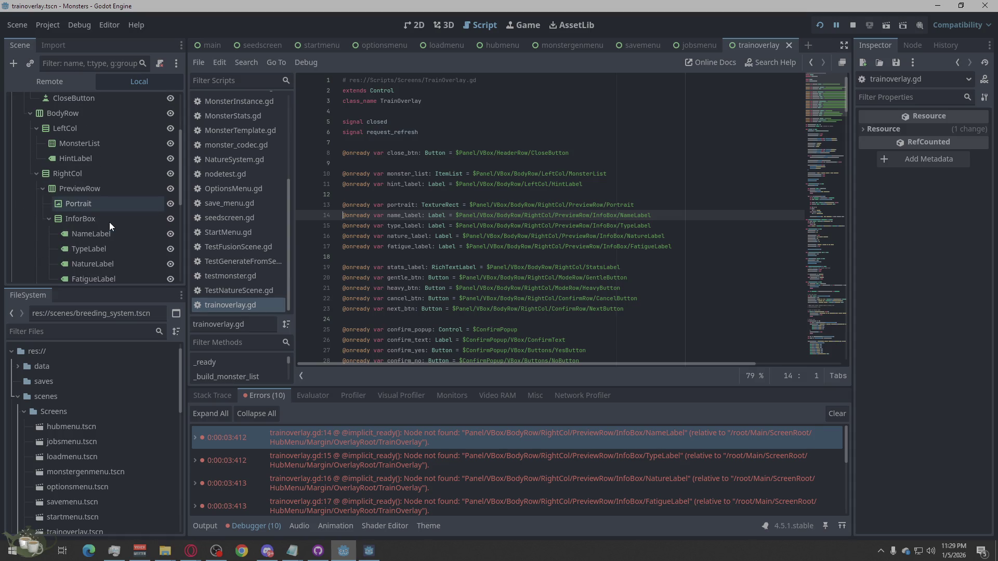
scroll(109, 222, down, 5)
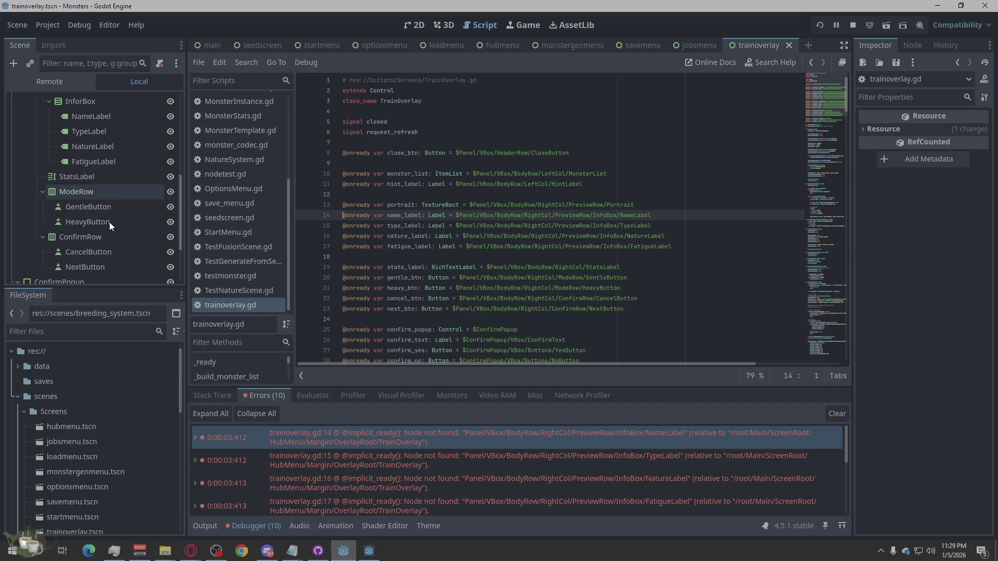
scroll(109, 223, up, 3)
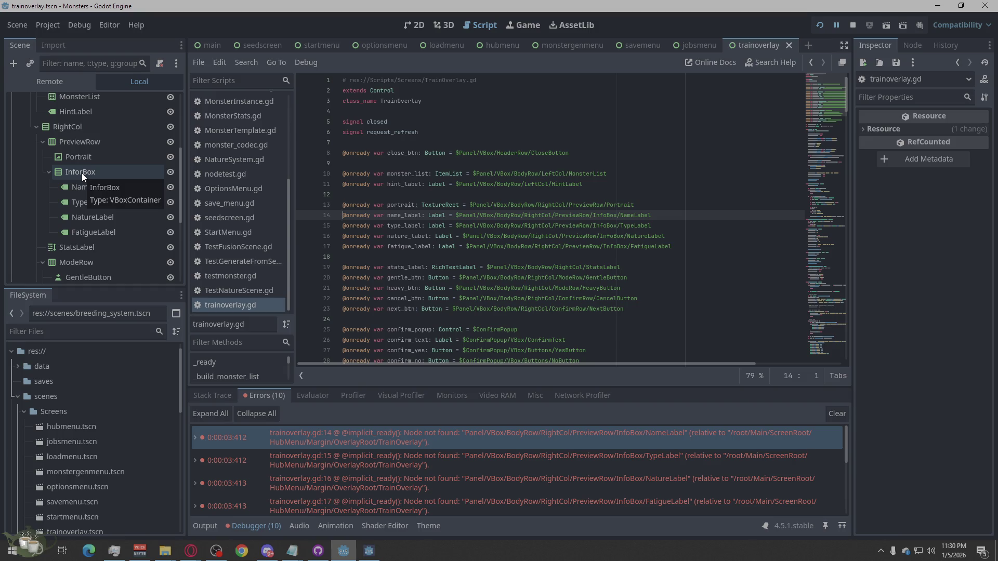
double_click(83, 173)
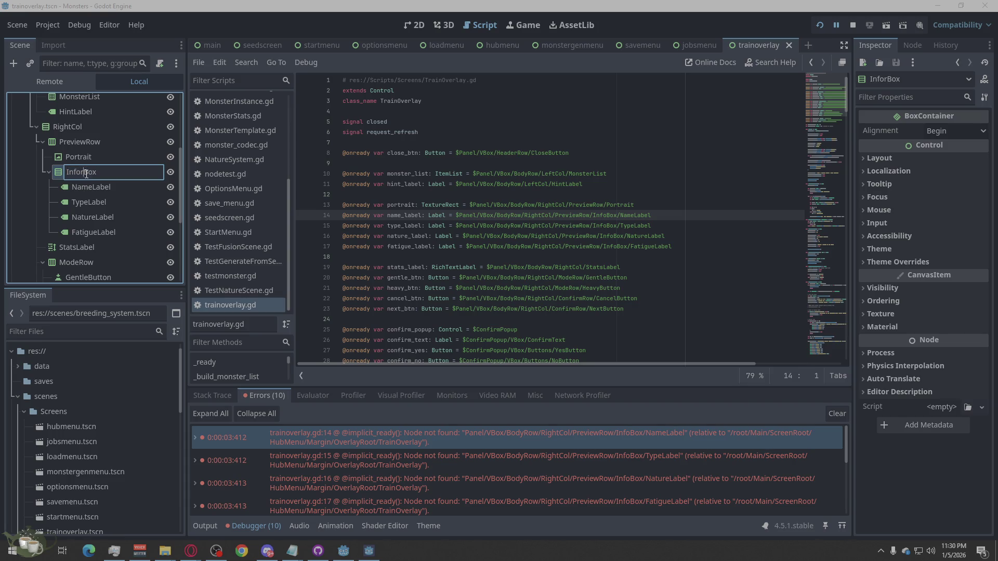
key(Return)
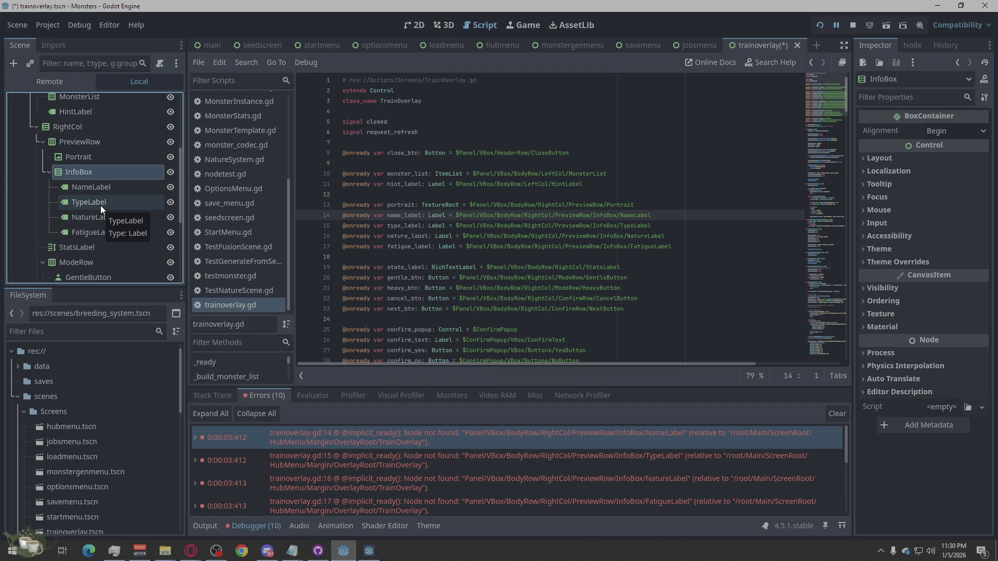
- Inspect the script lines behind the line 16, 17 and 27 missing-node errors
scroll(579, 460, down, 1)
scroll(557, 310, down, 1)
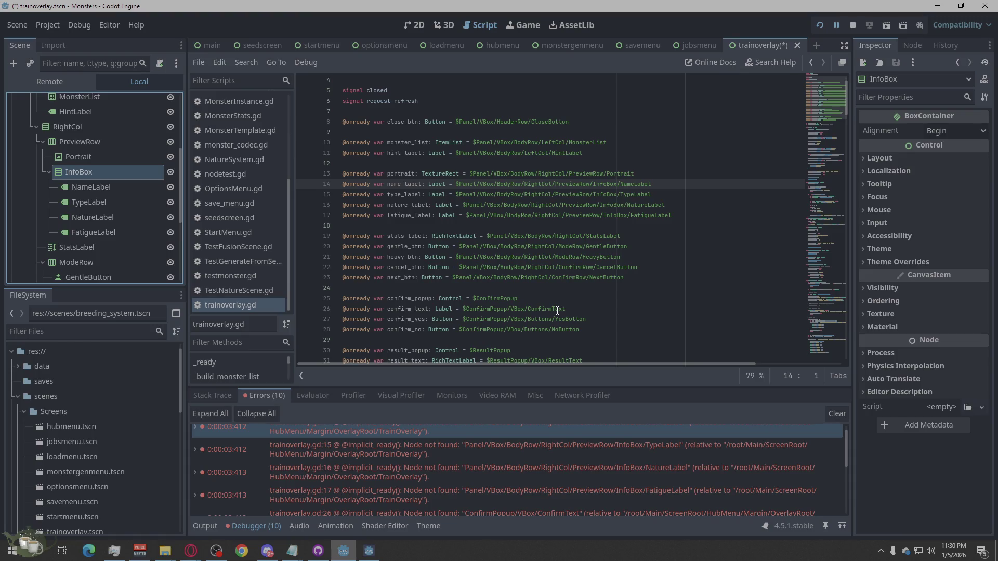
scroll(575, 470, up, 1)
click(575, 474)
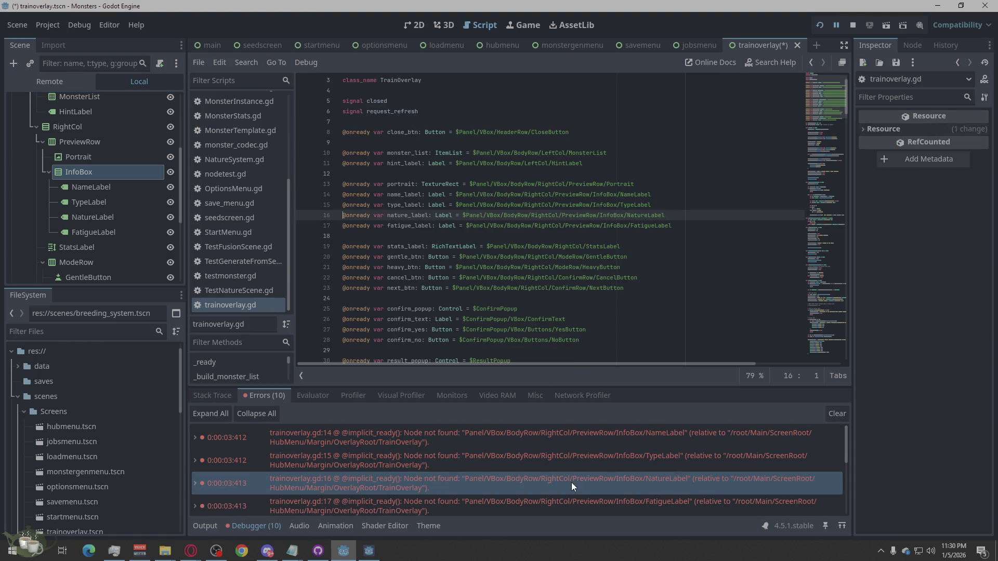
double_click(572, 496)
scroll(571, 492, down, 2)
scroll(559, 479, down, 3)
click(532, 460)
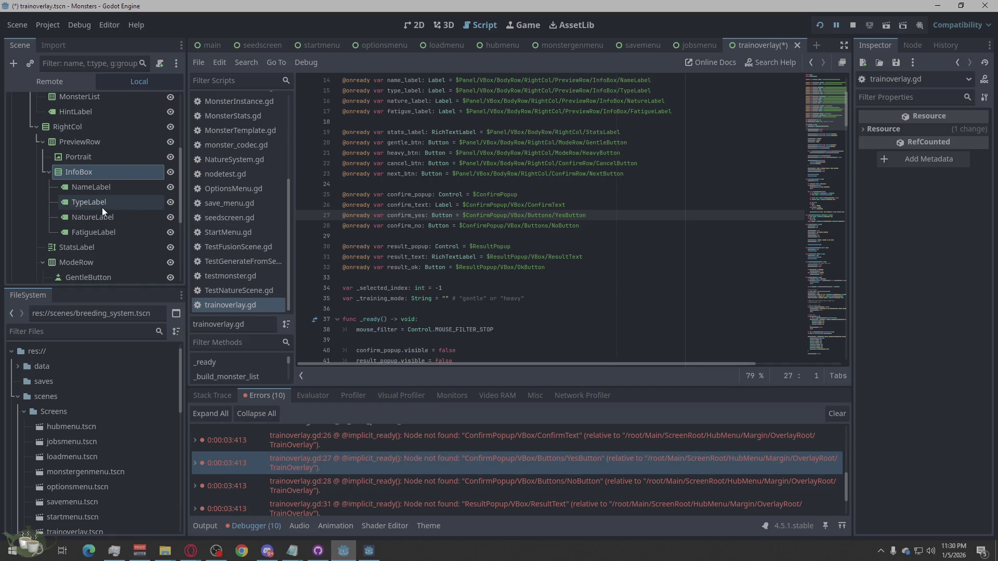
scroll(102, 208, down, 5)
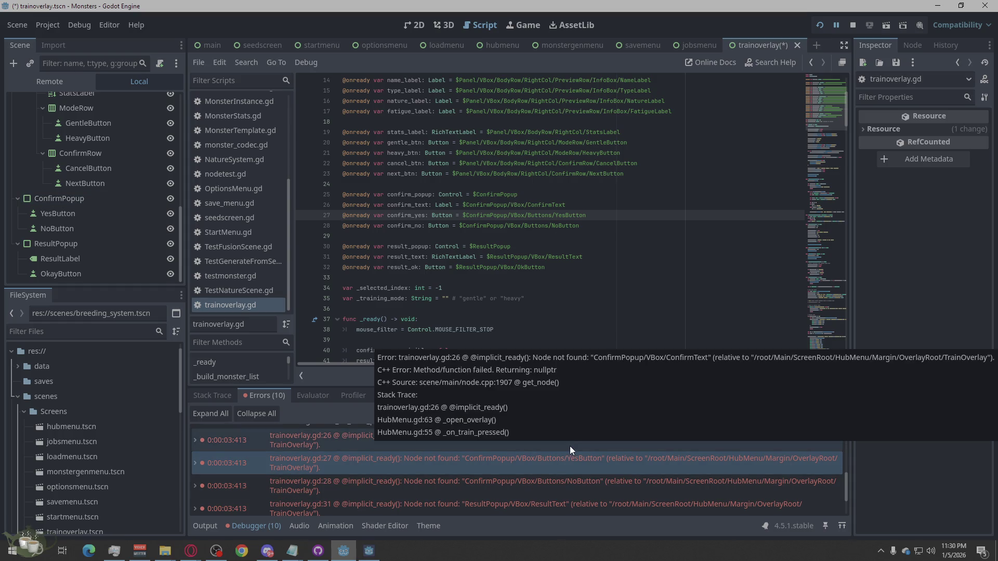
- Review the line 26 ConfirmText error in the script, then select ConfirmPopup
click(570, 446)
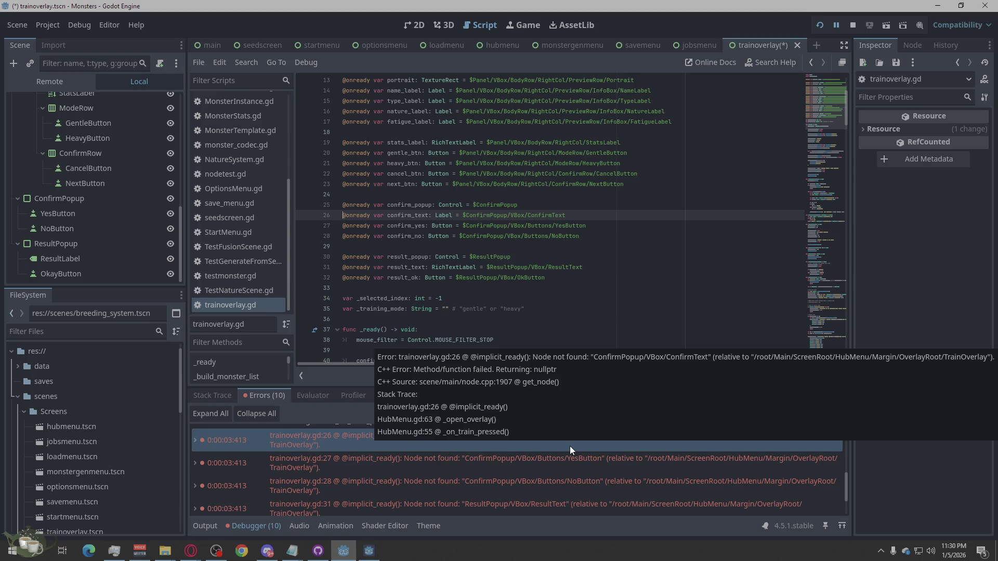
scroll(580, 478, up, 2)
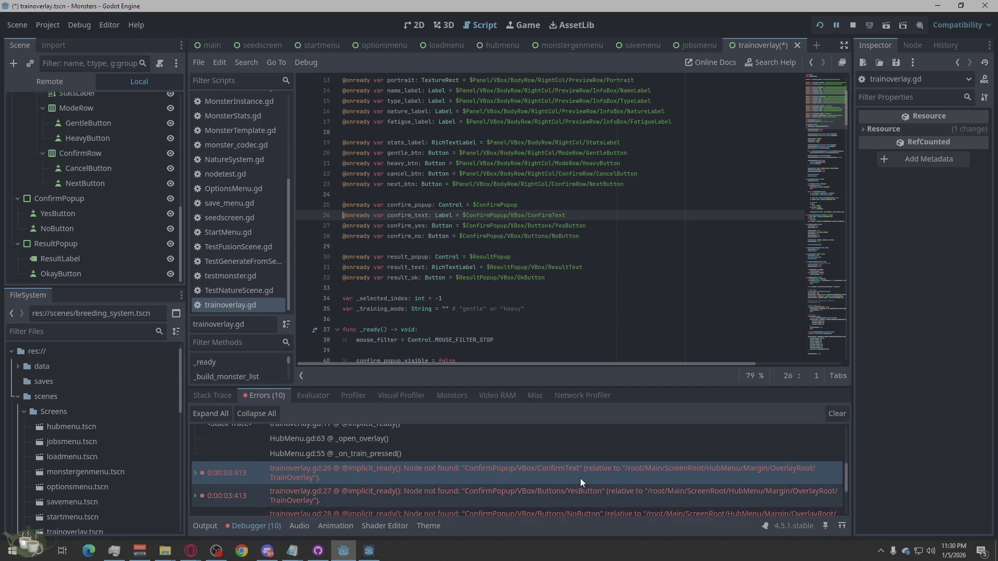
scroll(580, 479, down, 1)
scroll(83, 259, up, 1)
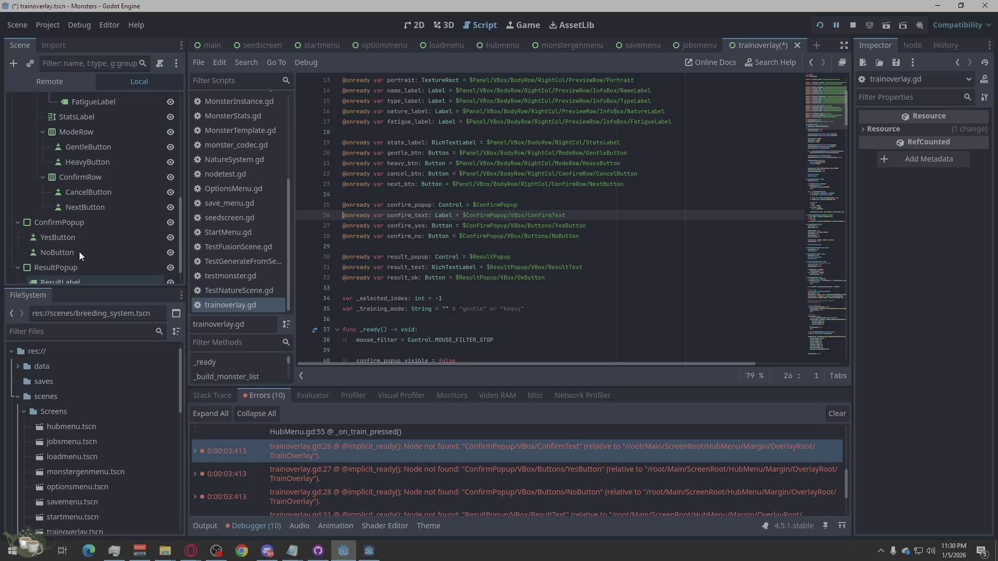
scroll(79, 252, up, 6)
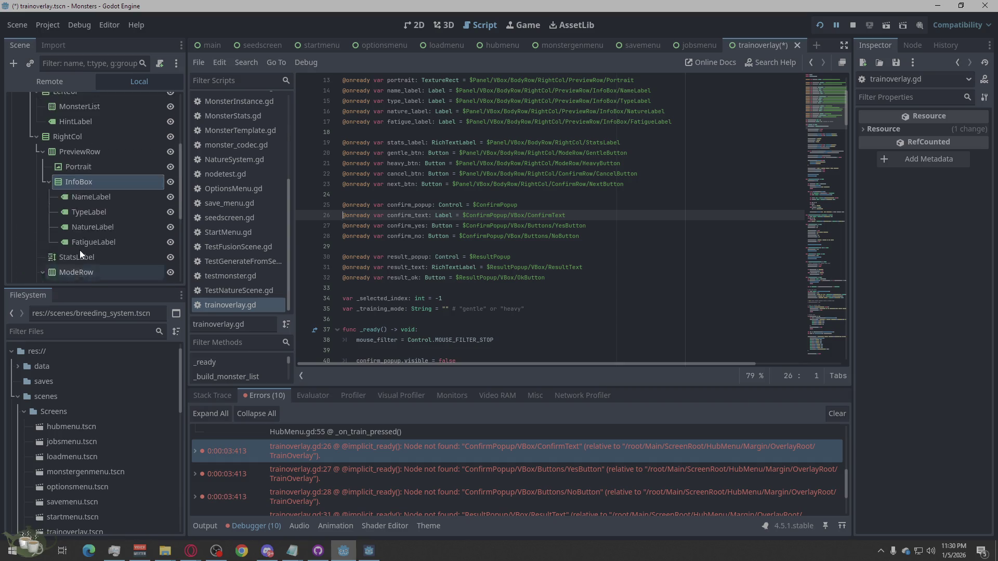
scroll(80, 250, down, 6)
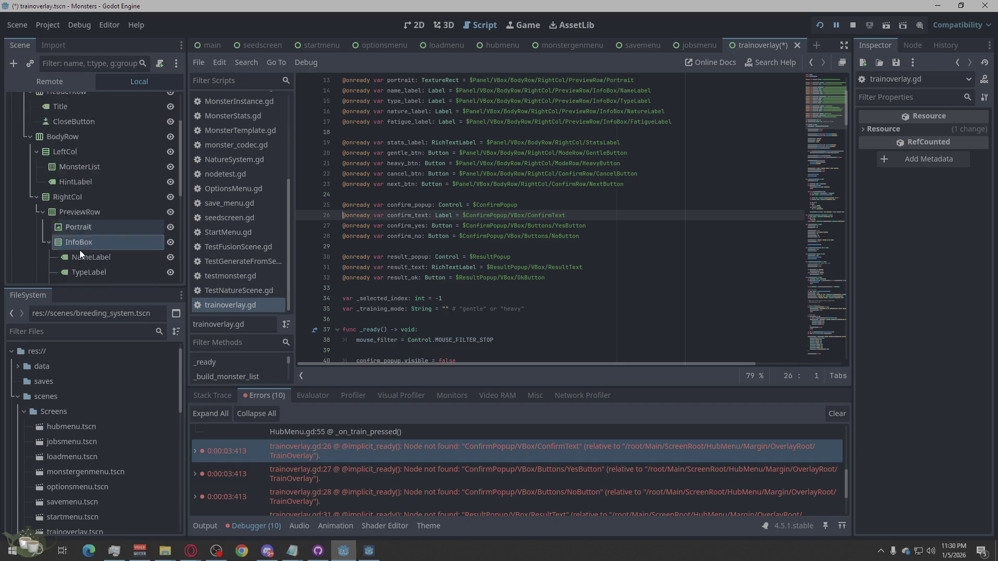
scroll(80, 251, down, 1)
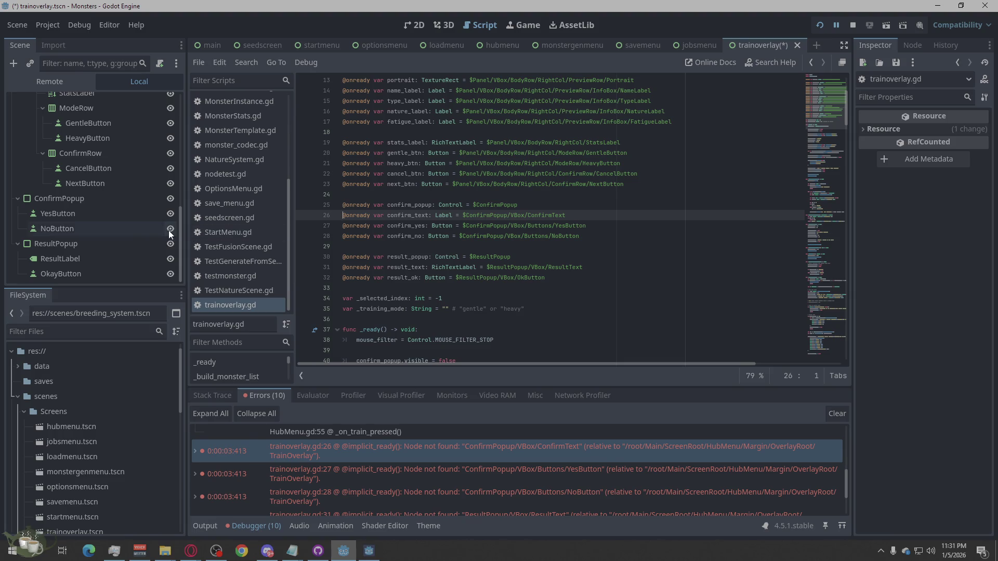
click(88, 198)
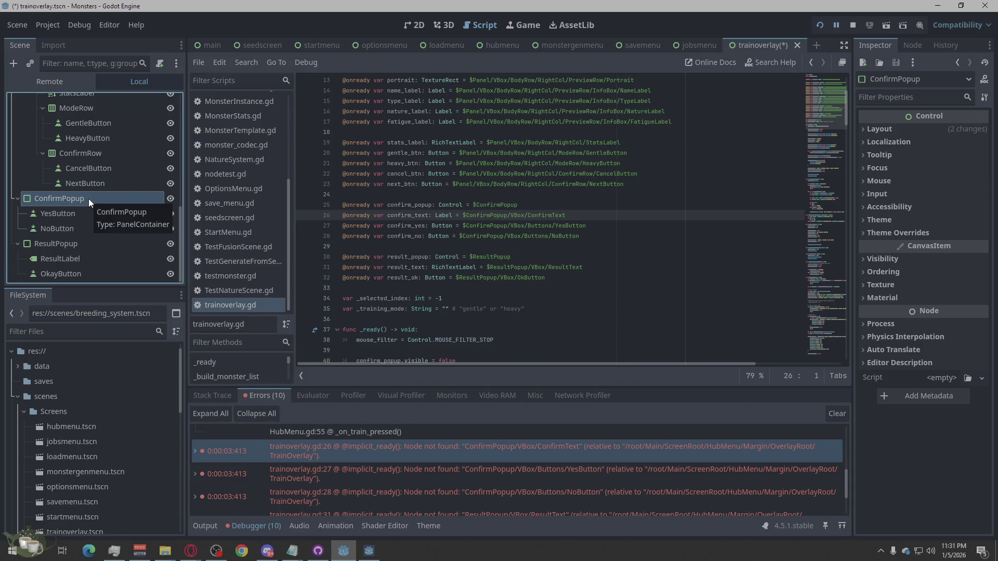
- Add a VBoxContainer under ConfirmPopup above YesButton and rename it VBox
right_click(88, 198)
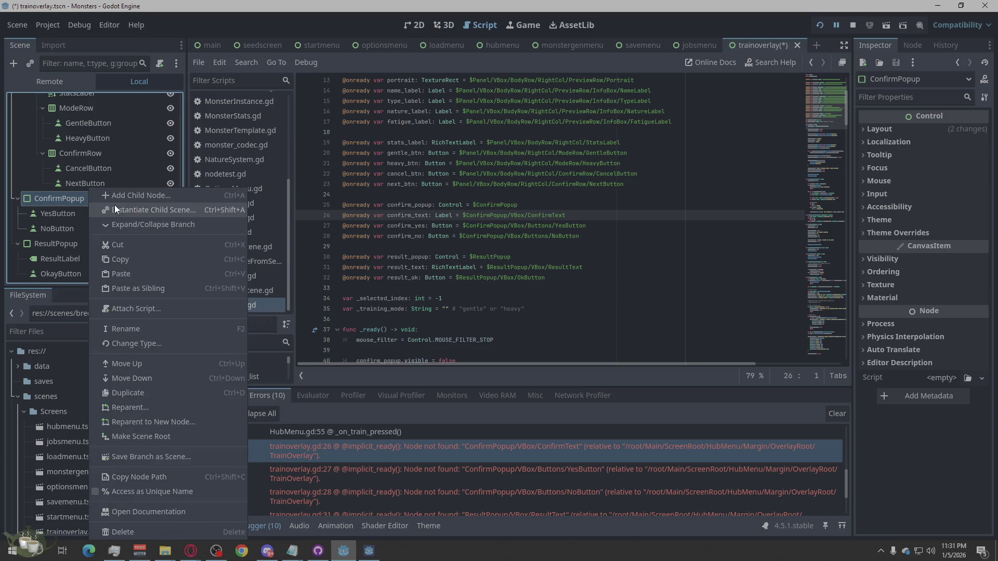
click(148, 198)
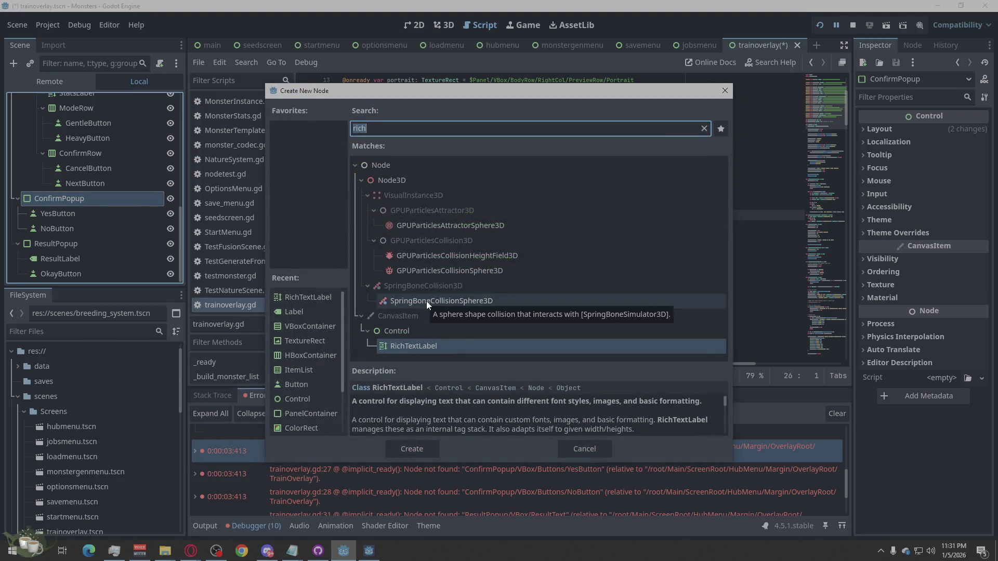
text(vbo)
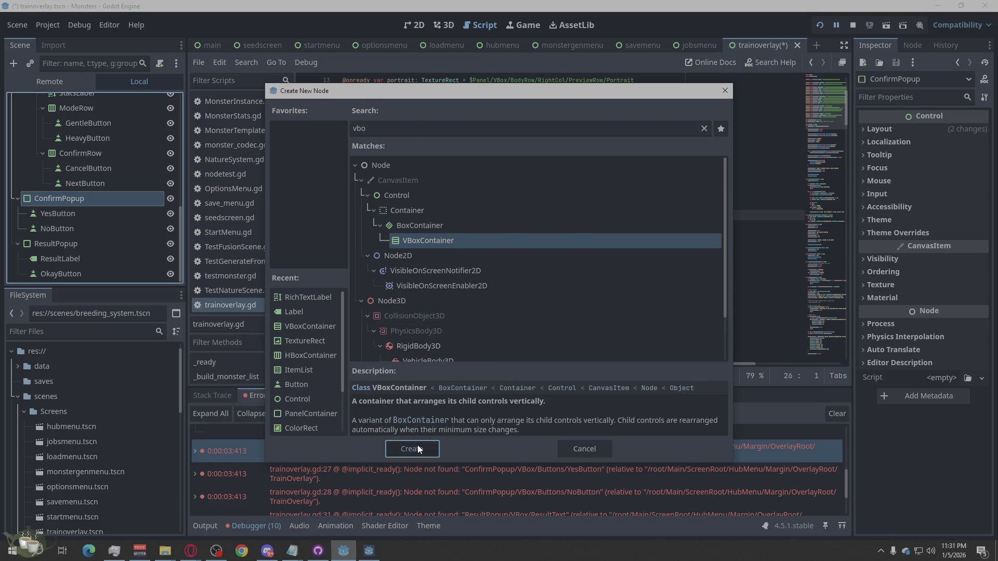
click(417, 447)
mouse_move(54, 246)
mouse_down()
mouse_move(33, 208)
mouse_move(74, 217)
mouse_up()
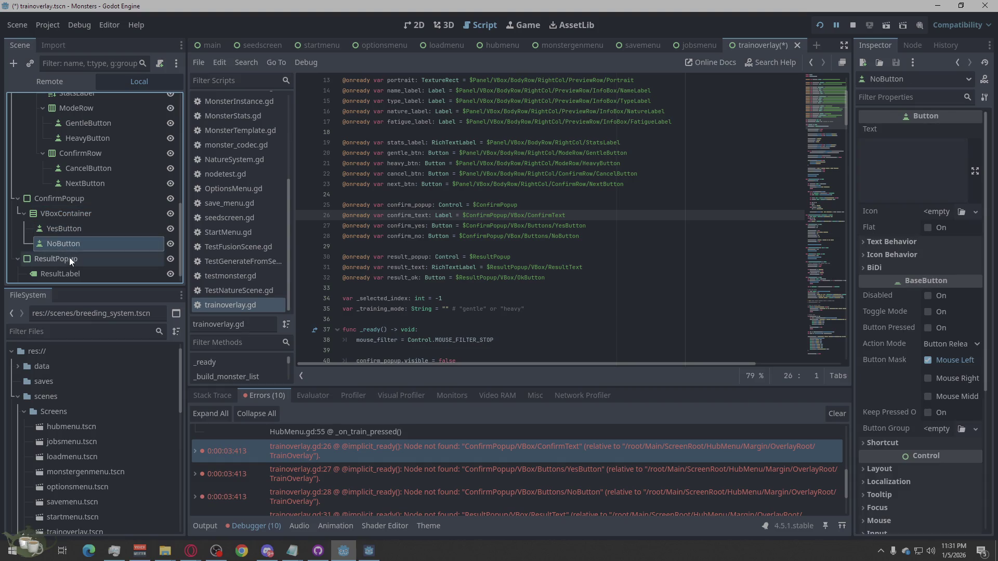
click(76, 213)
click(76, 213)
text(VBox)
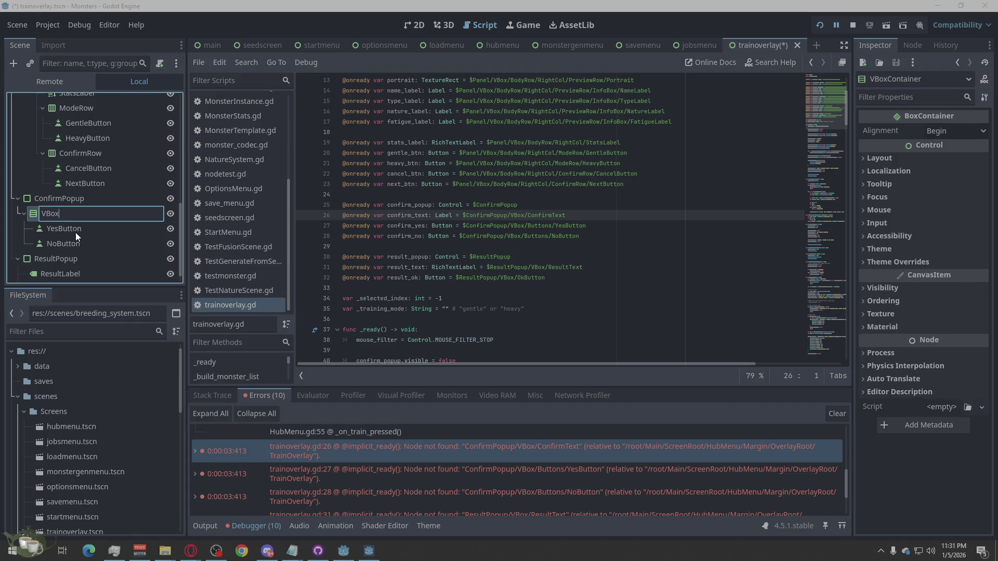
key(Return)
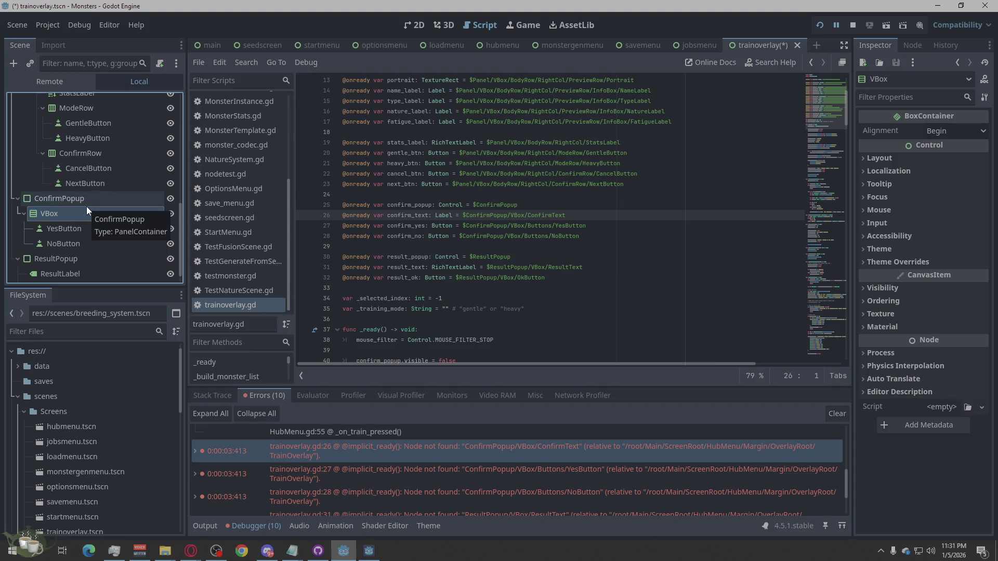
- Add a Label inside VBox above YesButton and name it ConfirmText
right_click(81, 214)
click(116, 202)
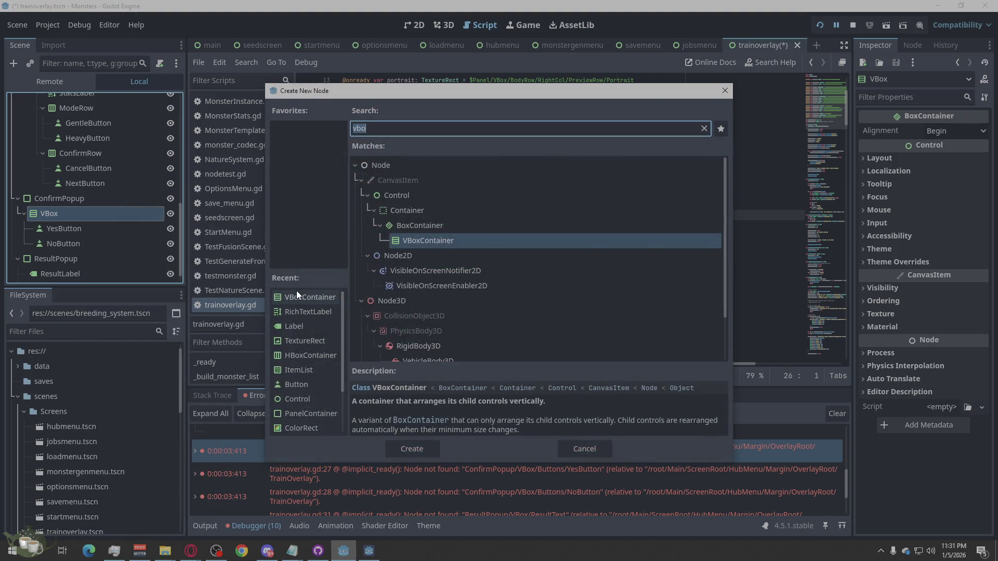
text(Labe)
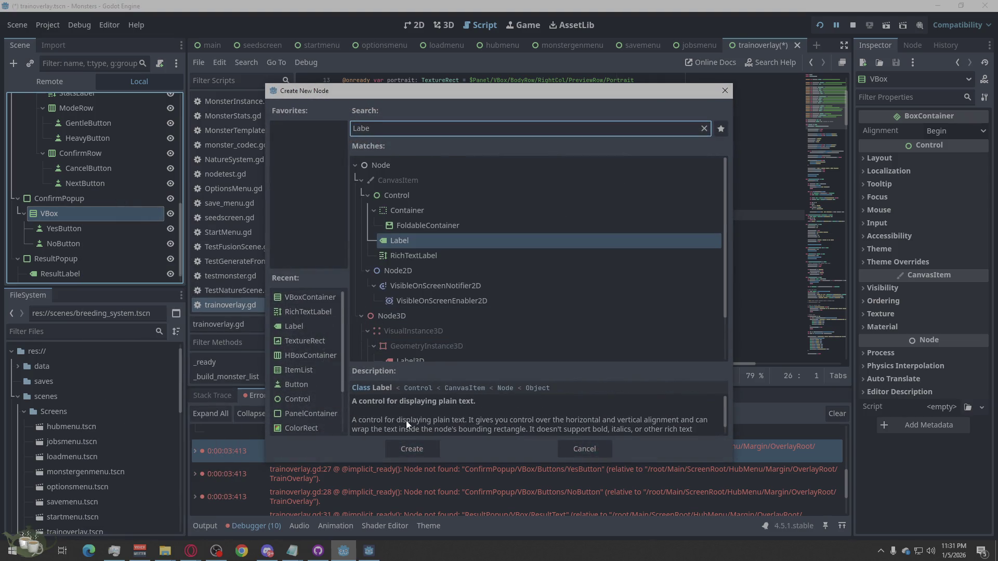
click(412, 446)
mouse_move(60, 258)
mouse_down()
mouse_move(61, 224)
mouse_move(38, 224)
mouse_up()
click(55, 229)
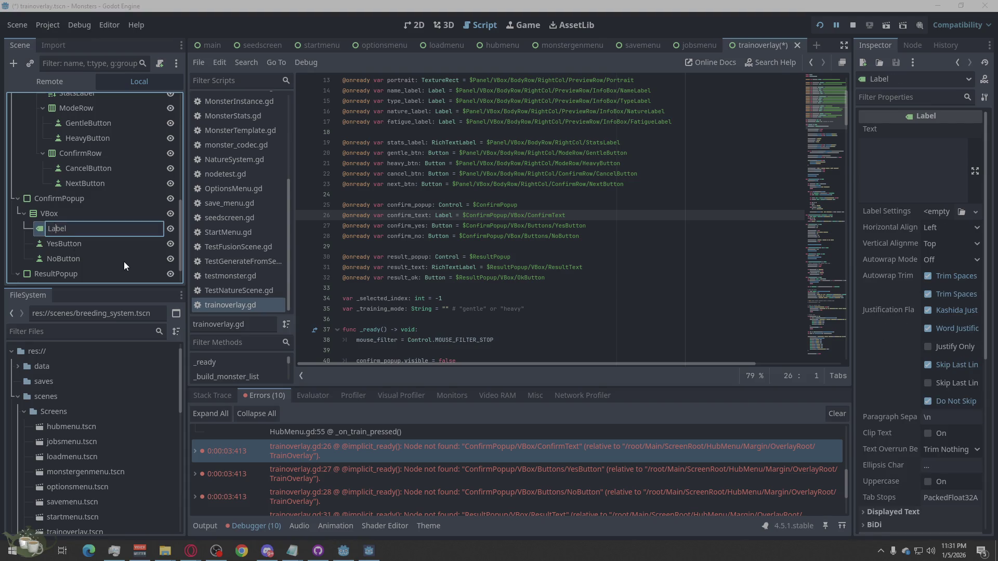
text(Von)
double_click(96, 234)
text(ConfirmTex)
text(t)
key(Return)
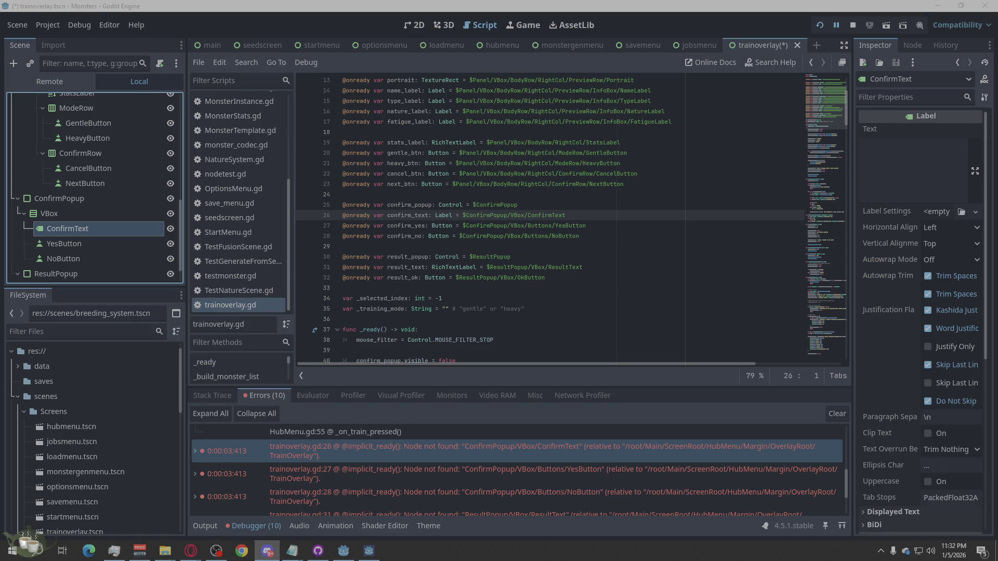
- Return to the editor and inspect the YesButton missing-node error
key(alt+Tab)
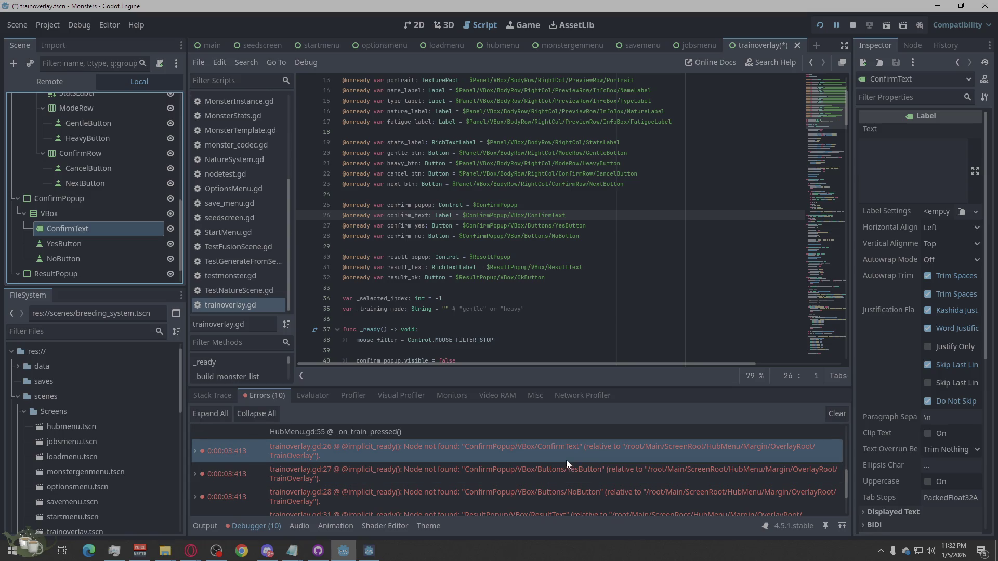
mouse_move(566, 460)
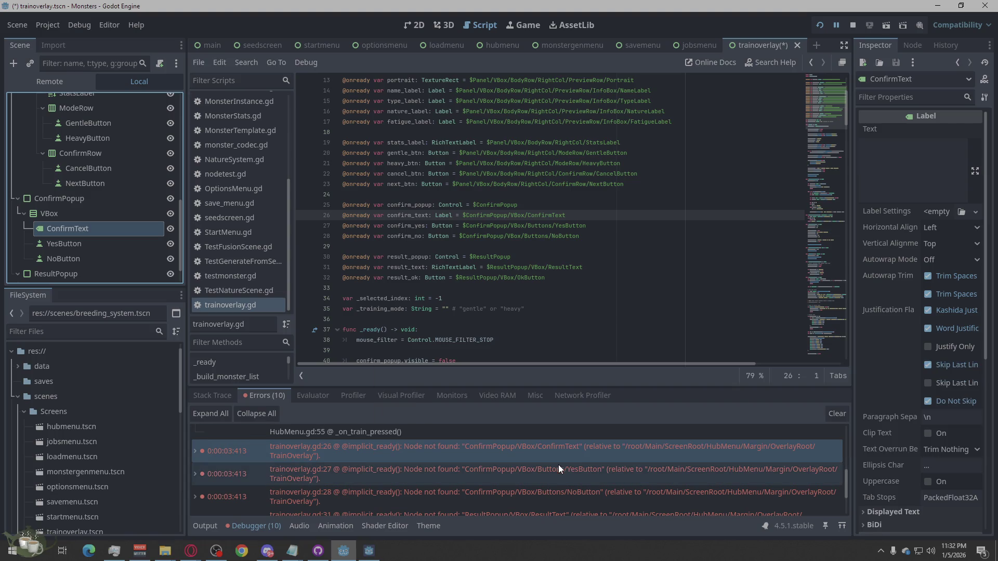
mouse_move(556, 480)
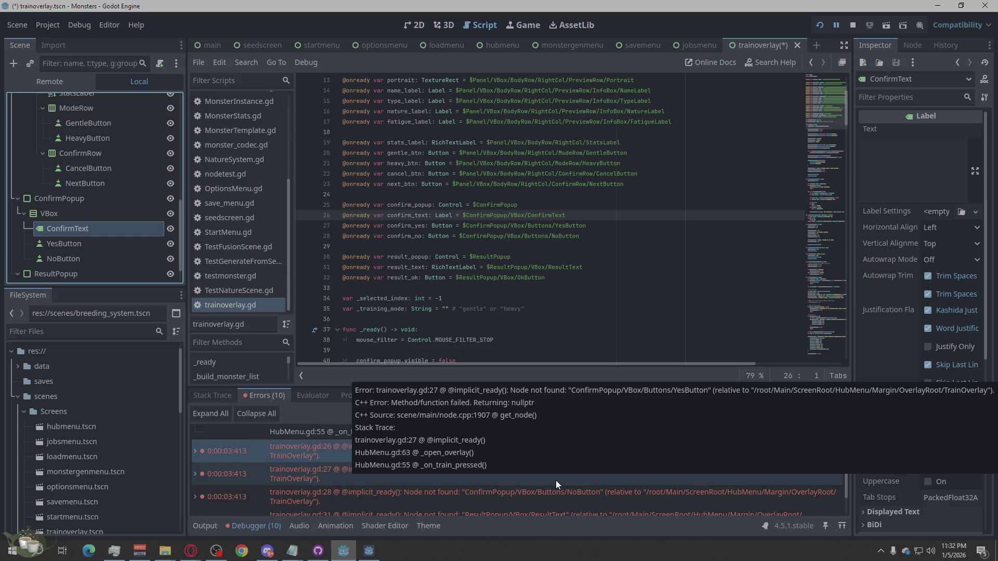
scroll(557, 481, down, 1)
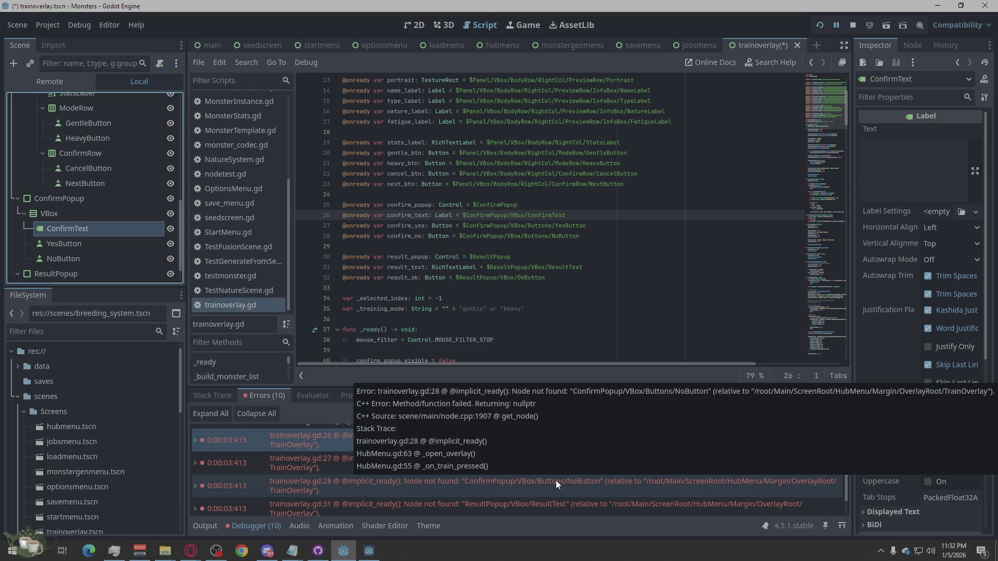
click(604, 470)
- Check the NoButton missing-node error and its line 31 in the script
click(598, 487)
click(587, 503)
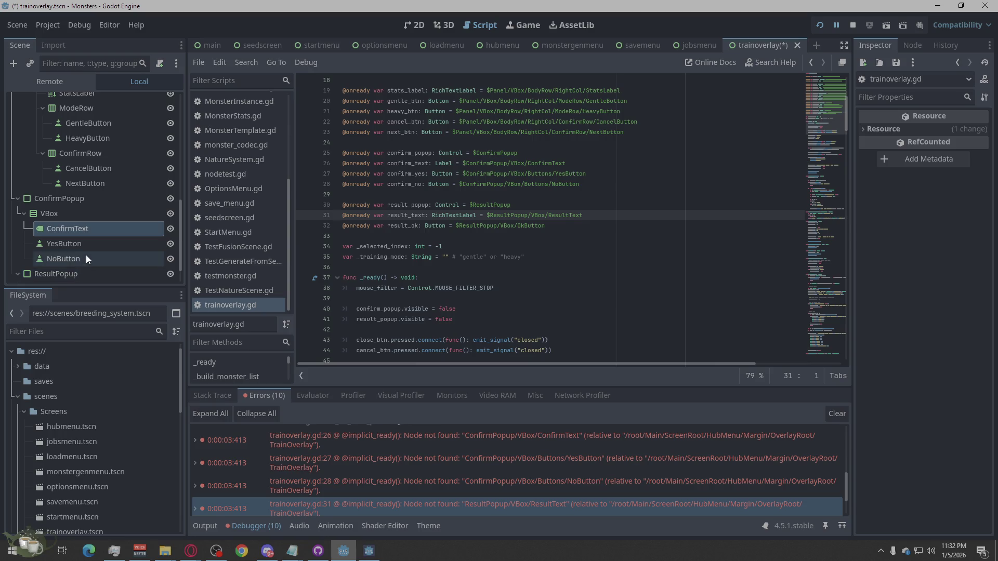
scroll(87, 252, down, 1)
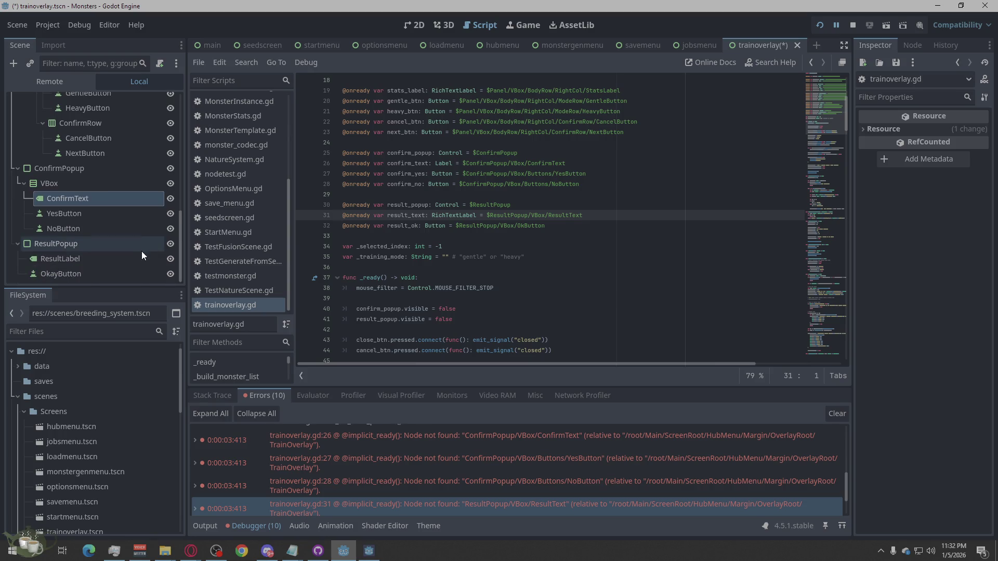
- Add a VBoxContainer named VBox to ResultPopup and move ResultLabel and OkayButton into it
click(84, 248)
right_click(84, 248)
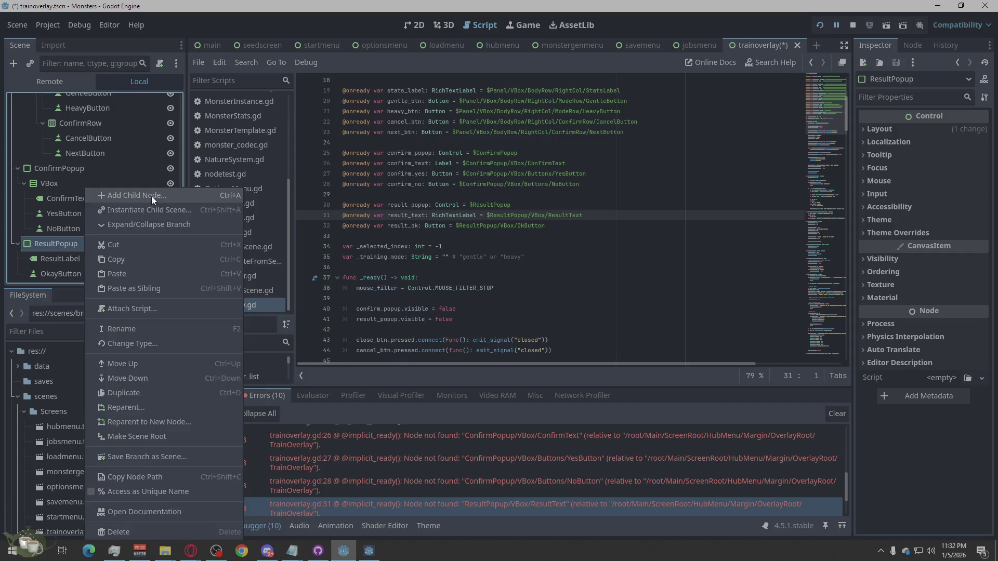
click(151, 195)
text(Vb)
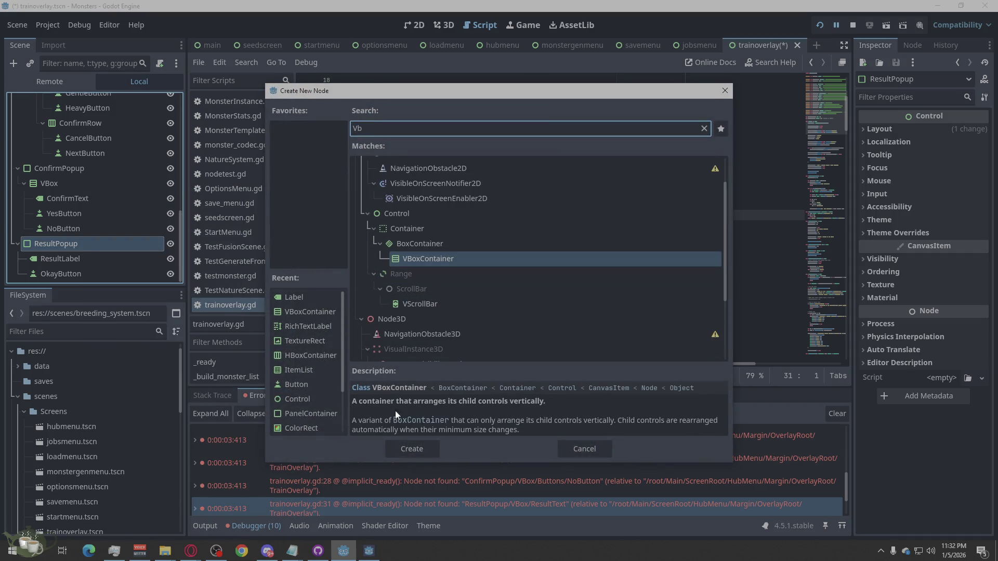
click(413, 449)
drag(65, 275, 42, 239)
double_click(113, 244)
key(BackSpace)
key(BackSpace)
key(BackSpace)
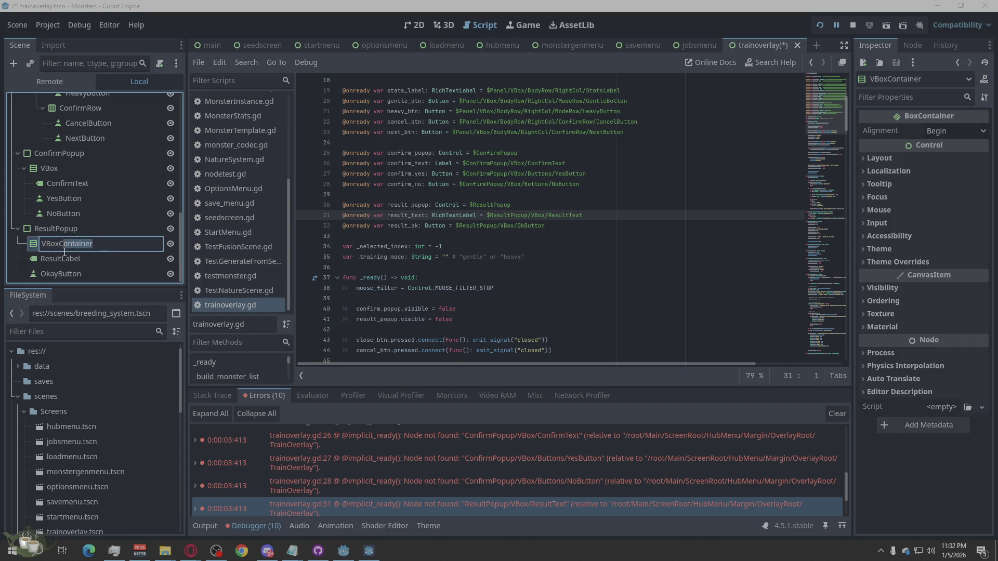
text(VBox)
key(Return)
drag(44, 259, 58, 245)
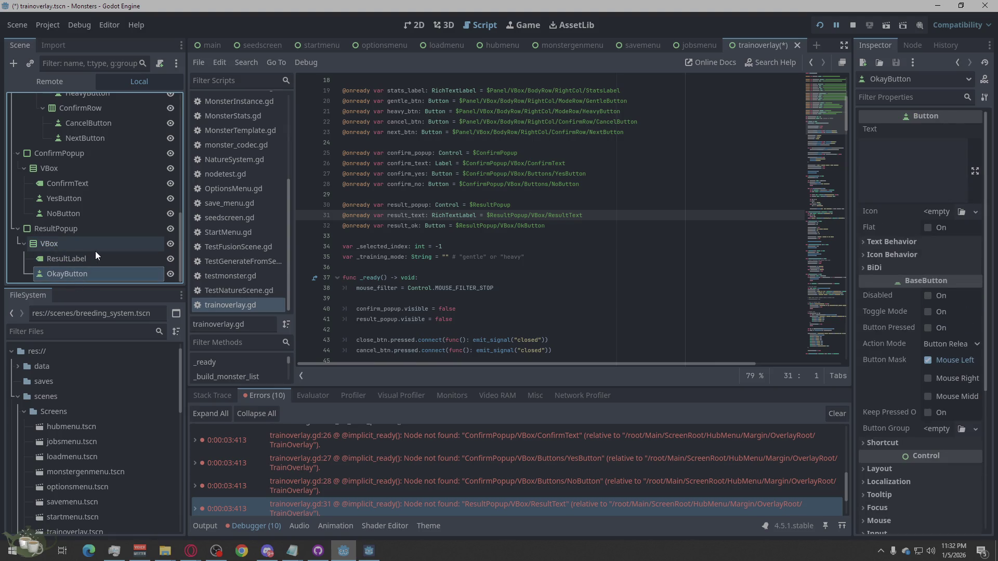
- Review the line 57 null-instance error, then save trainoverlay.tscn with Ctrl+S
scroll(95, 251, up, 3)
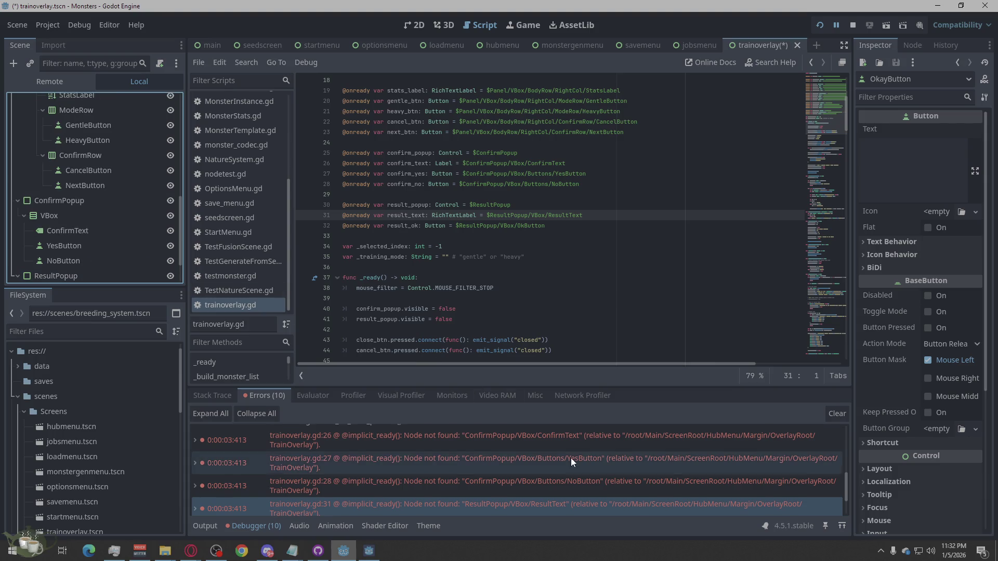
scroll(570, 457, down, 2)
click(545, 503)
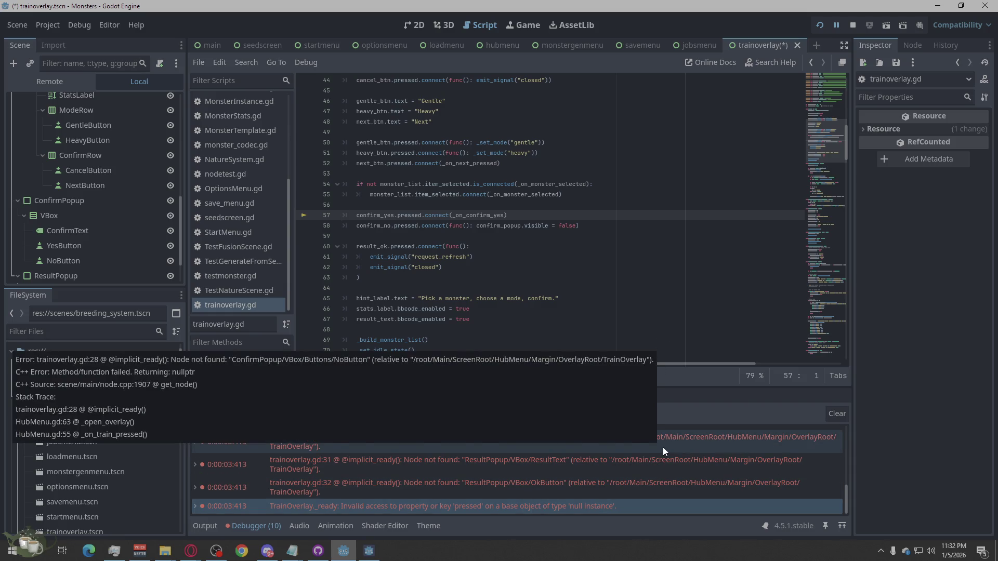
scroll(554, 476, down, 1)
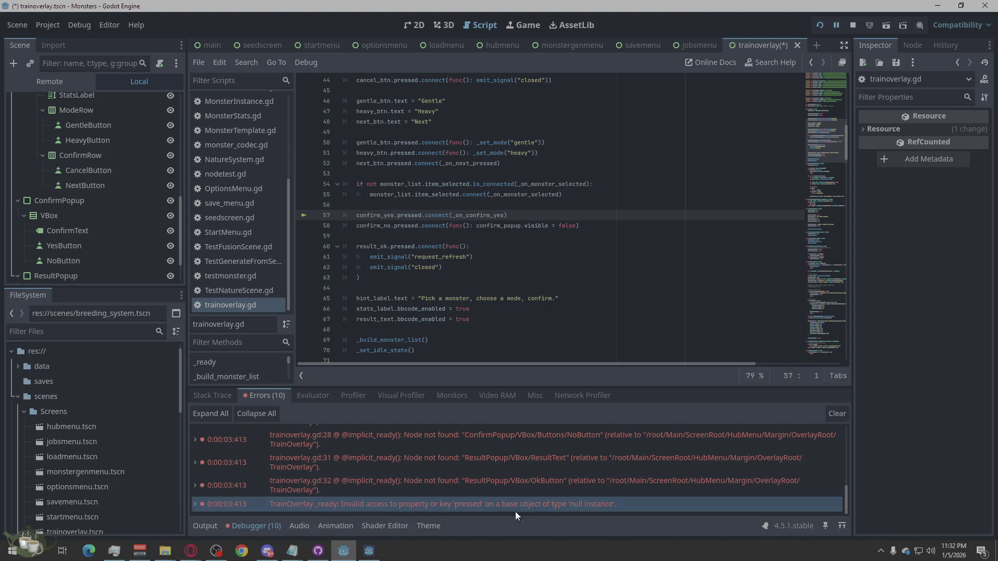
mouse_move(626, 509)
key(ctrl+s)
- Stop and relaunch the game, start a new game and open Training
click(844, 23)
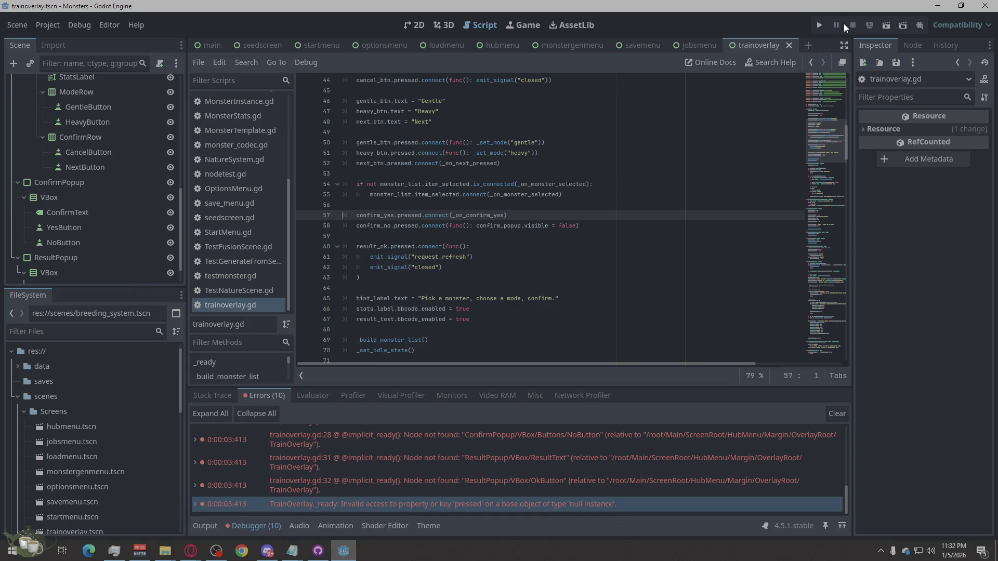
click(818, 25)
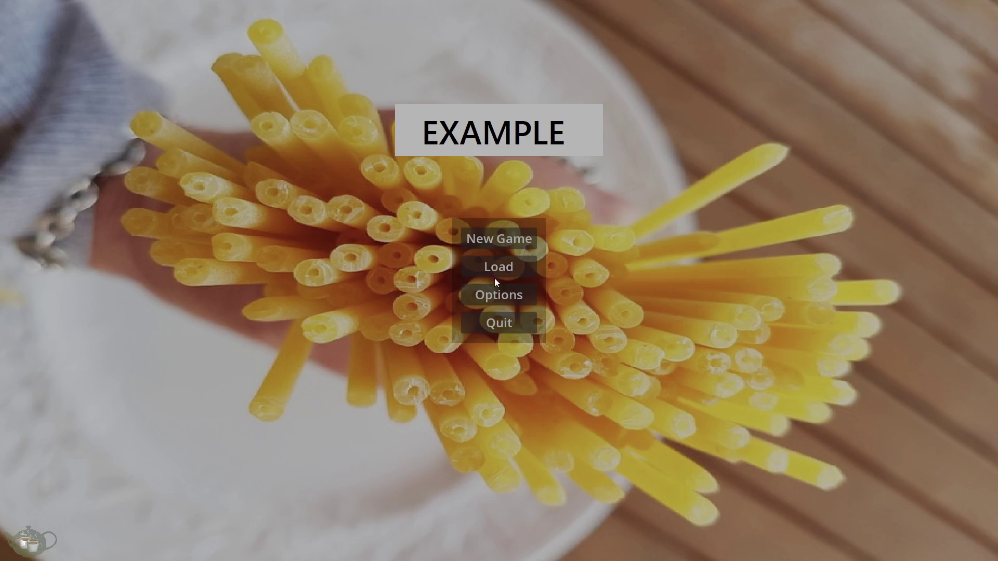
click(481, 235)
click(928, 54)
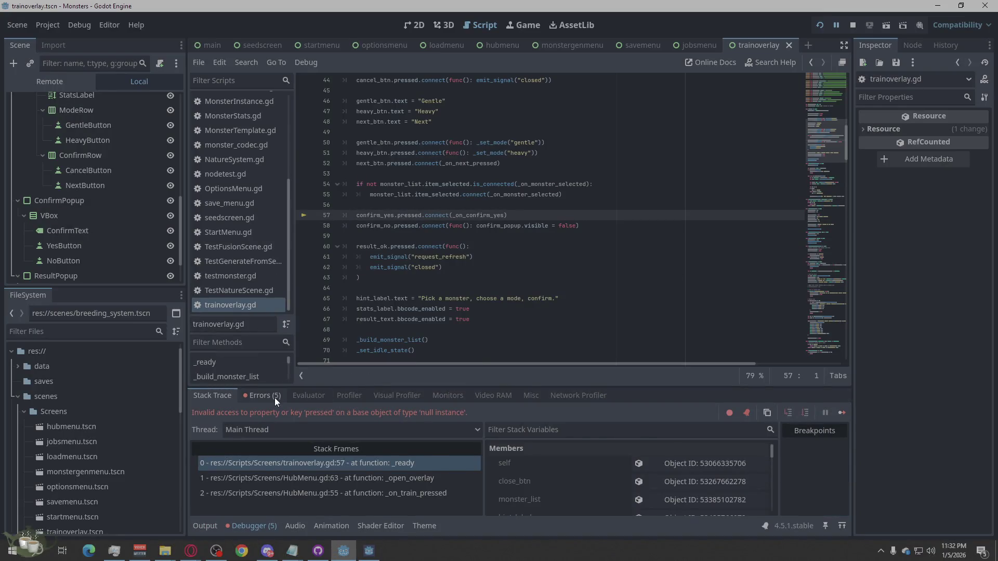
- Open the Errors list, jump to the first missing-node error, and select ConfirmPopup
click(274, 397)
click(585, 429)
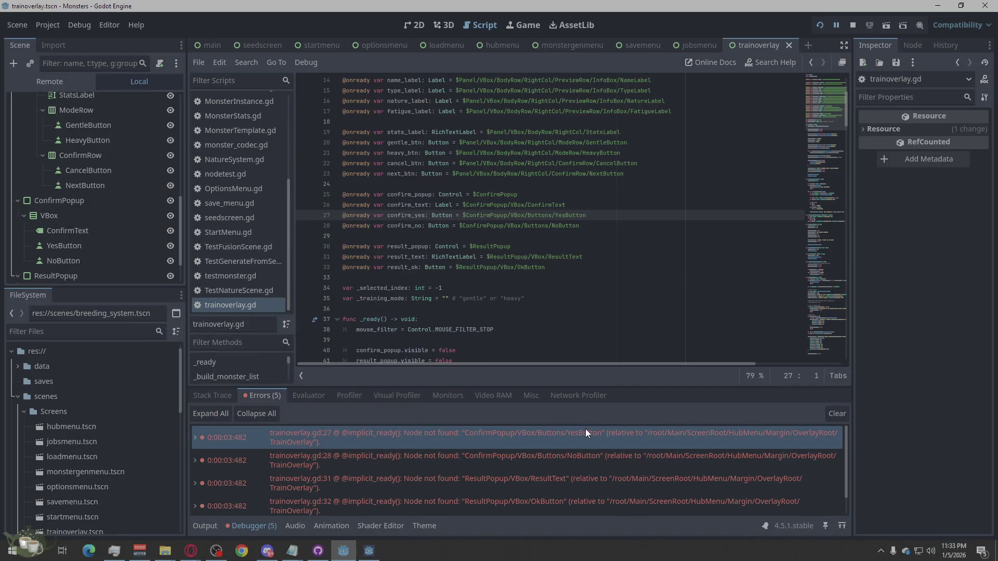
mouse_move(585, 429)
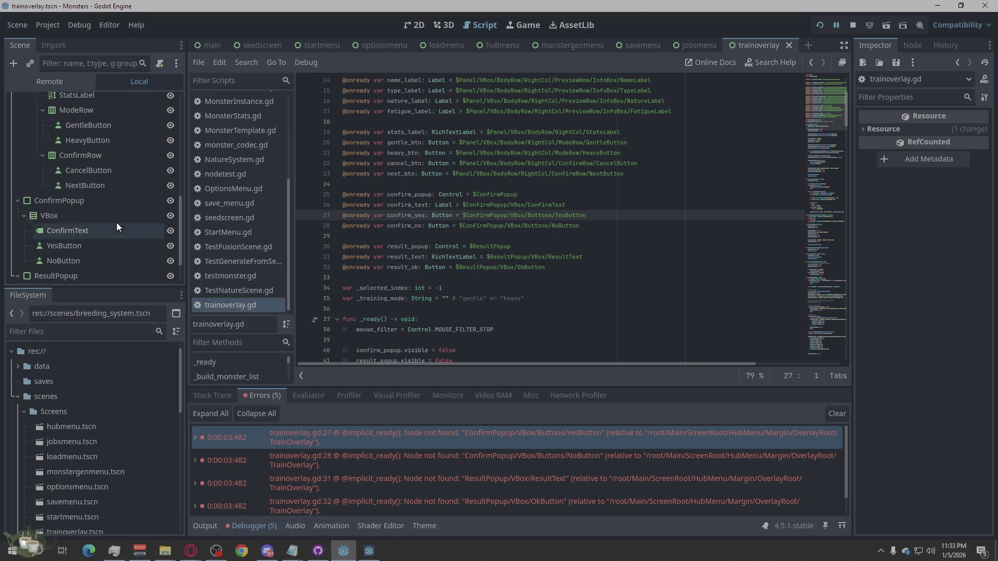
click(79, 201)
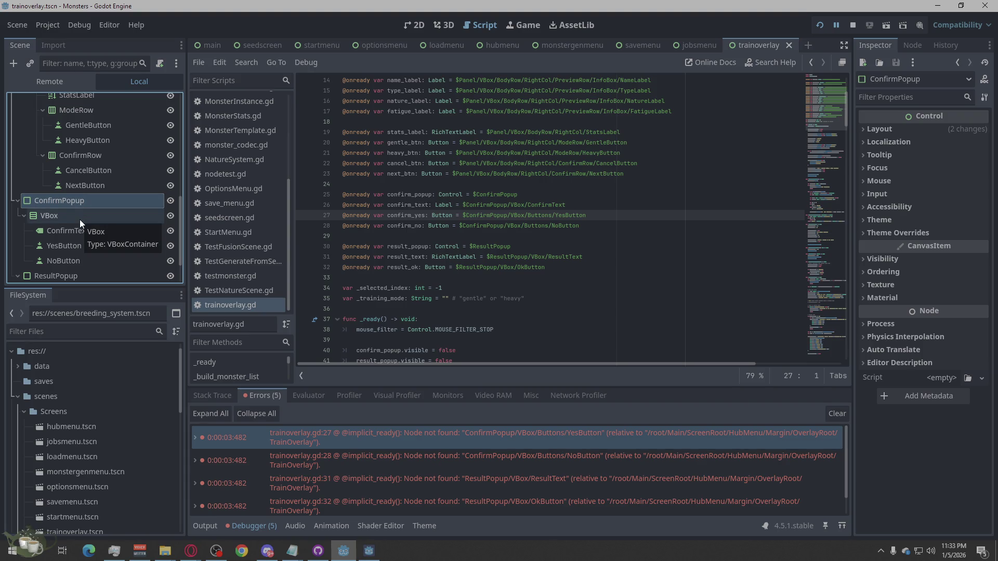
- Add a VBoxContainer inside ConfirmPopup's VBox, after cancelling a first attempt
click(80, 220)
right_click(79, 219)
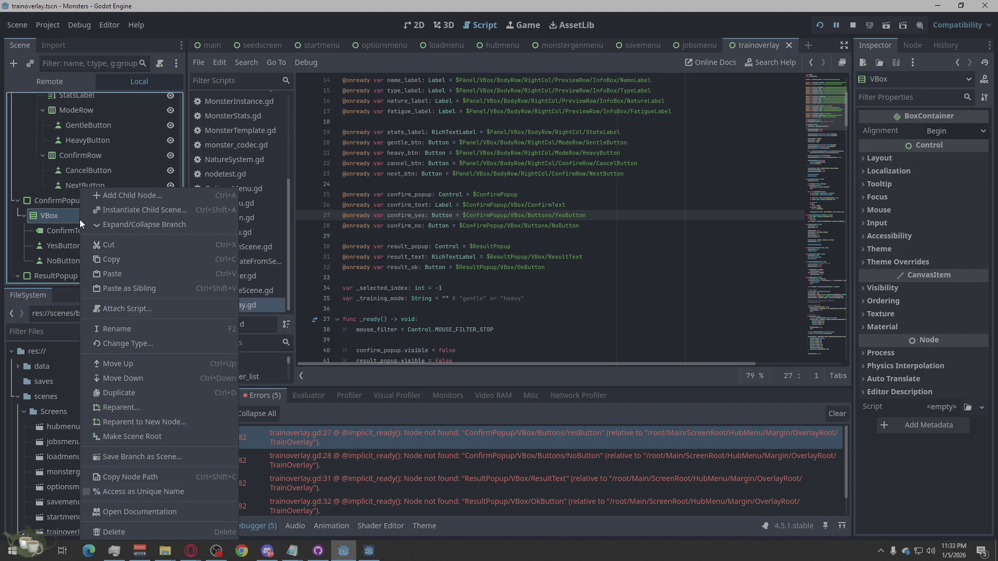
click(143, 195)
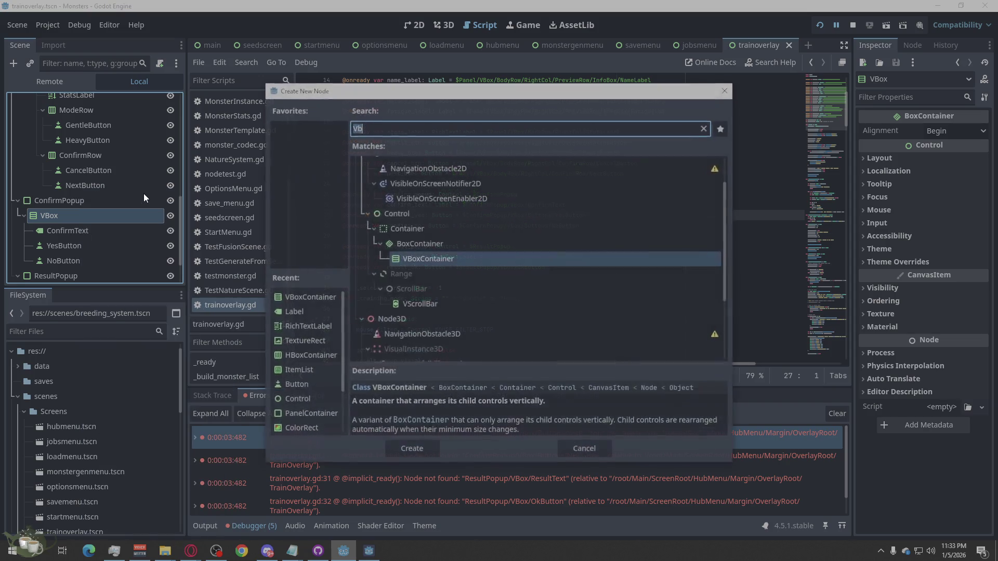
click(596, 452)
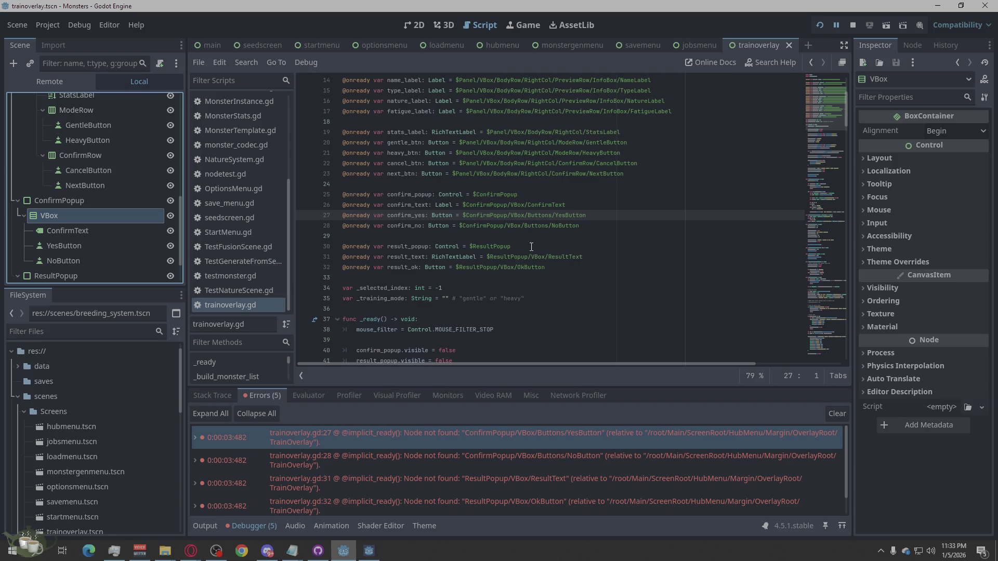
scroll(538, 217, down, 2)
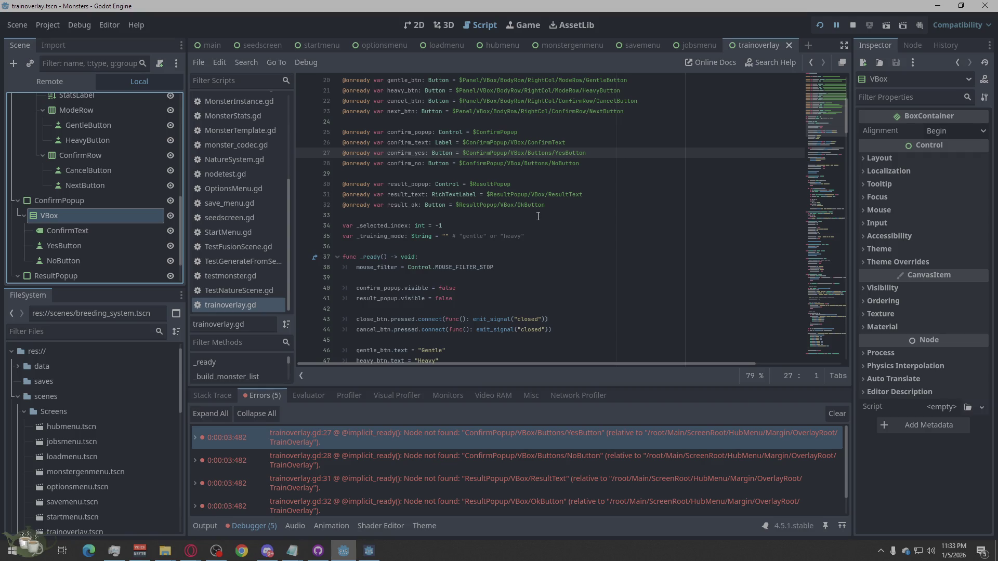
right_click(65, 214)
click(120, 190)
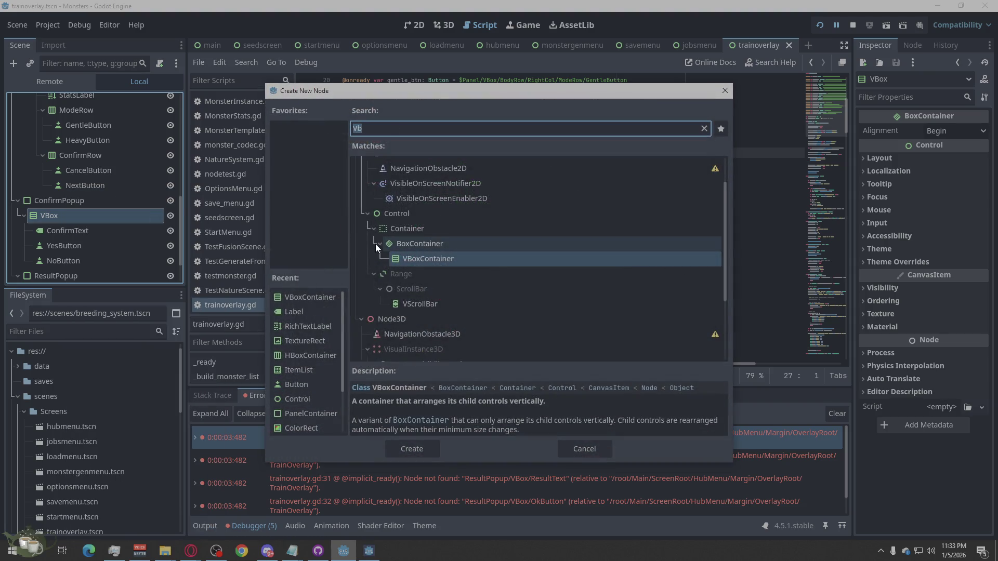
click(410, 446)
- Move YesButton into the new container and rename the container Buttons
mouse_move(83, 278)
mouse_down()
mouse_move(53, 222)
mouse_move(35, 223)
mouse_move(56, 263)
mouse_move(64, 248)
mouse_move(71, 254)
mouse_up()
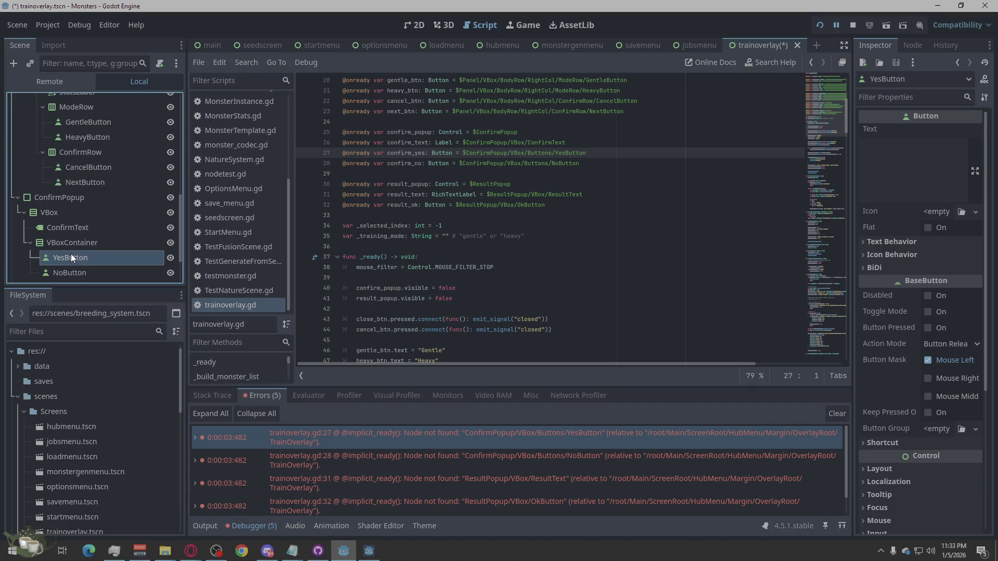
click(93, 244)
click(93, 245)
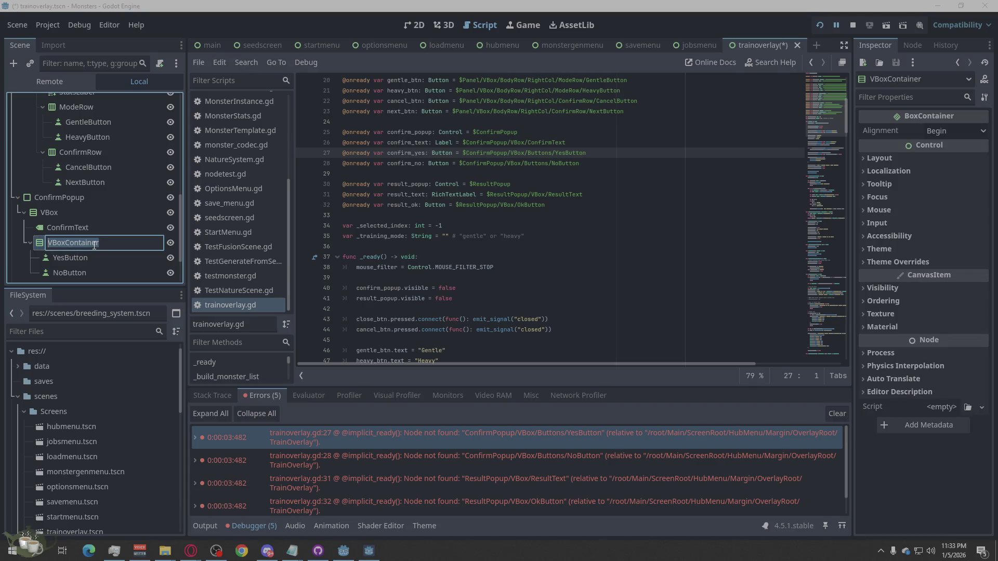
text(Buttons)
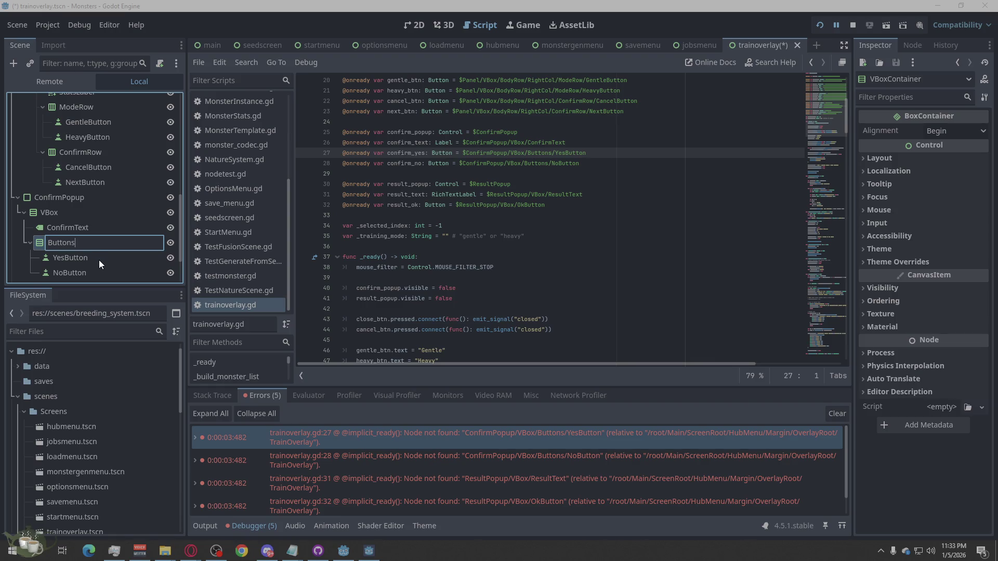
key(Return)
- Jump to the line 28 NoButton error and then the ResultText error in the script
click(566, 460)
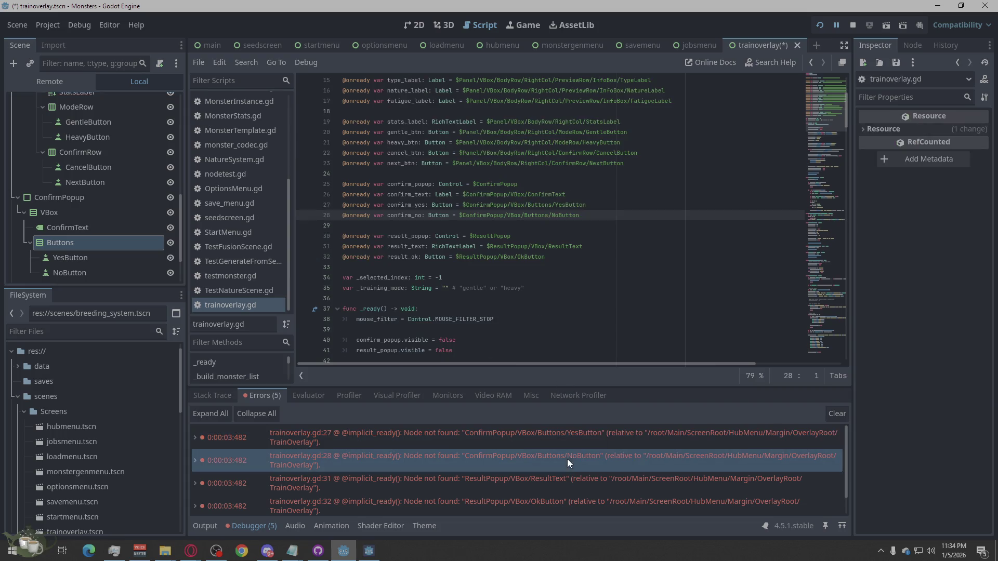
scroll(132, 247, down, 3)
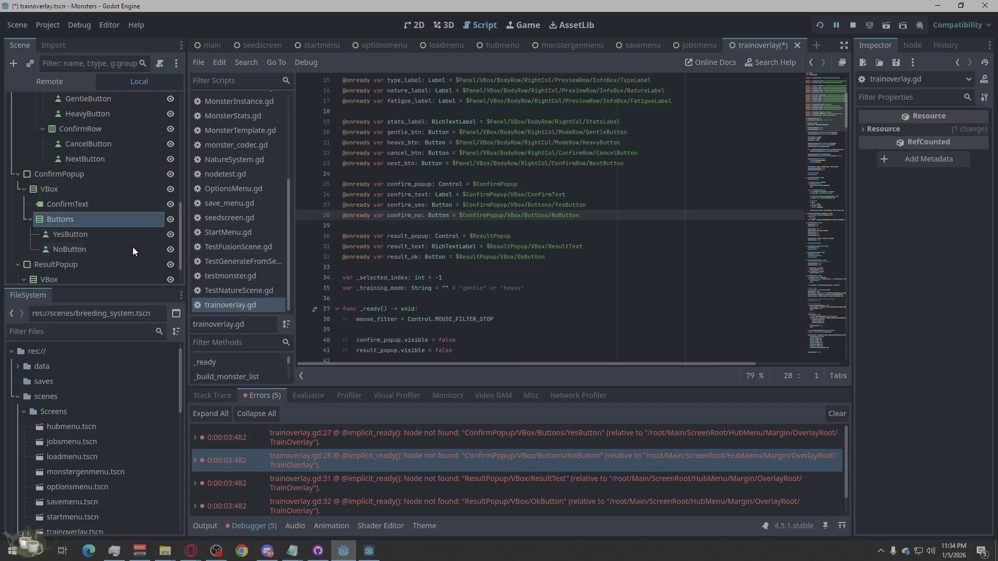
scroll(134, 248, down, 2)
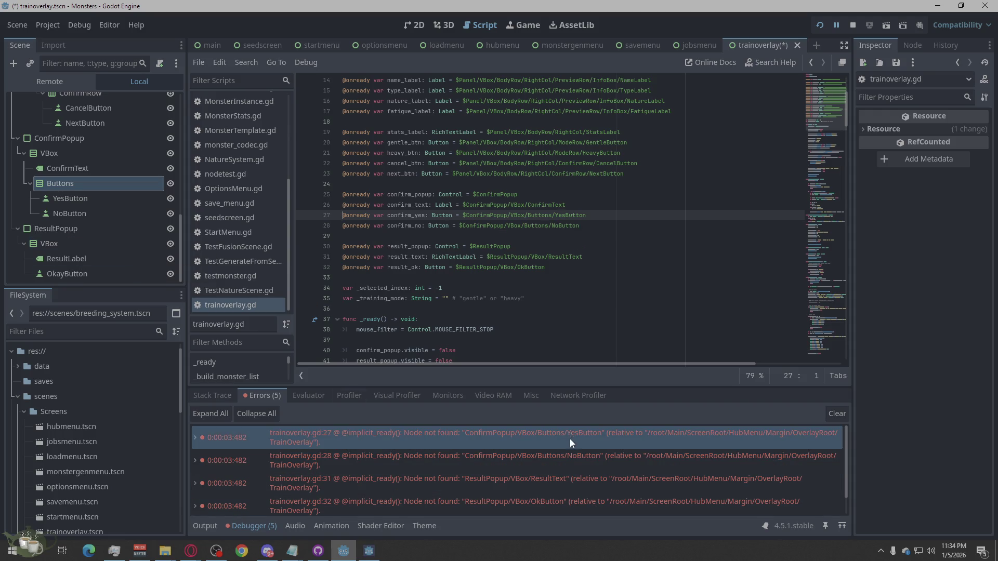
click(568, 478)
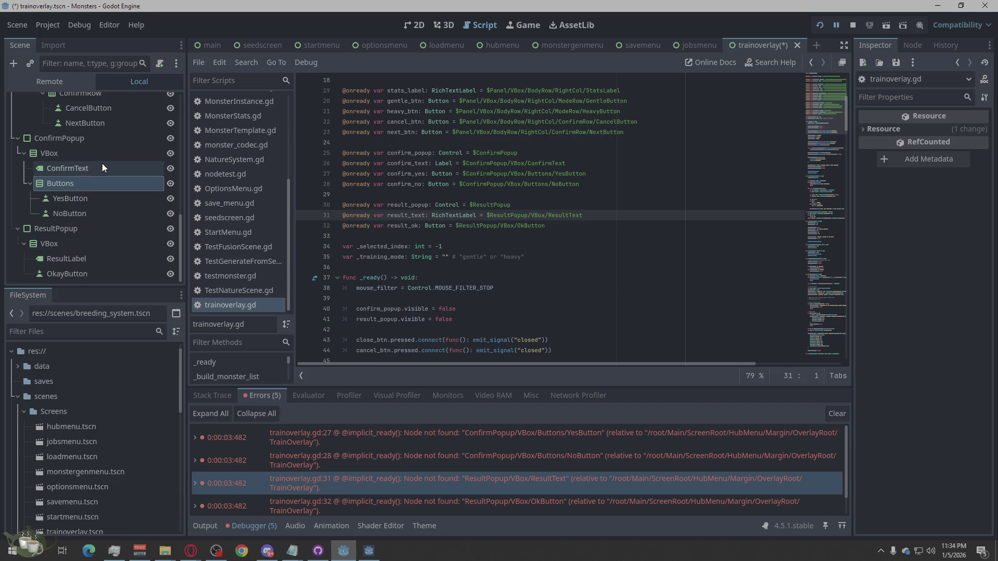
- Rename the ResultLabel node to ResultText
click(71, 169)
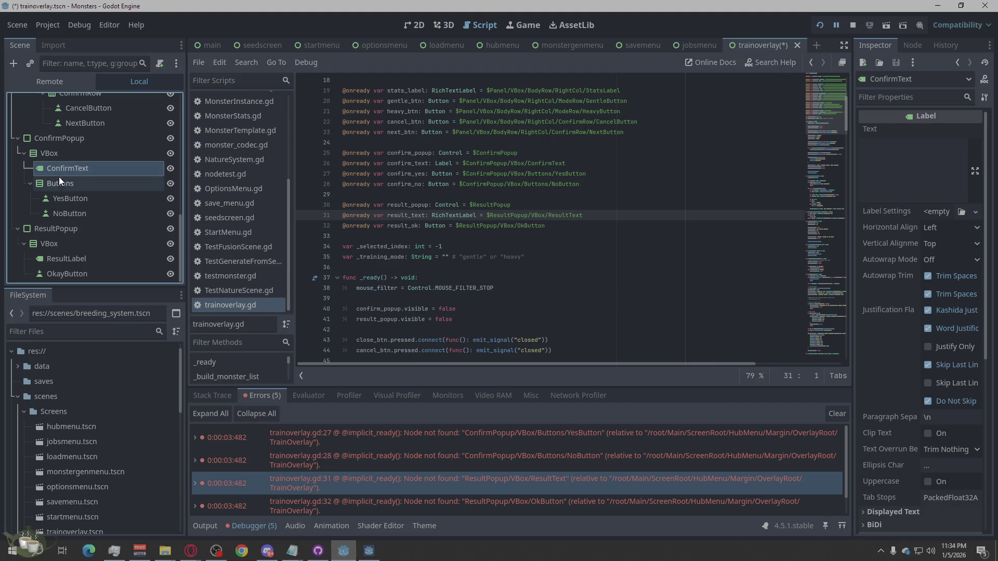
click(87, 258)
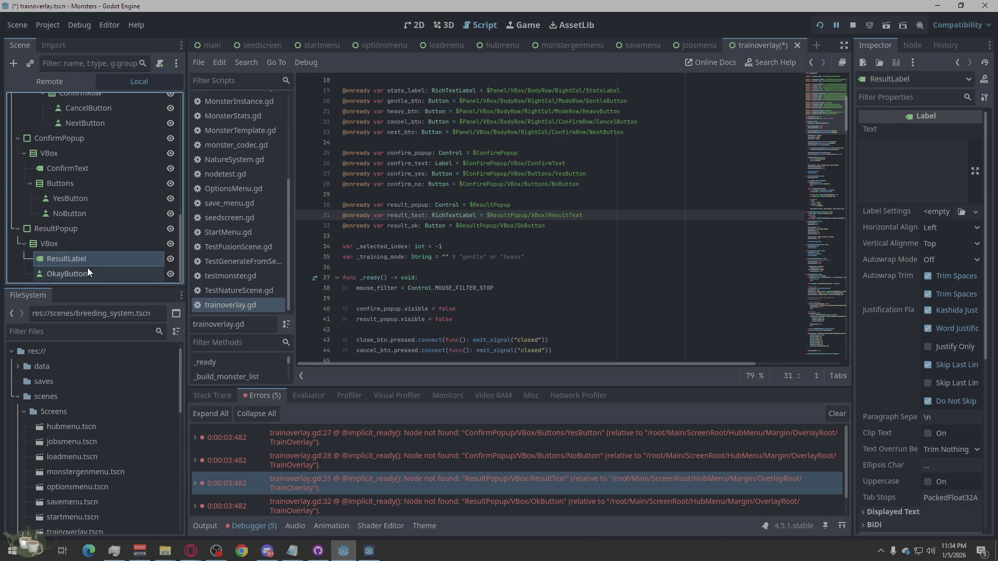
double_click(84, 258)
drag(91, 262, 73, 267)
text(Text)
key(Return)
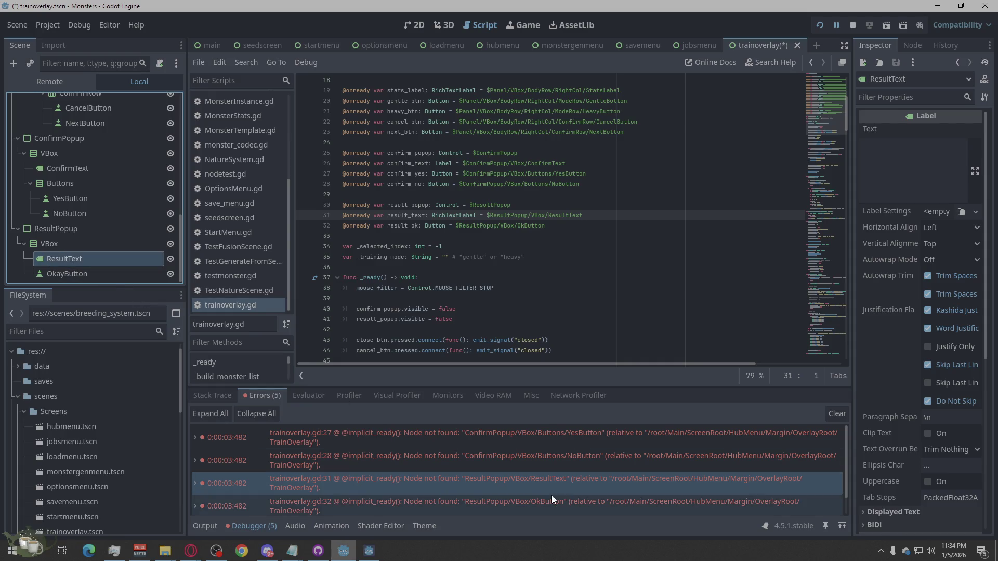
- Rename OkayButton to OkButton and jump to the null pressed error's script line
double_click(67, 274)
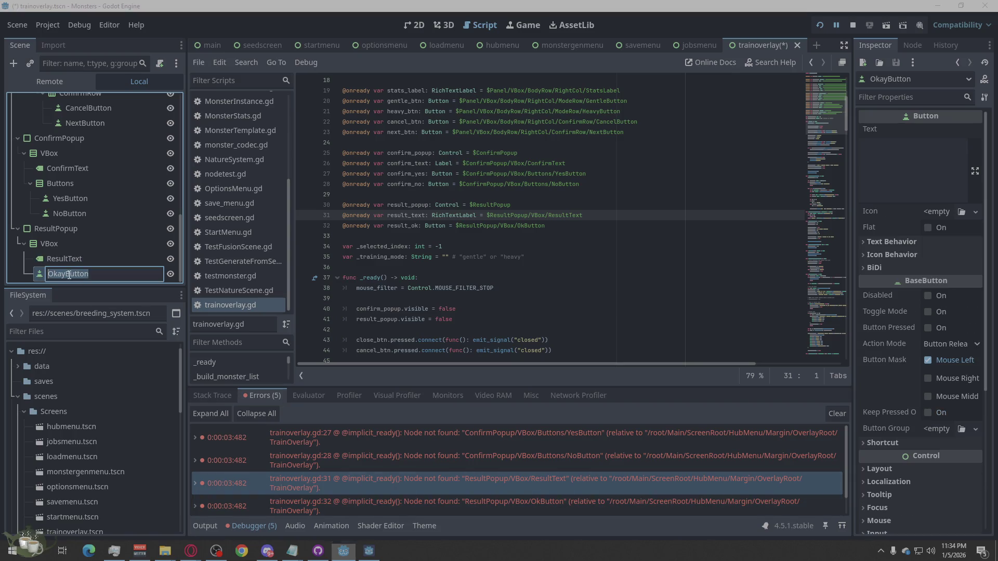
click(65, 274)
key(BackSpace)
key(BackSpace)
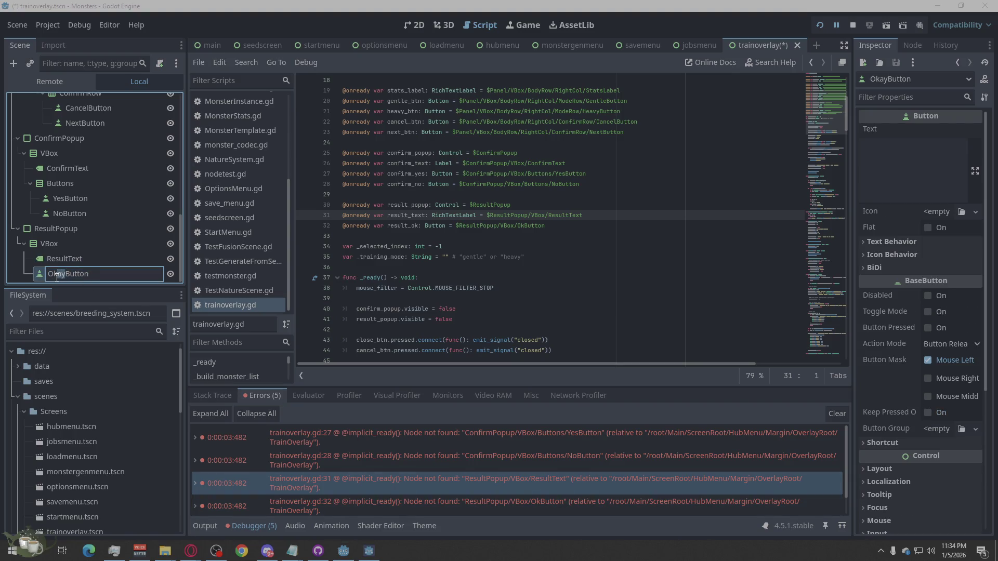
key(Return)
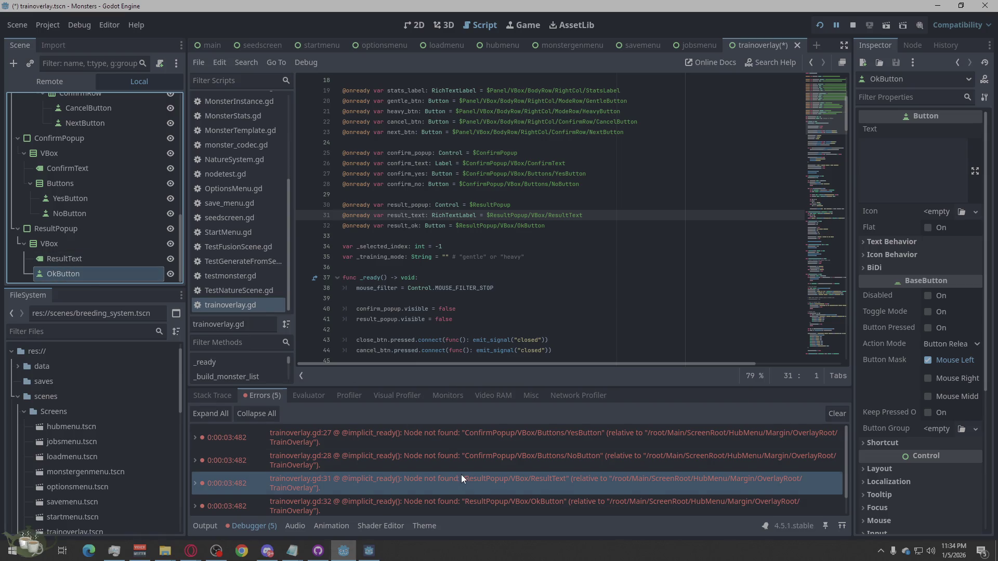
scroll(468, 475, down, 1)
click(541, 506)
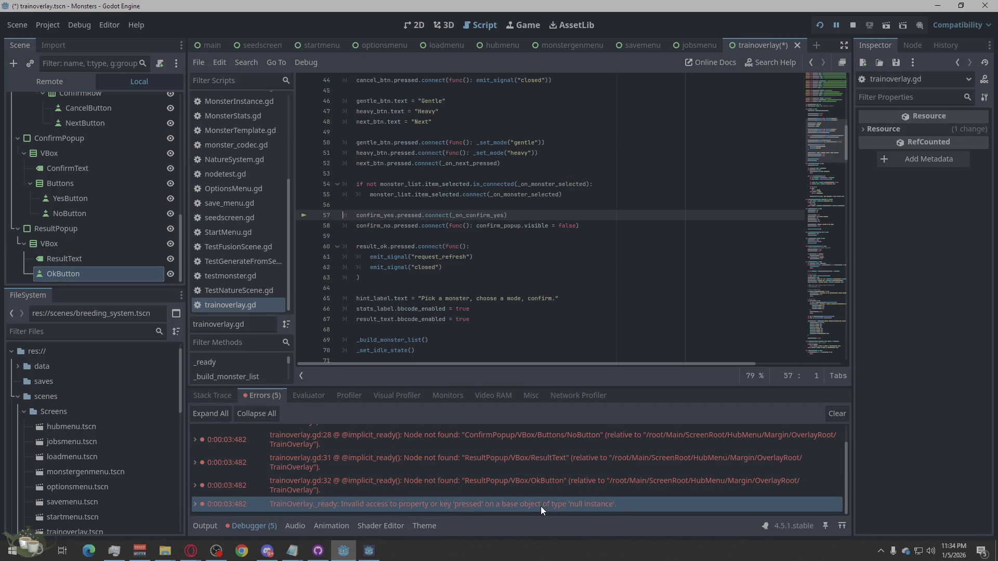
- Stop and rerun the game, open Training, and view the single ResultText Label-vs-RichTextLabel error
click(854, 24)
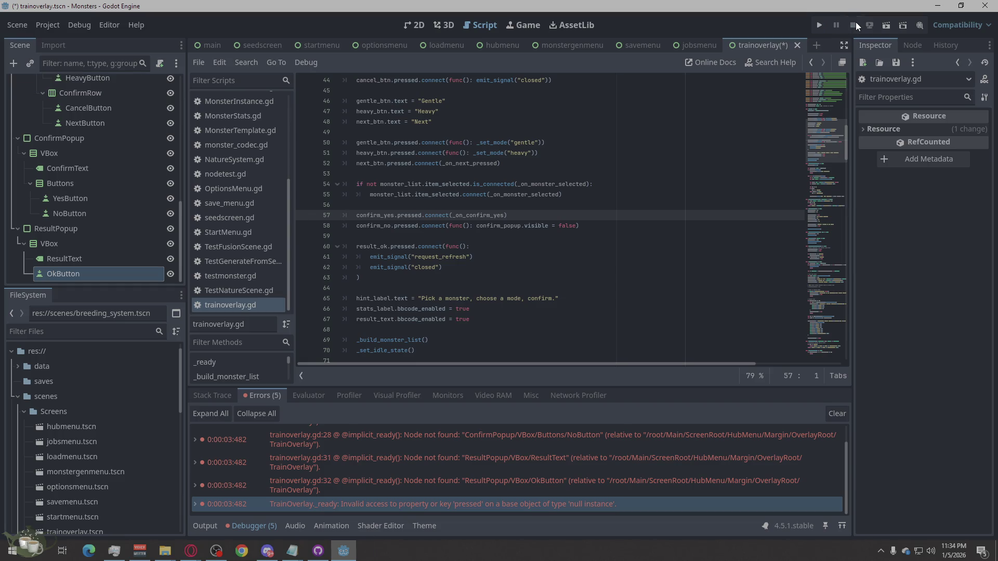
click(820, 26)
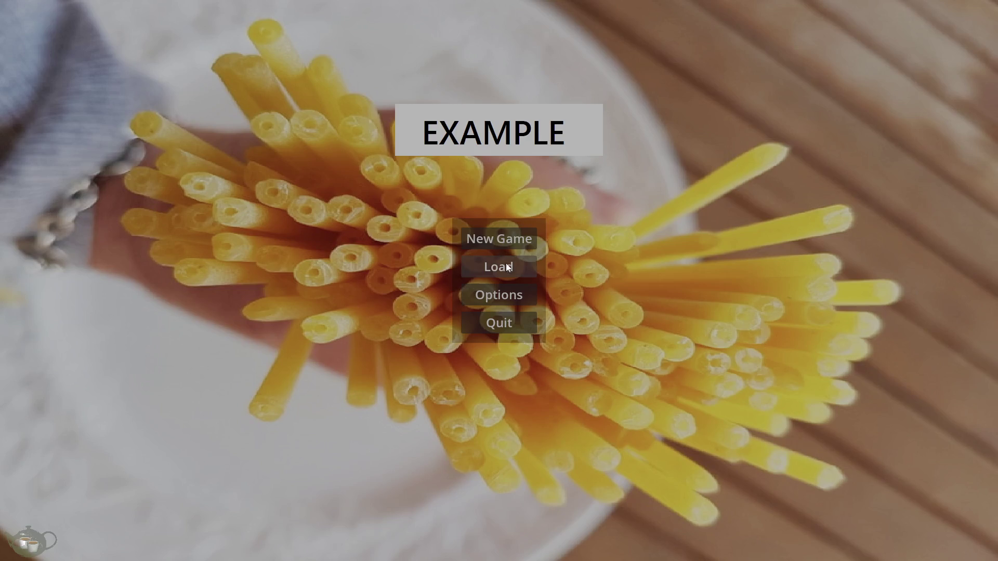
click(499, 239)
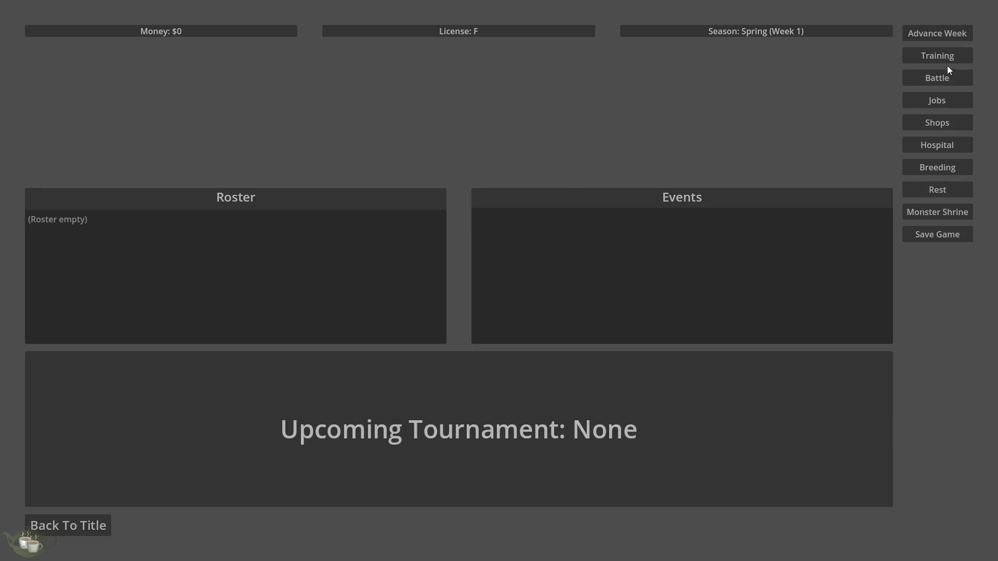
click(947, 62)
click(275, 394)
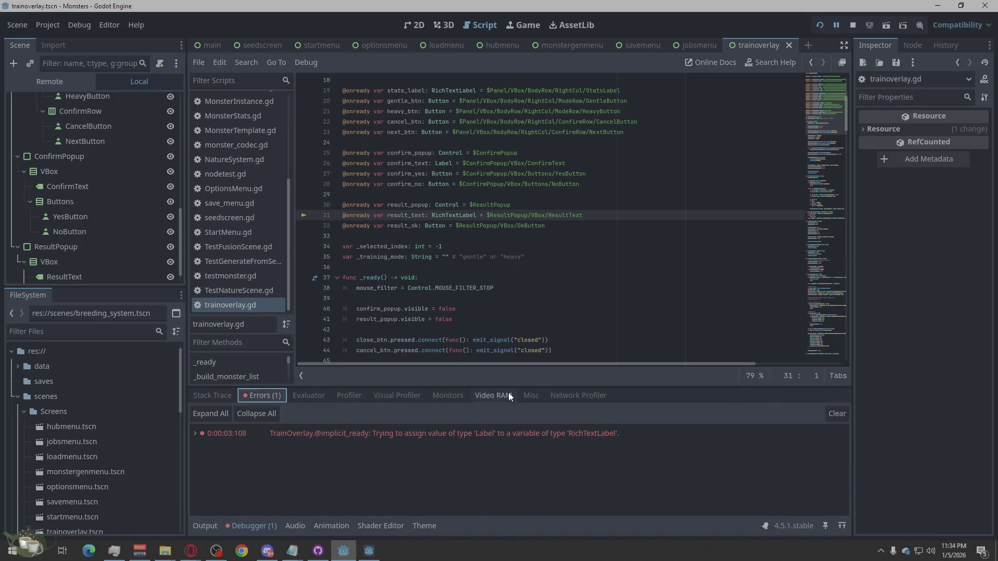
mouse_move(667, 431)
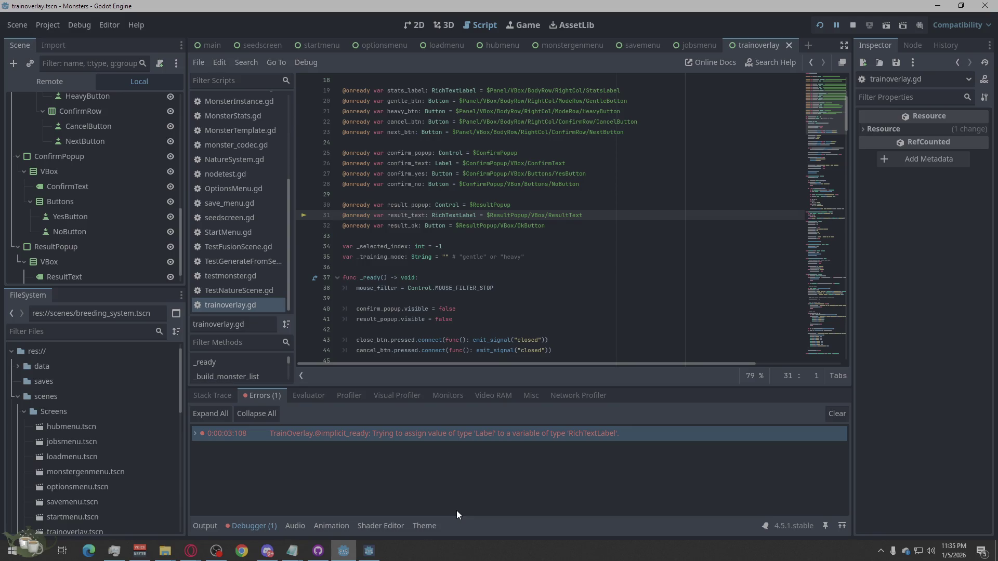
double_click(491, 435)
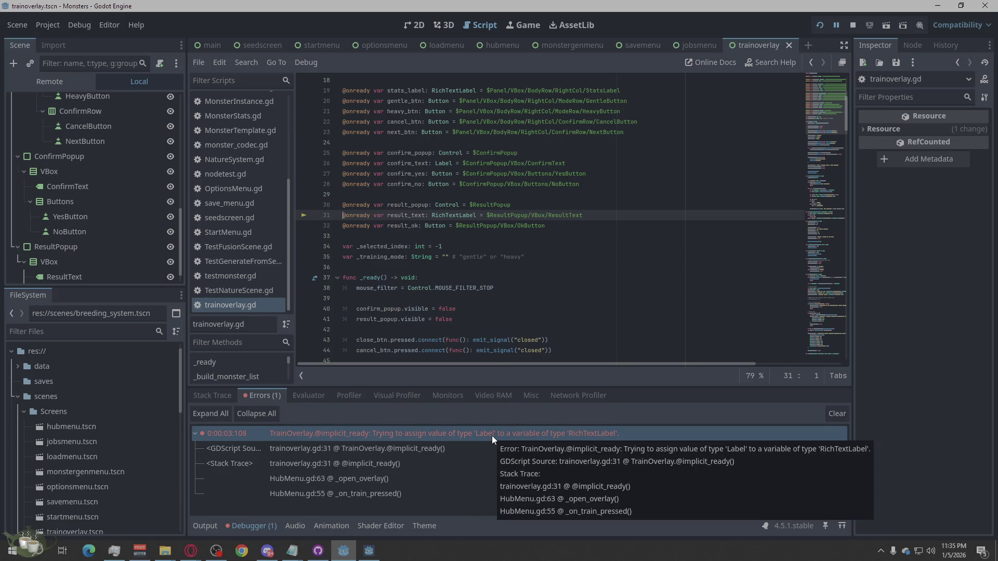
double_click(492, 436)
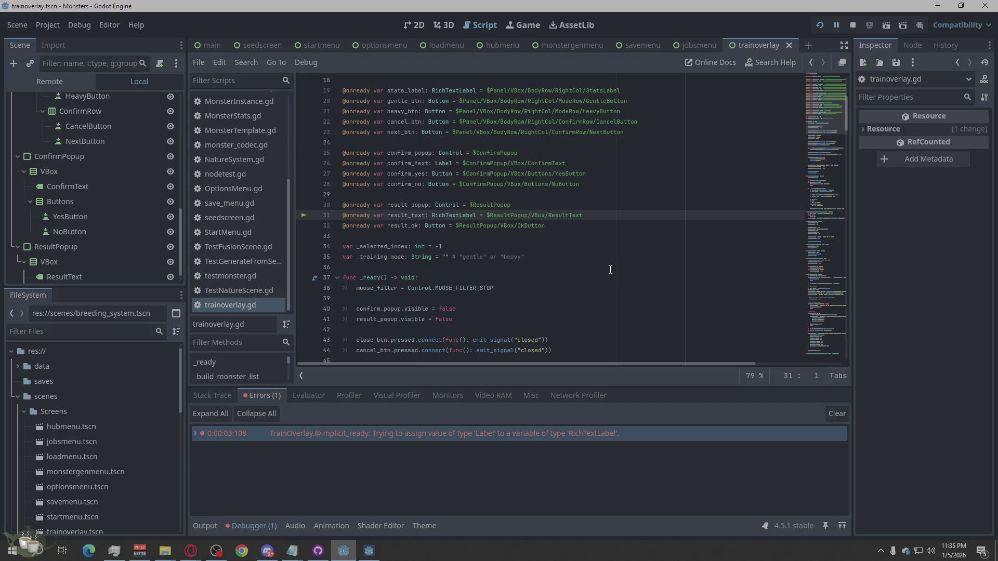
scroll(98, 205, down, 1)
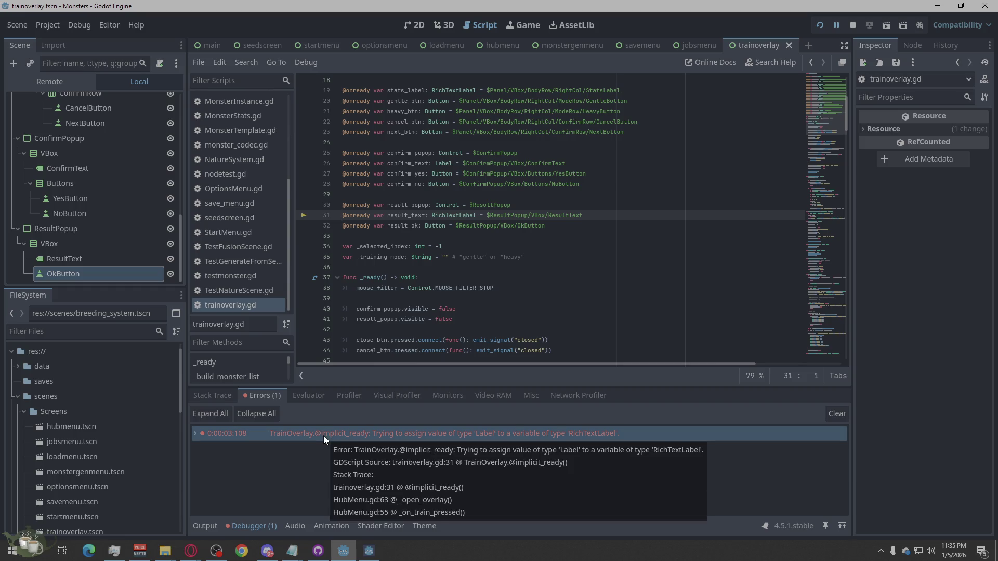
mouse_move(475, 440)
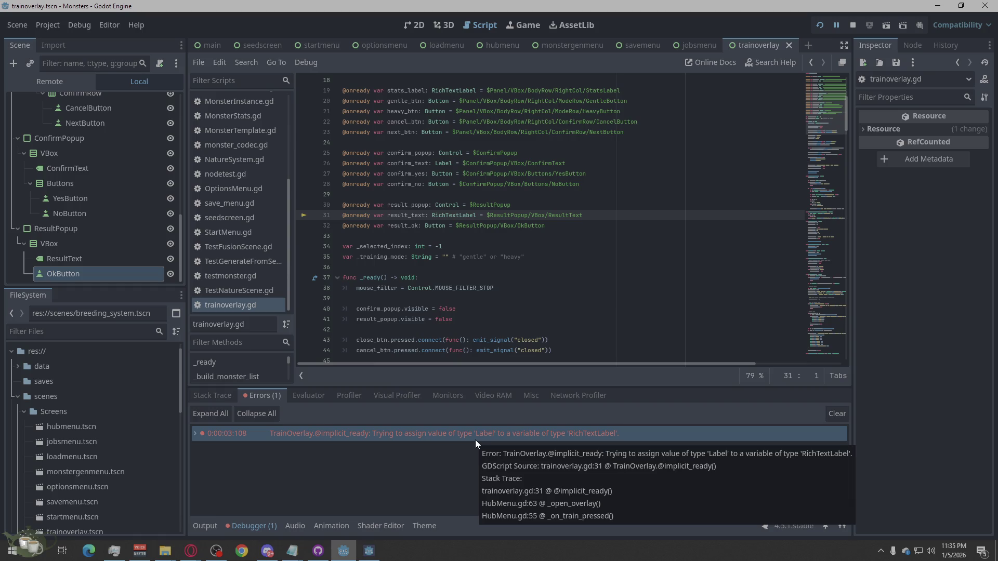
right_click(474, 440)
click(504, 450)
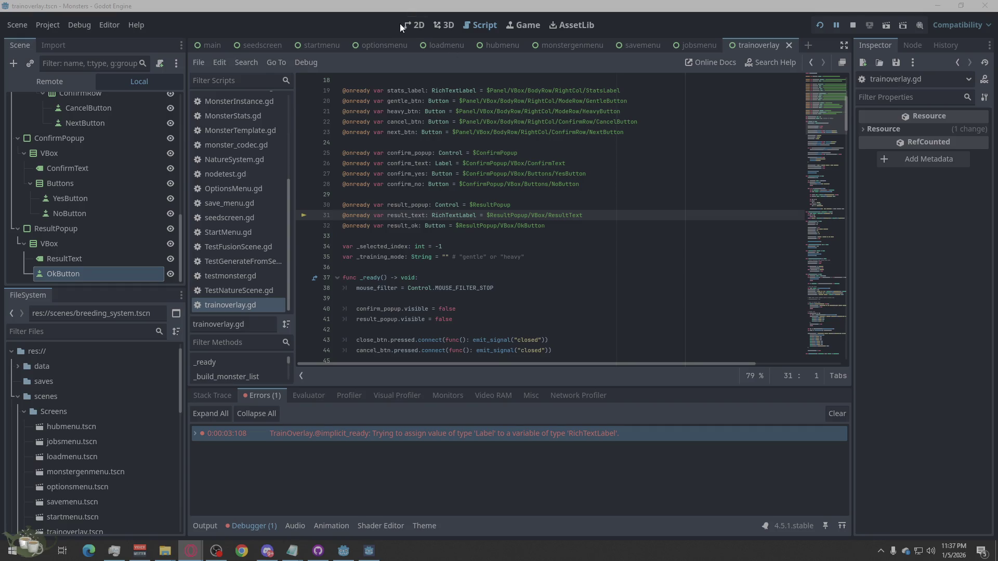
- In the 2D view, filter the Inspector by 'vis' and toggle YesButton's Visible off and back on
click(414, 25)
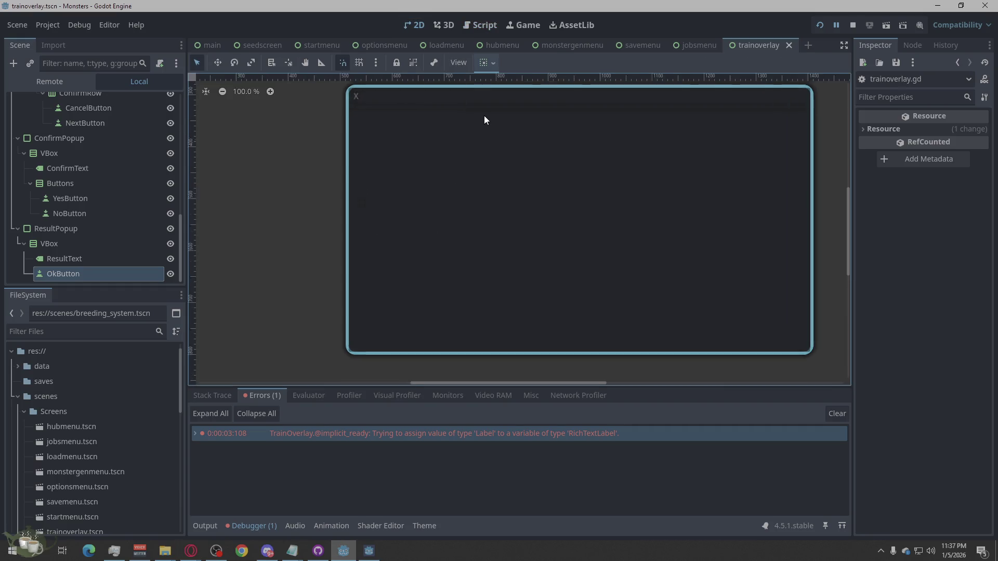
scroll(485, 116, up, 5)
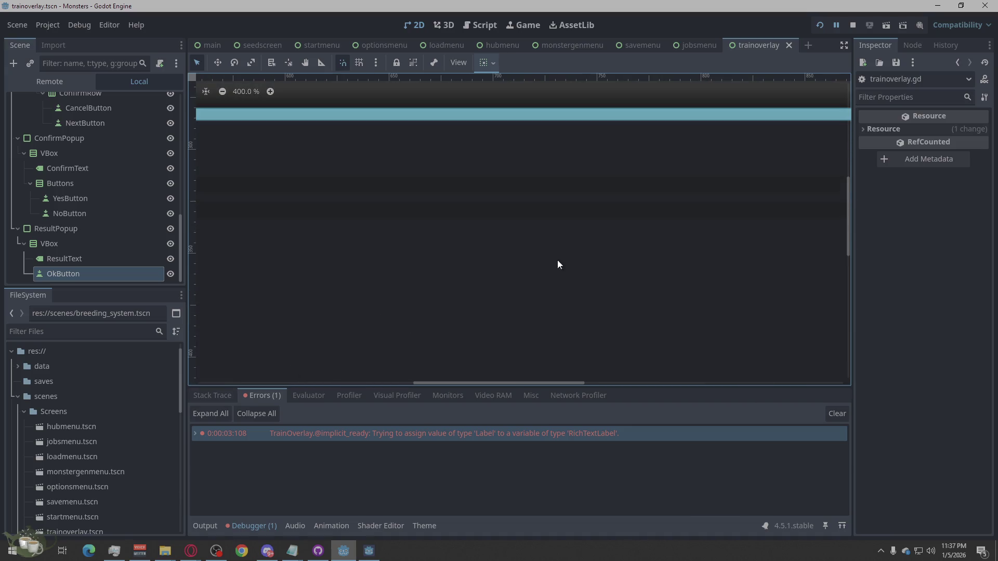
scroll(559, 265, down, 10)
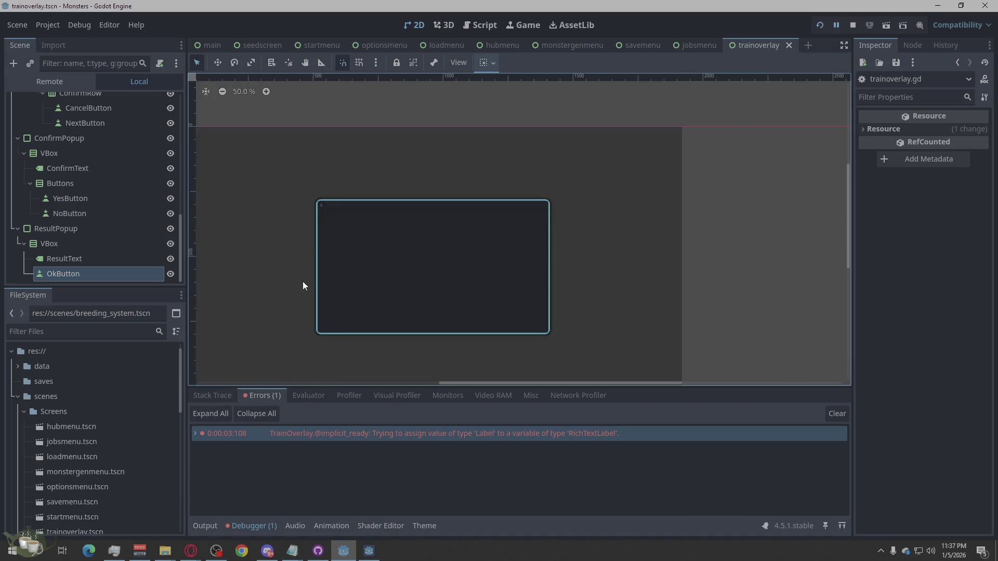
scroll(365, 295, up, 3)
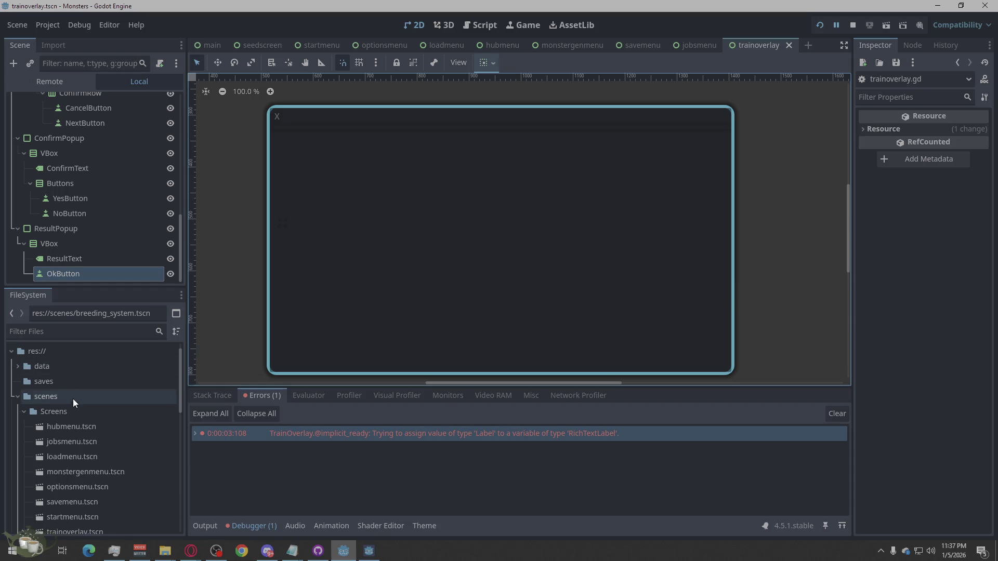
click(73, 202)
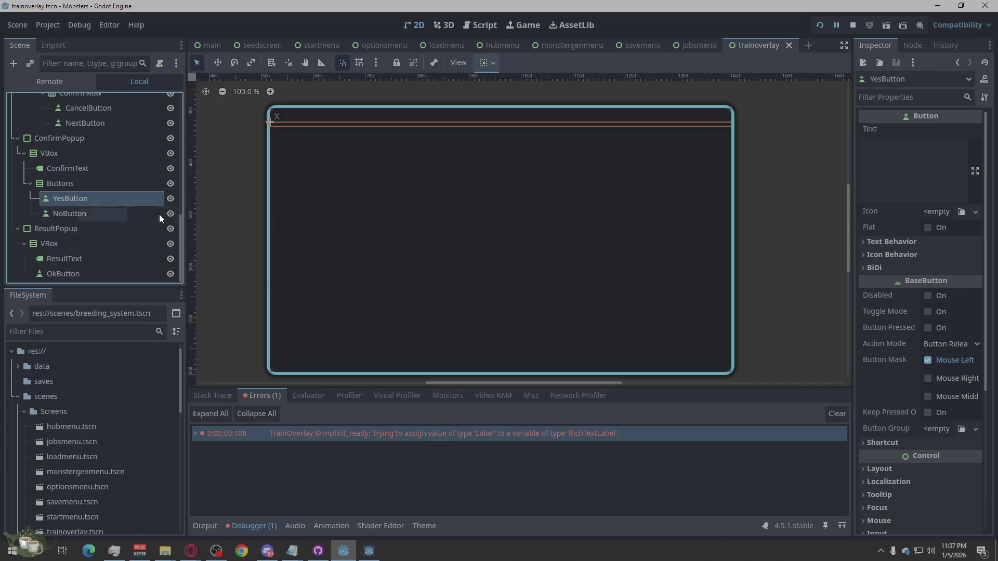
scroll(897, 439, down, 5)
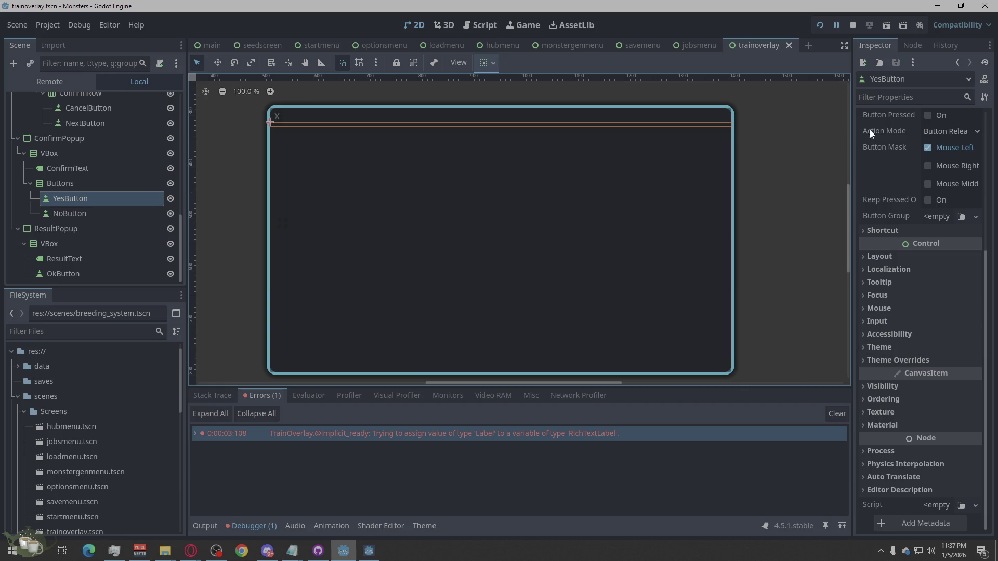
click(876, 99)
text(v)
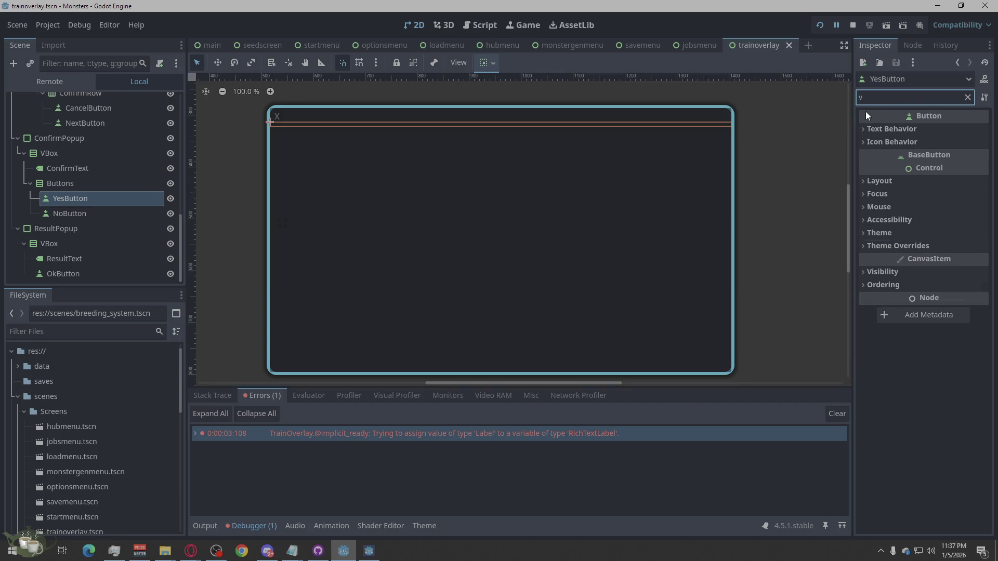
text(is)
click(878, 207)
click(946, 224)
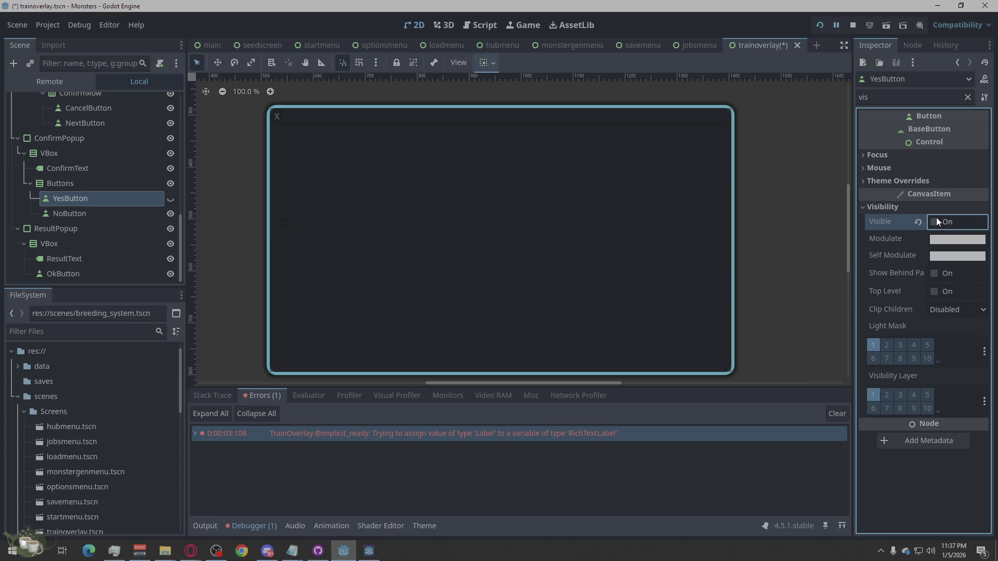
click(943, 227)
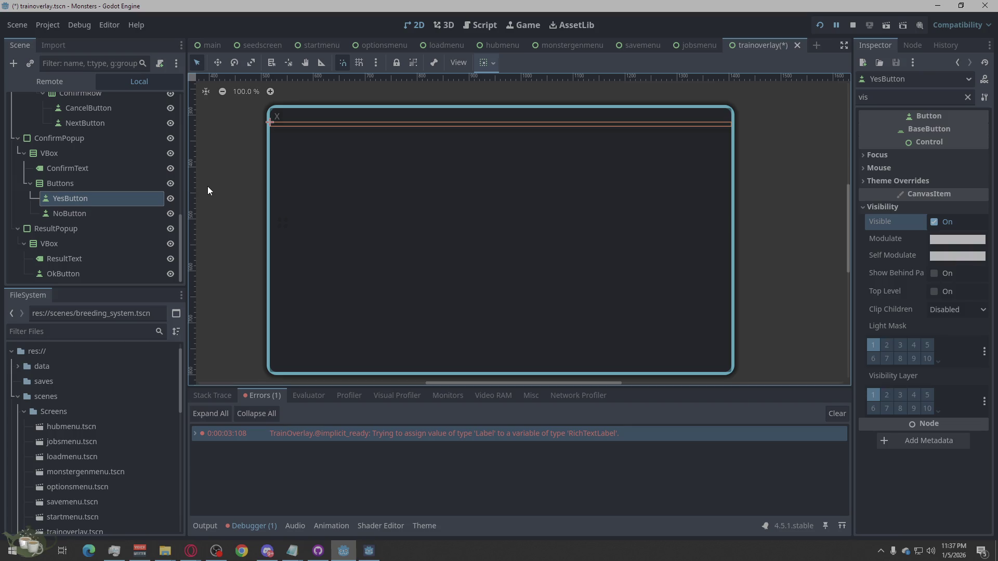
- Uncheck Visible for ConfirmPopup and ResultPopup so both start hidden
click(66, 139)
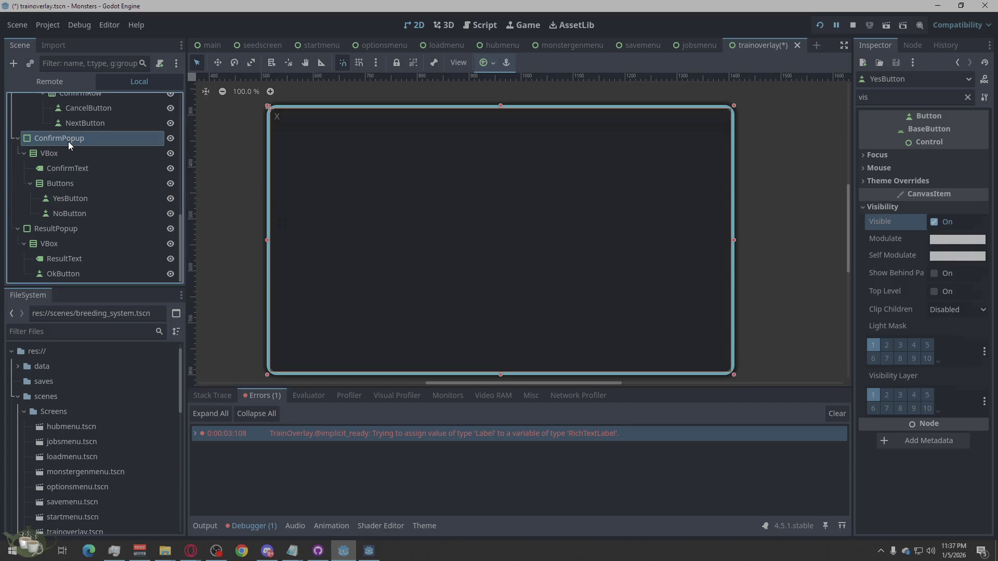
click(934, 196)
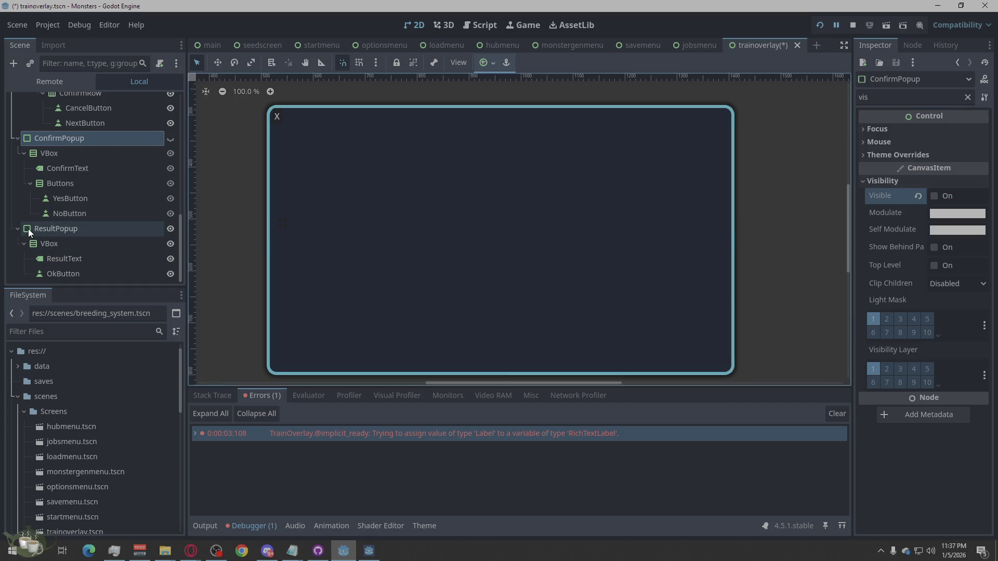
click(28, 229)
click(889, 180)
click(934, 196)
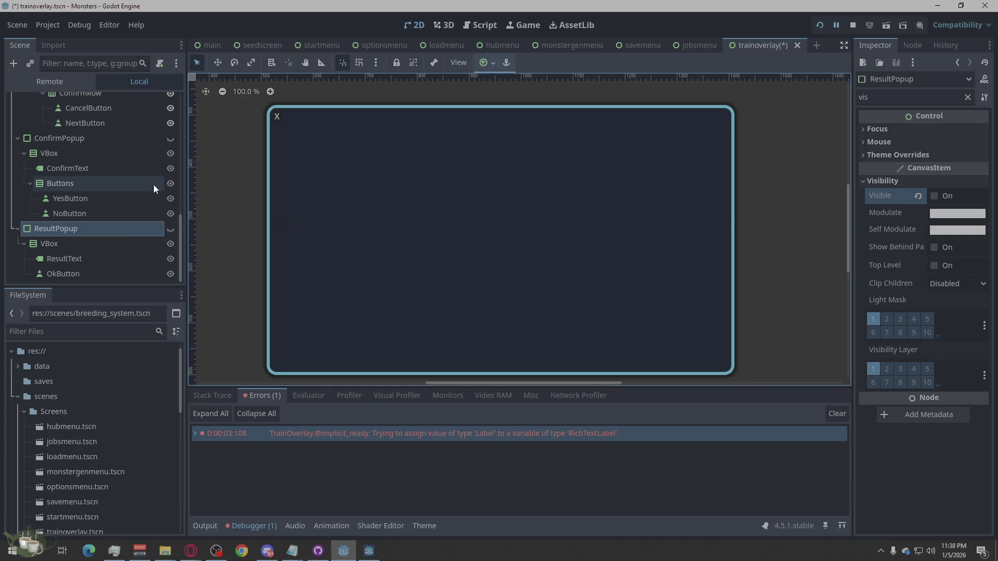
scroll(100, 179, up, 5)
scroll(86, 186, up, 5)
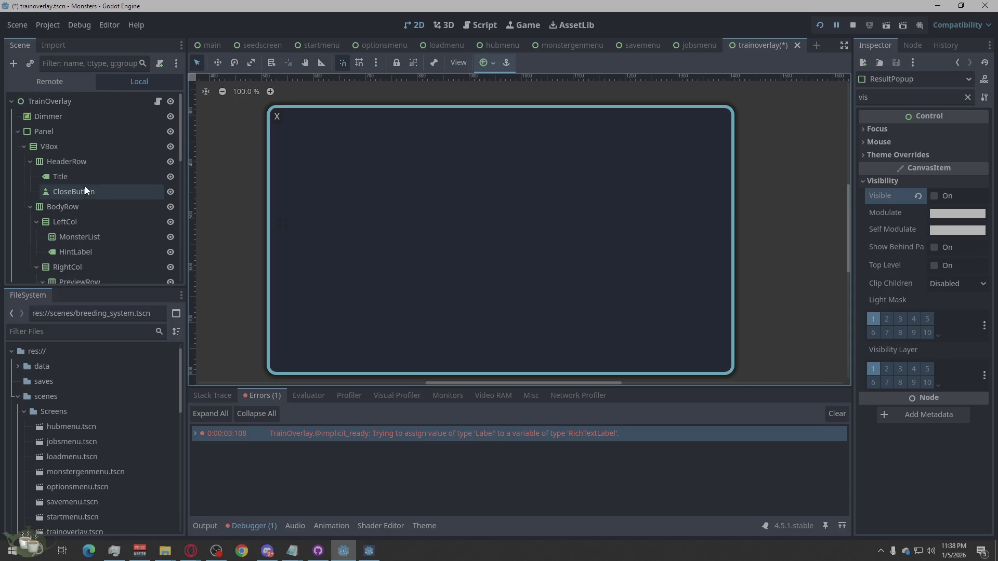
scroll(85, 186, down, 10)
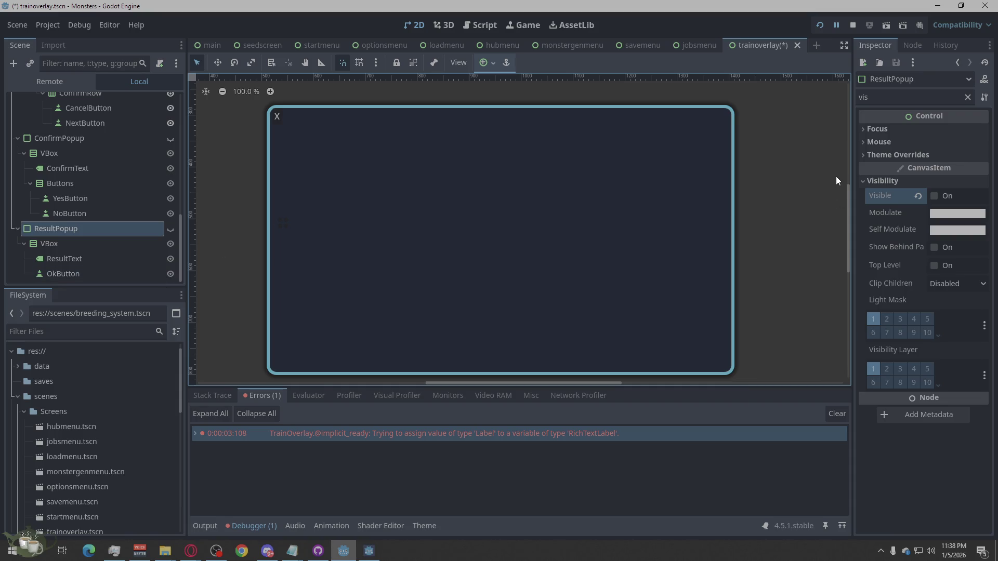
scroll(258, 123, up, 5)
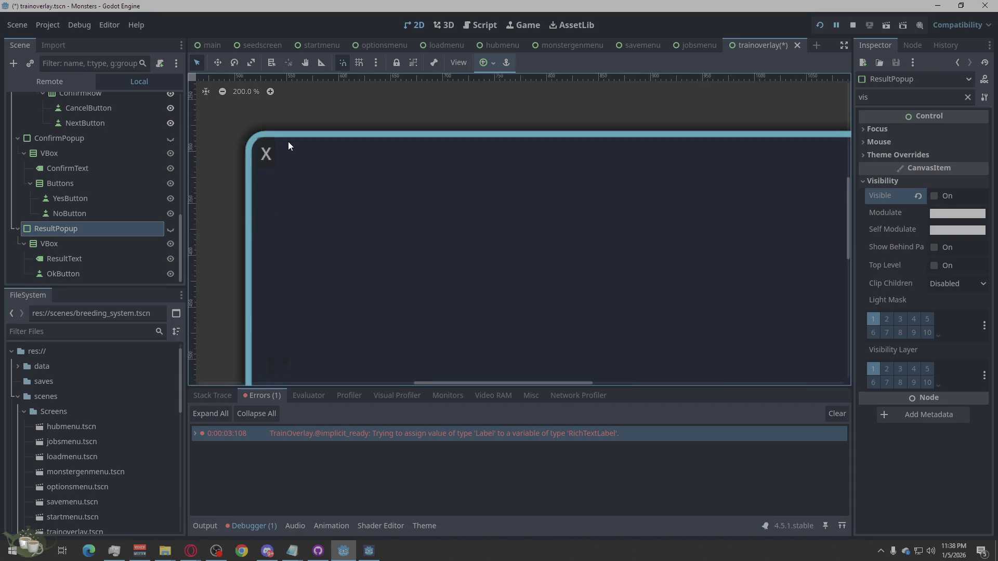
scroll(277, 179, down, 8)
scroll(290, 237, up, 4)
scroll(290, 236, down, 4)
scroll(258, 153, up, 6)
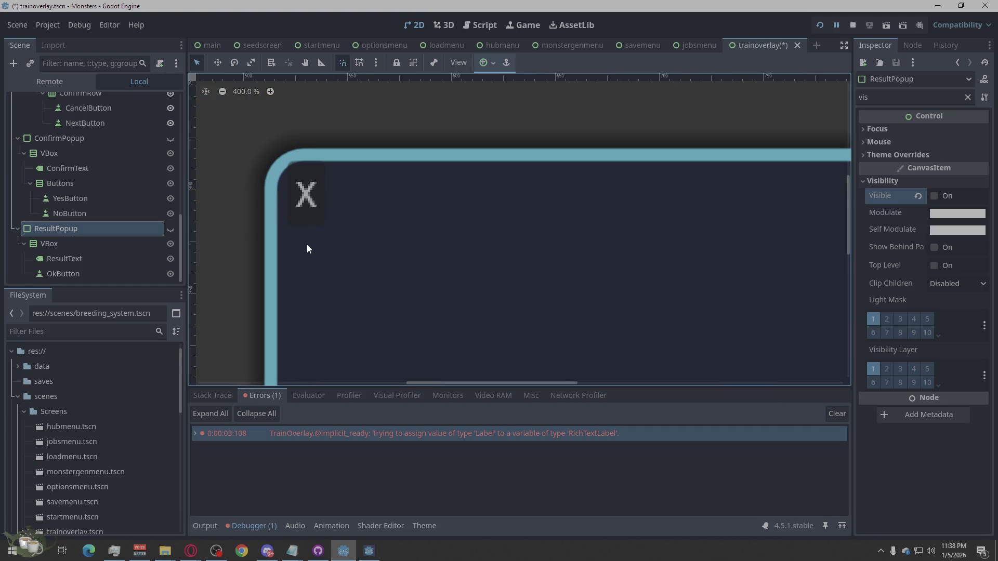
scroll(275, 176, down, 7)
scroll(489, 272, up, 3)
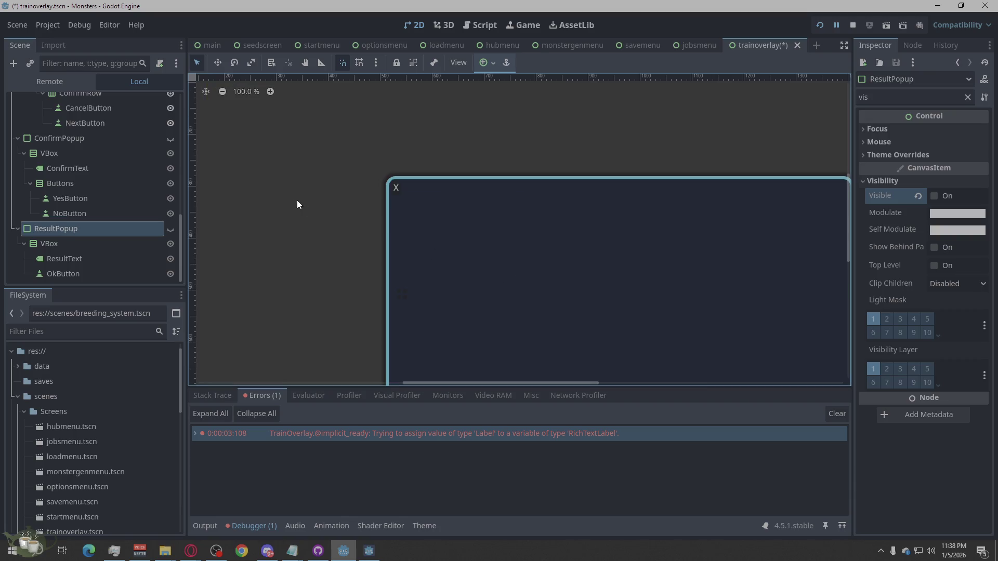
scroll(522, 267, up, 3)
scroll(307, 205, down, 3)
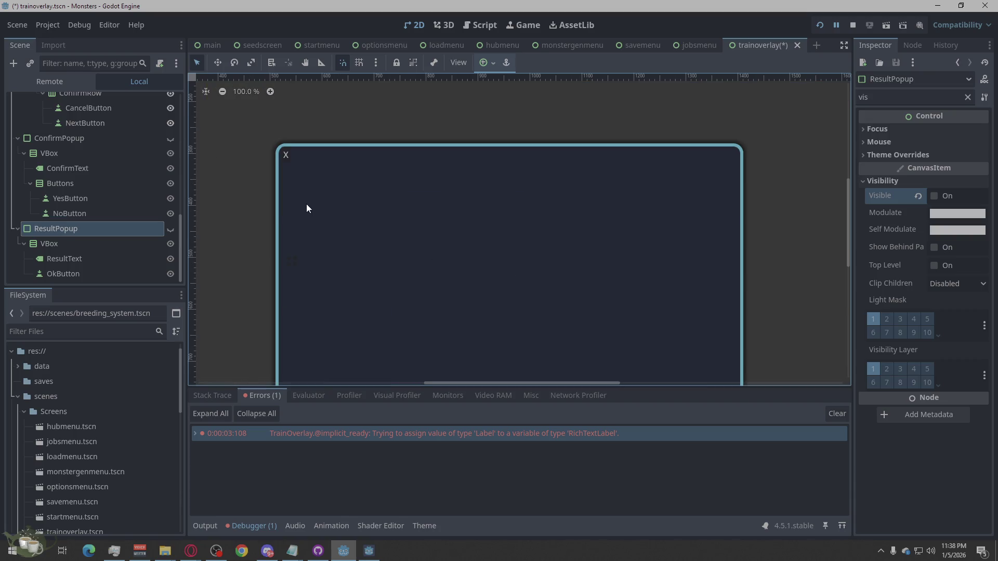
scroll(108, 175, up, 5)
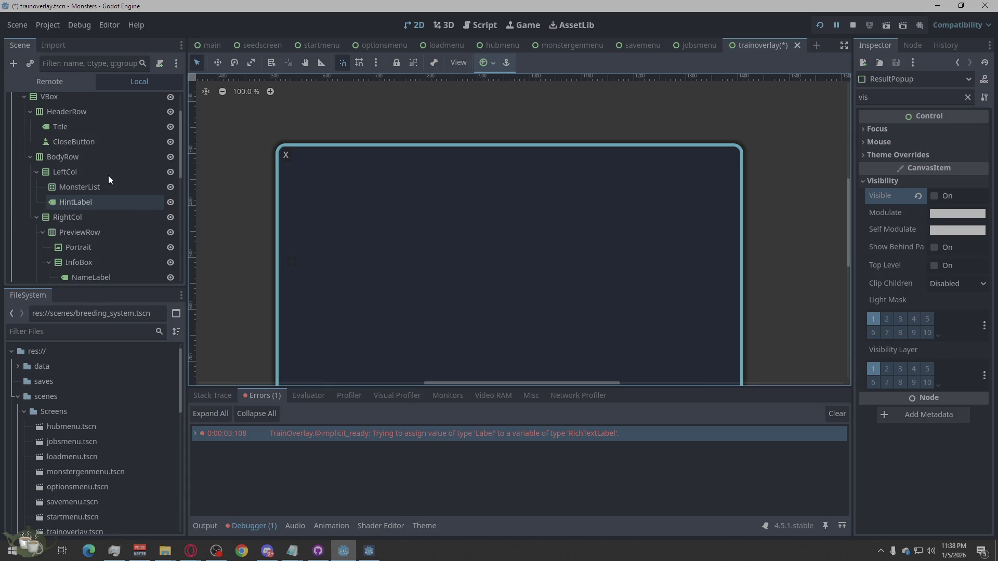
scroll(87, 156, up, 3)
- Select CloseButton and clear the old Inspector property filter
click(86, 188)
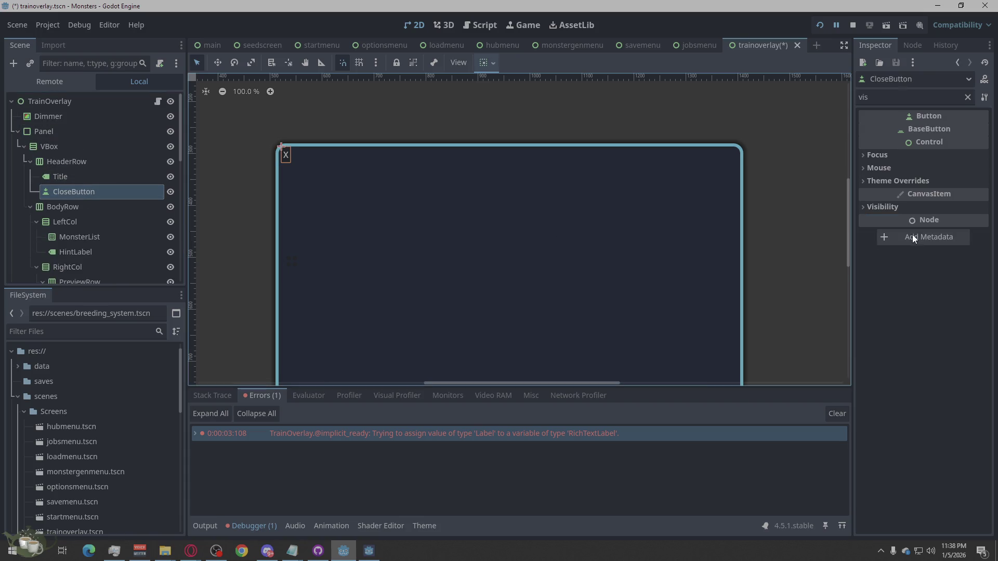
double_click(883, 97)
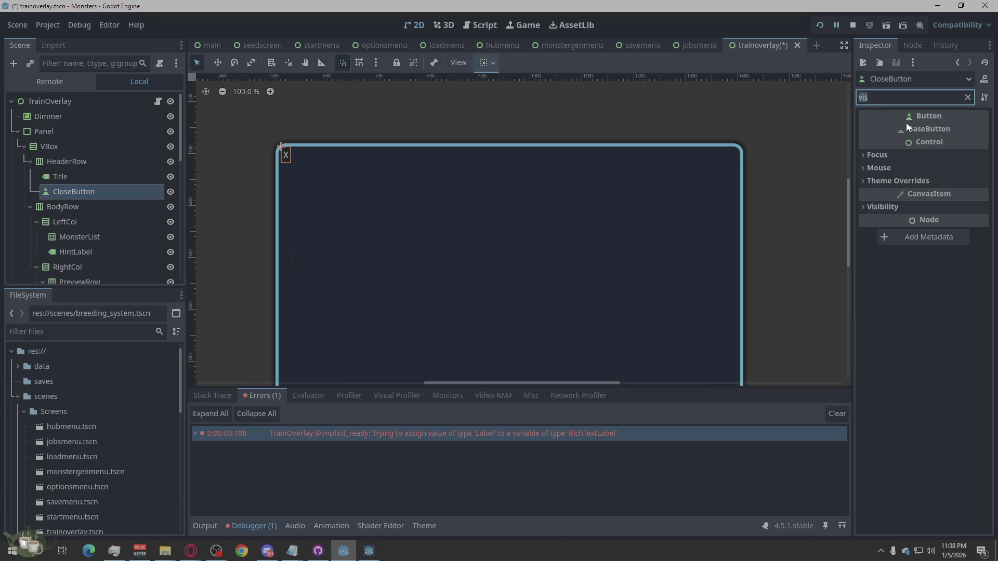
key(BackSpace)
scroll(888, 262, down, 5)
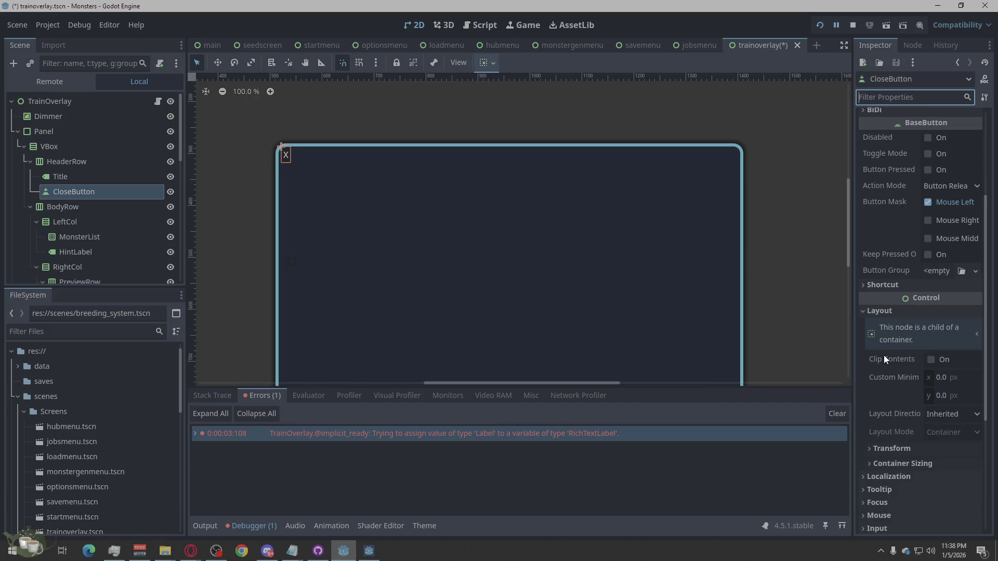
scroll(885, 358, down, 1)
- Set CloseButton's container sizing to Shrink Center both horizontally and vertically
click(879, 291)
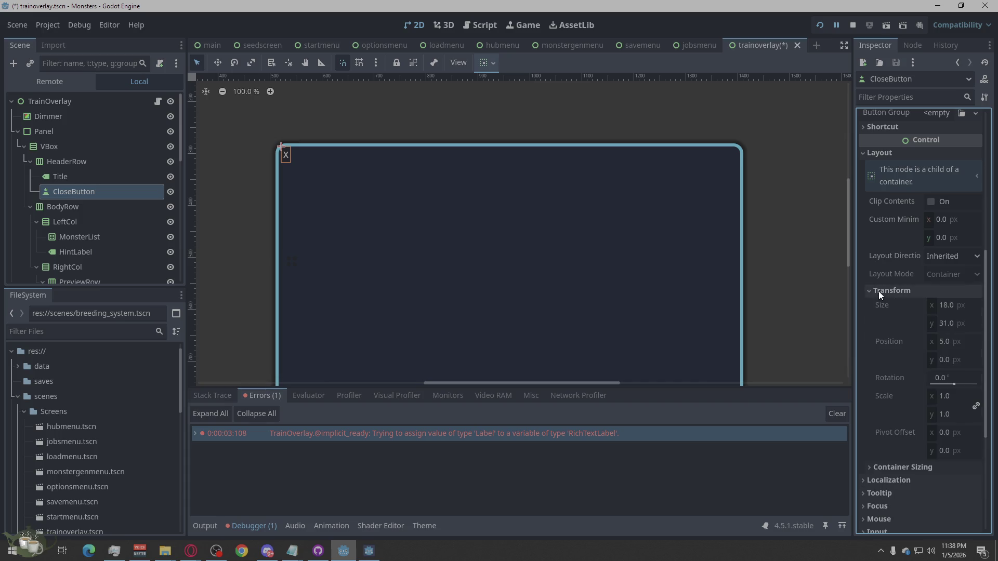
click(878, 291)
click(879, 306)
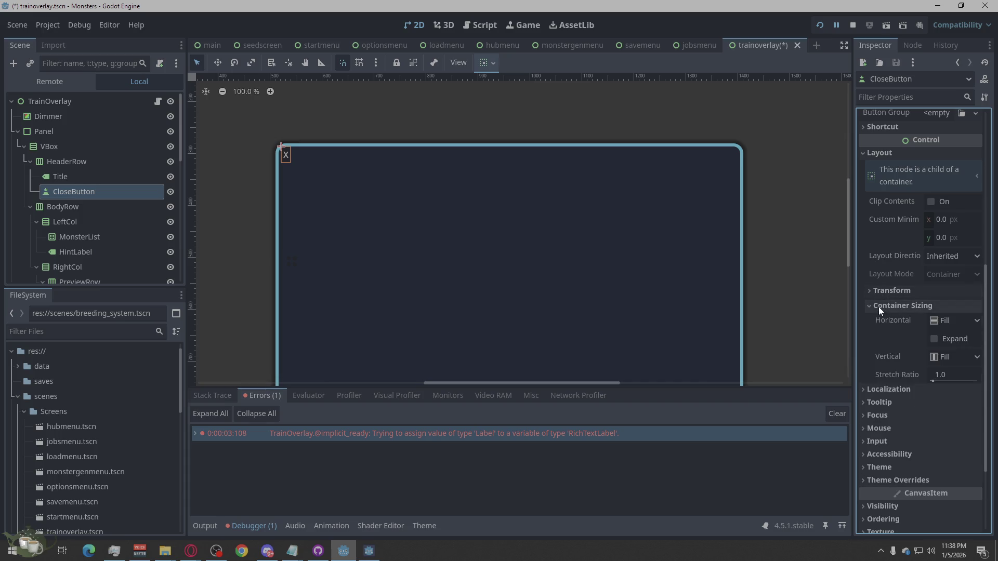
click(952, 321)
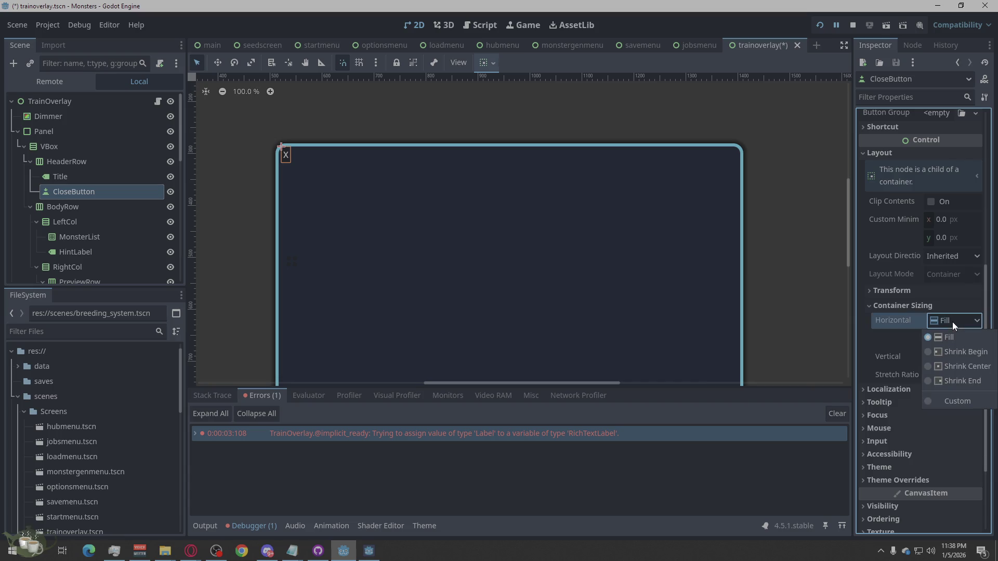
click(950, 348)
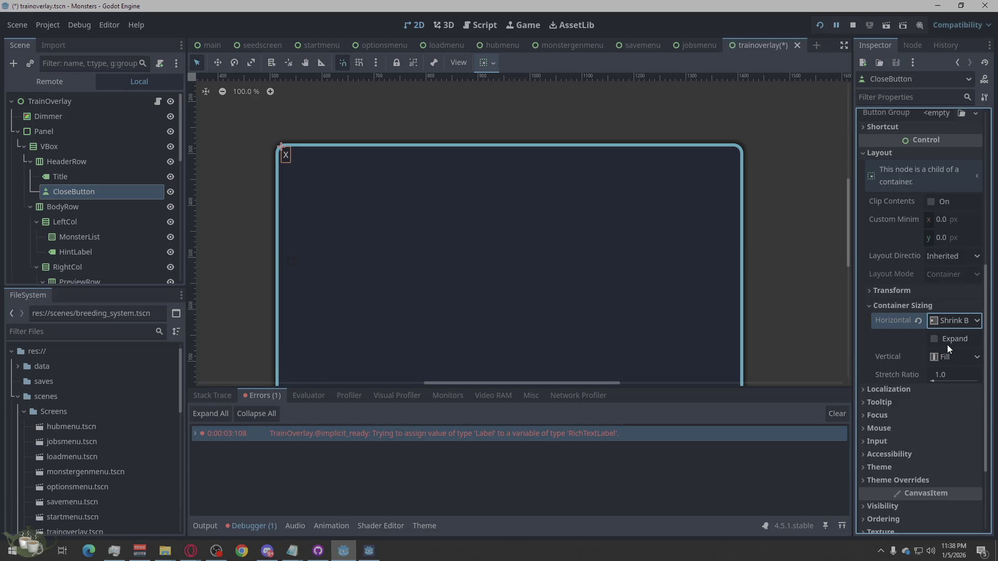
click(945, 357)
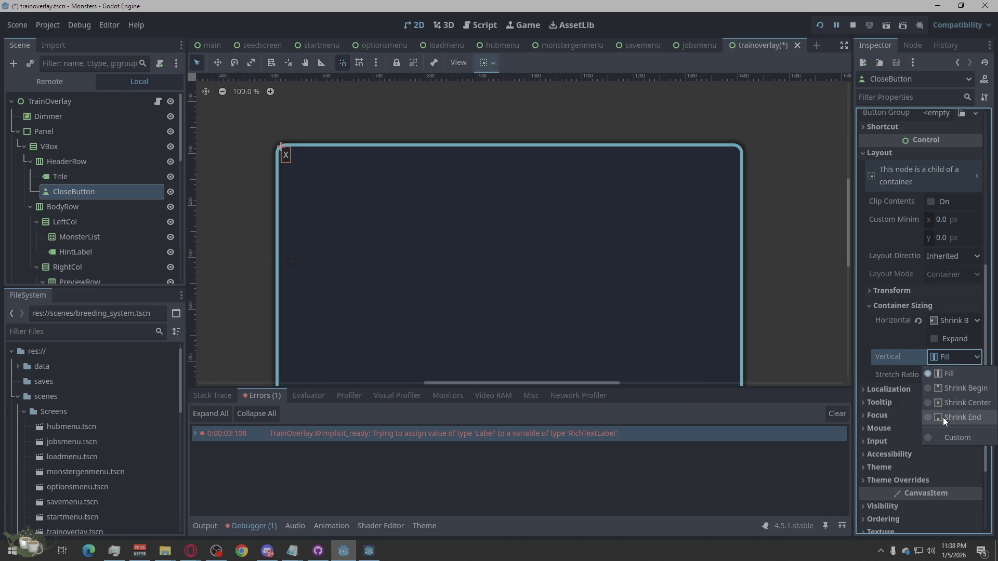
click(952, 405)
click(962, 321)
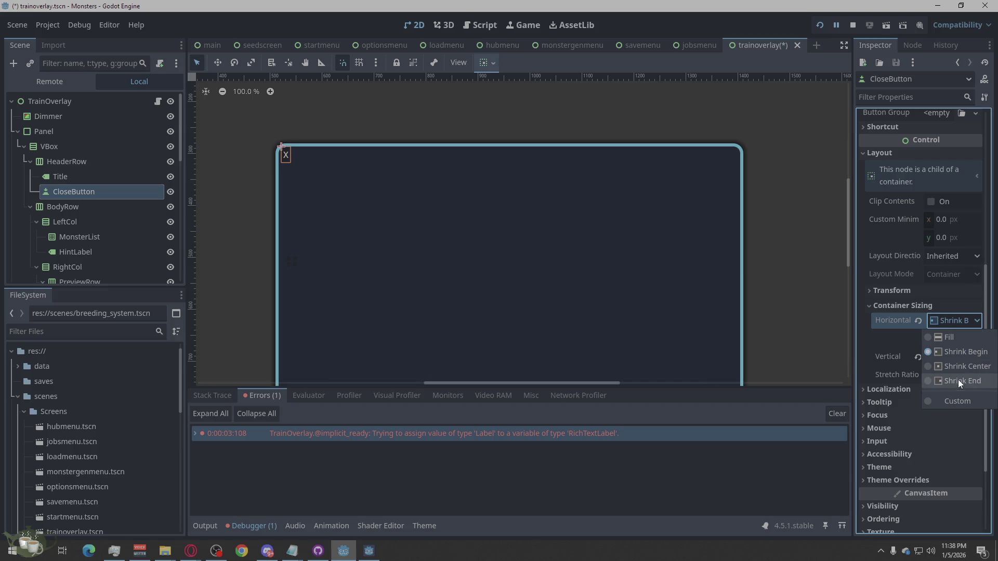
click(956, 366)
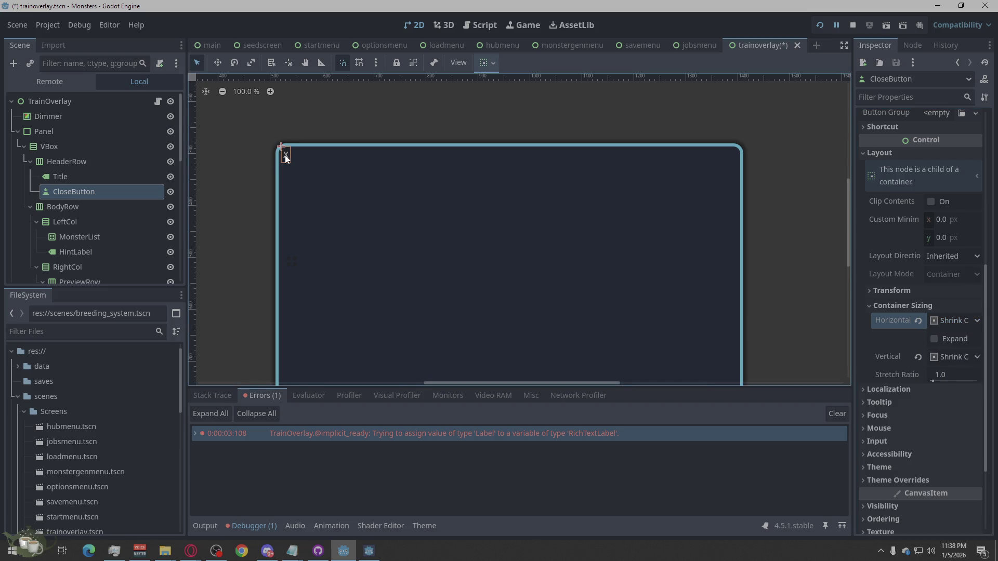
- Select the Dimmer node and scroll through its Inspector properties
scroll(285, 155, up, 8)
scroll(447, 241, down, 2)
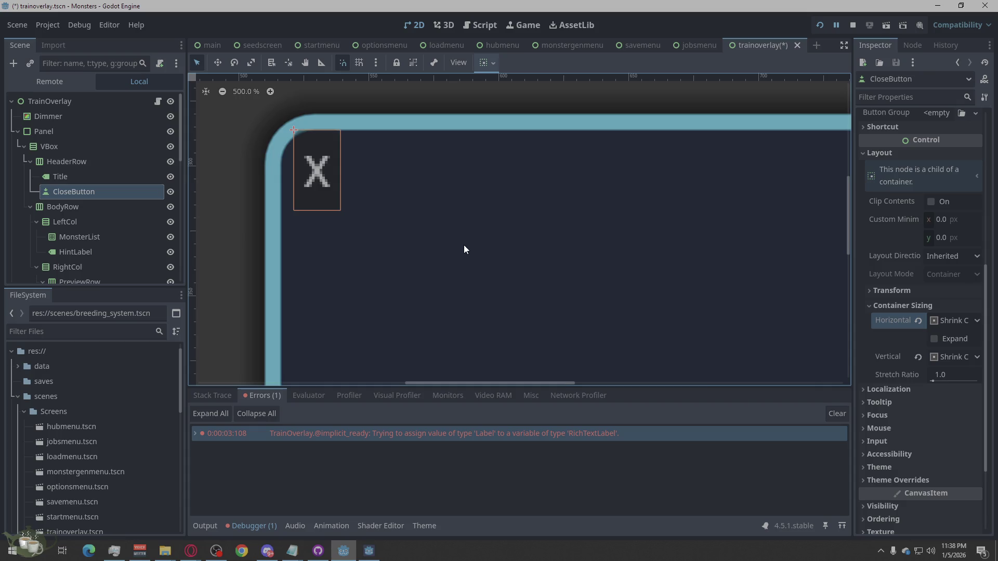
scroll(457, 244, down, 3)
click(368, 268)
scroll(416, 241, up, 5)
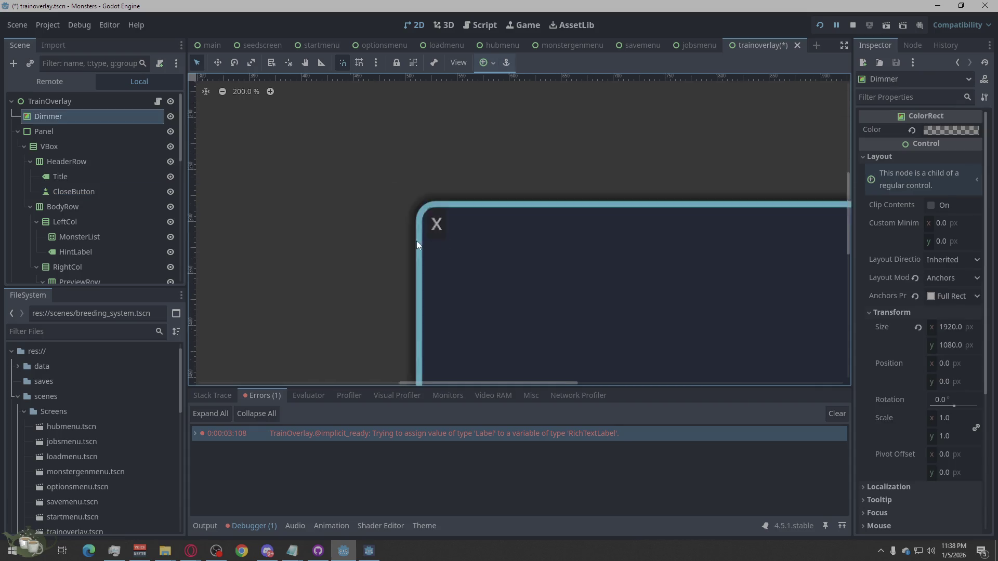
scroll(289, 252, down, 10)
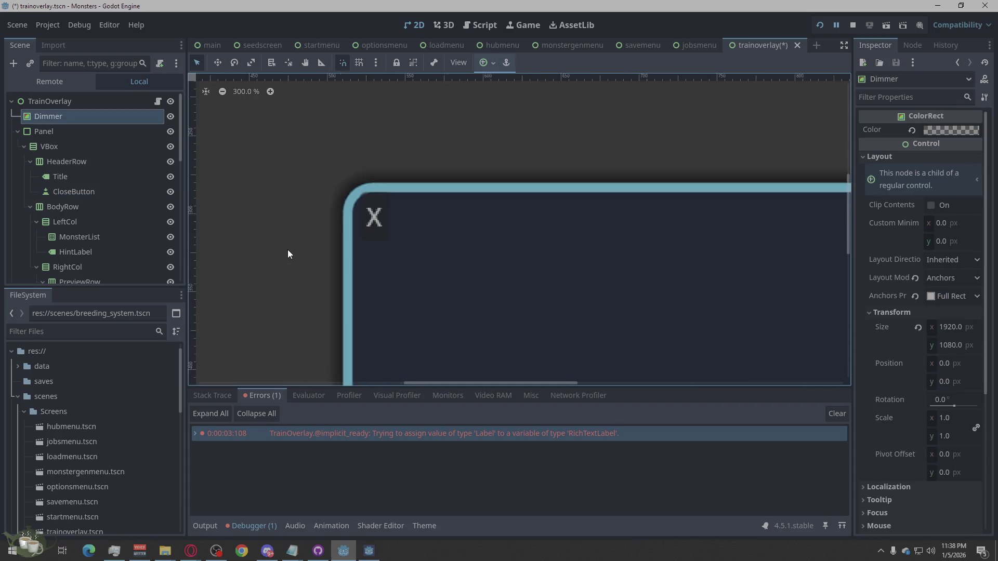
scroll(389, 272, up, 3)
scroll(384, 124, down, 3)
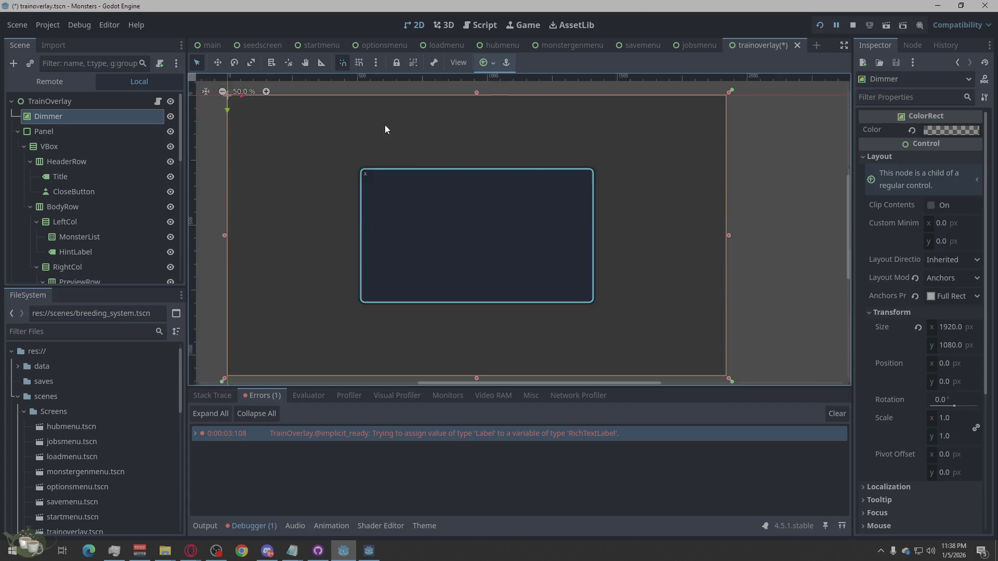
scroll(448, 180, down, 1)
scroll(450, 255, down, 2)
scroll(457, 307, up, 3)
scroll(445, 227, down, 3)
scroll(446, 245, up, 3)
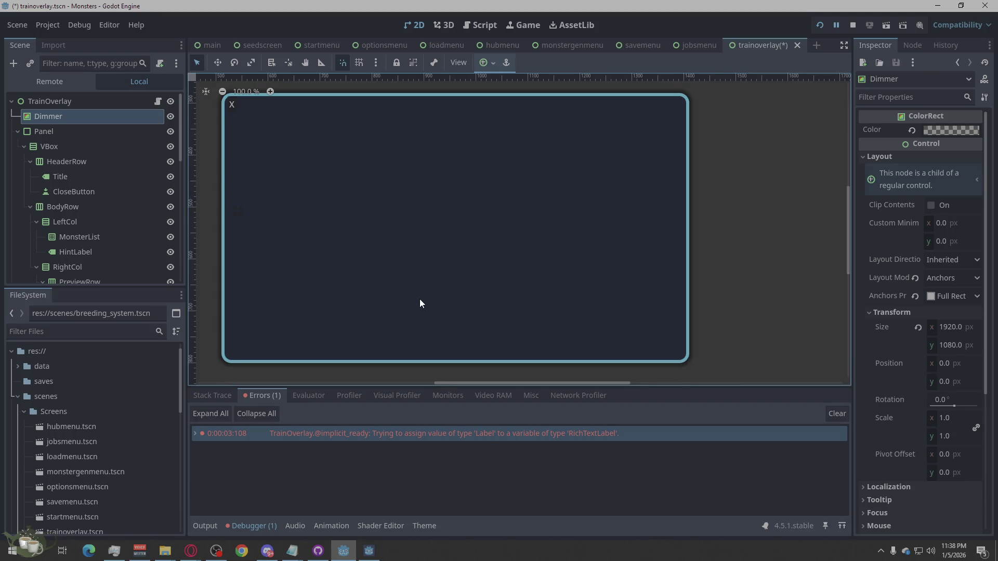
- Change the Title label's displayed text to 'Close', keeping the node name Title
click(77, 177)
click(77, 177)
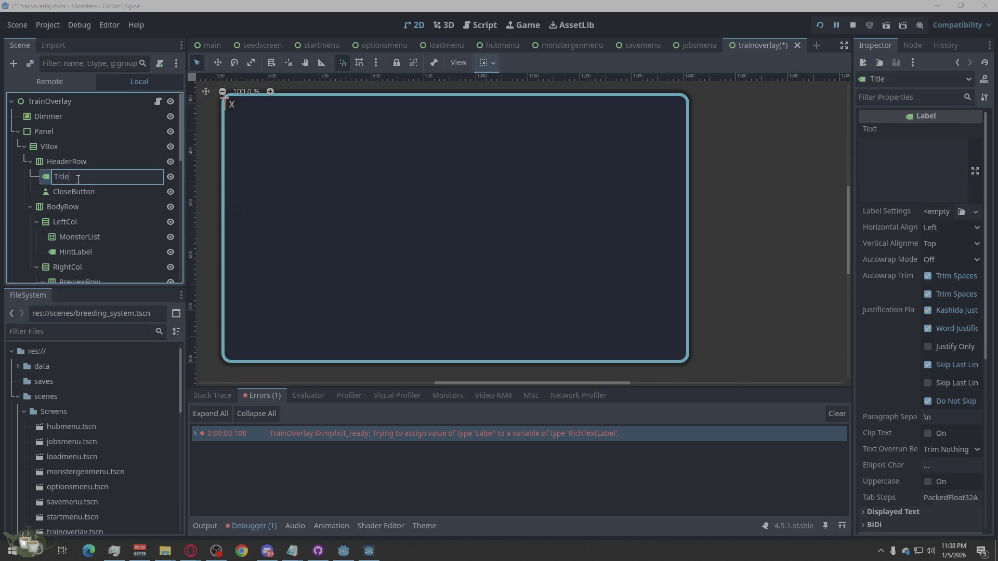
key(ctrl+a)
text(Clos)
text(e)
key(Escape)
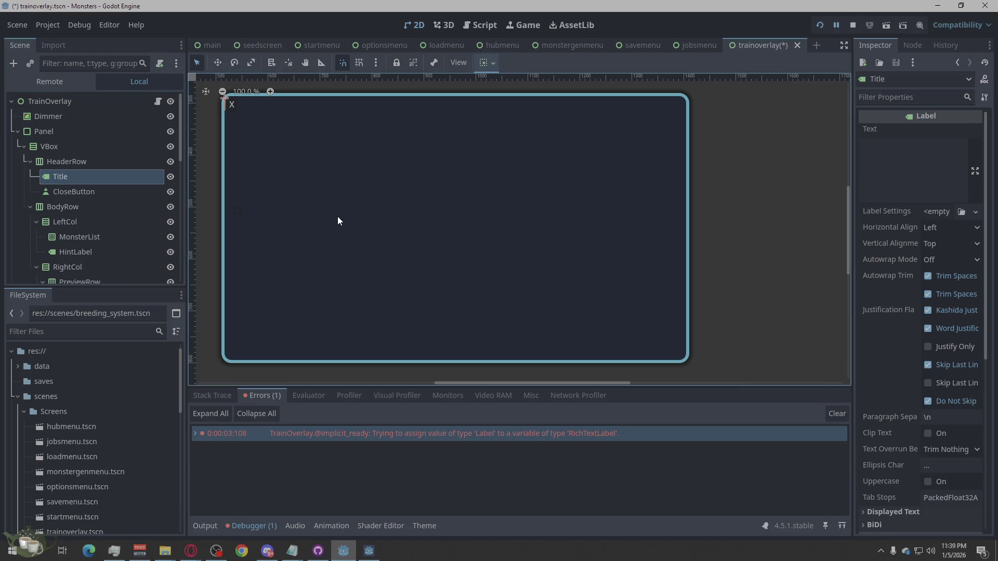
click(885, 162)
text(Close)
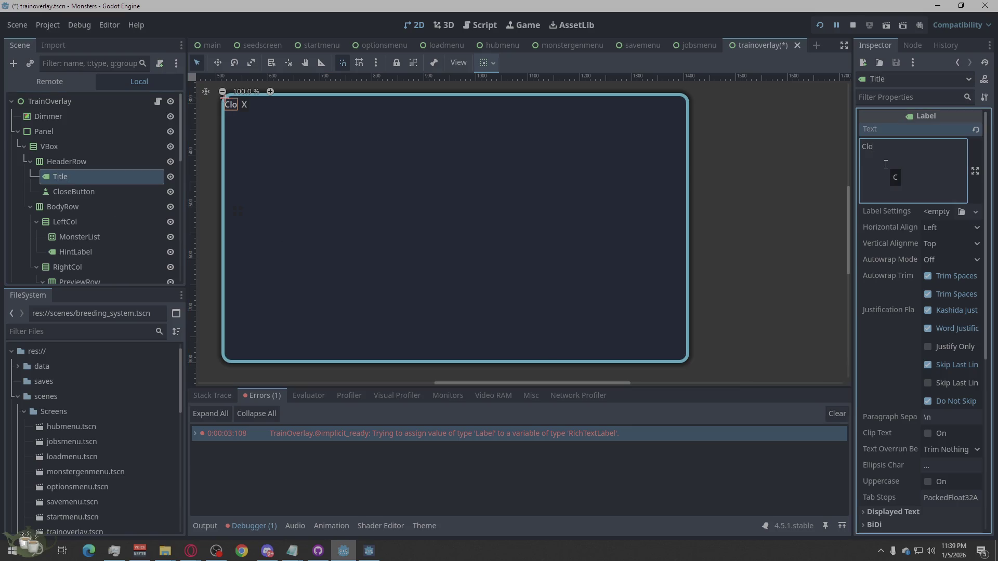
- Reorder Title and CloseButton in the header row, ending with Title ahead of CloseButton
click(511, 168)
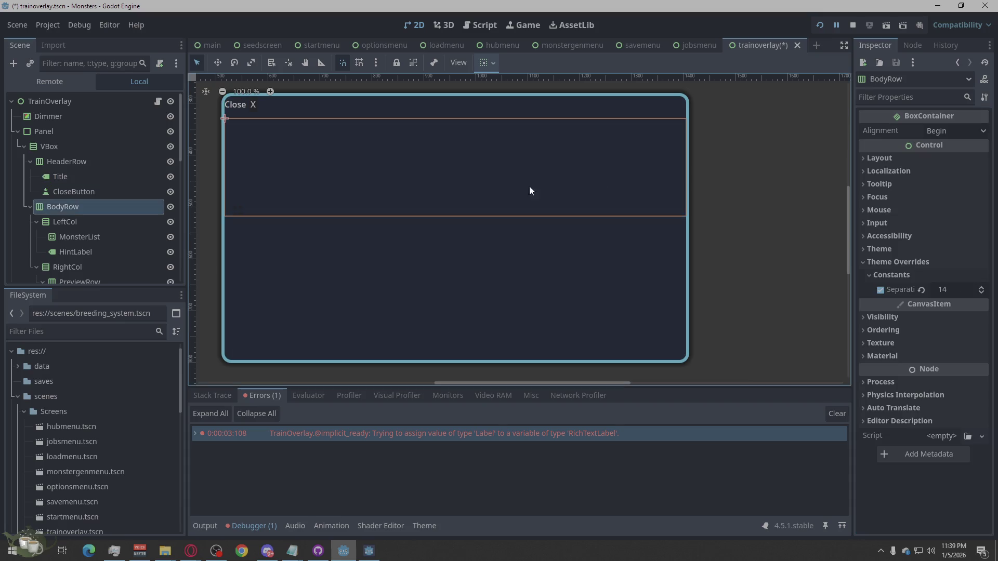
click(699, 299)
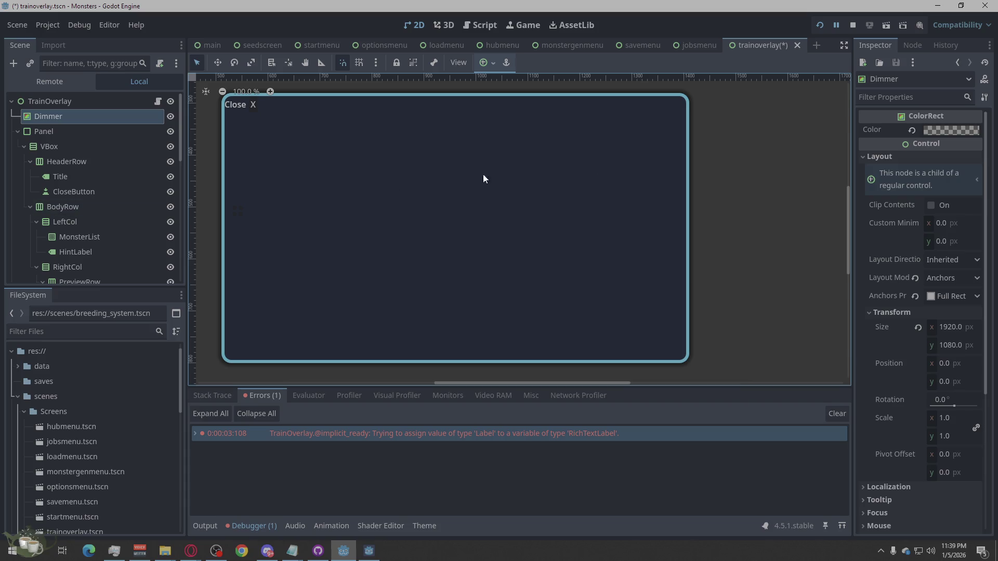
click(78, 178)
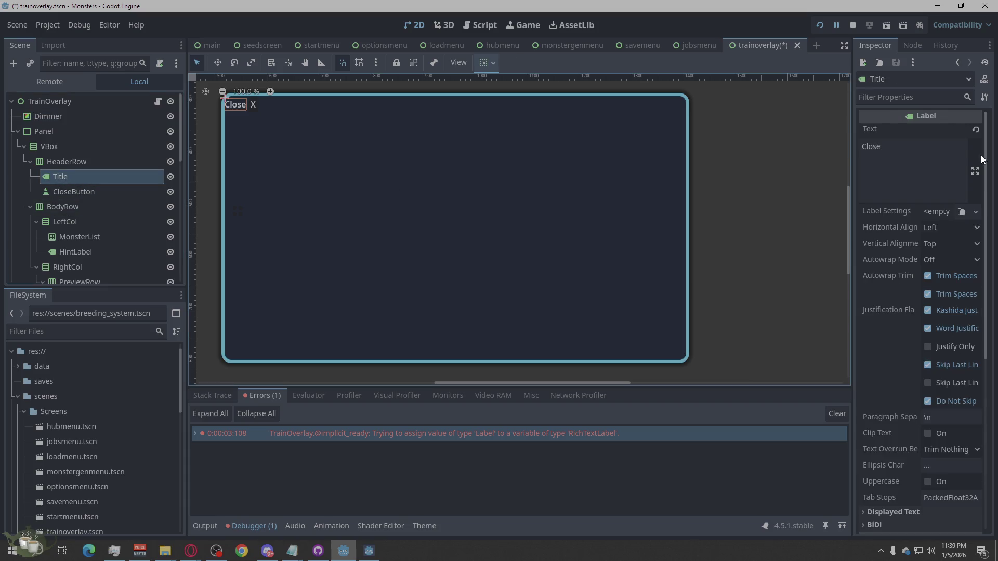
click(864, 147)
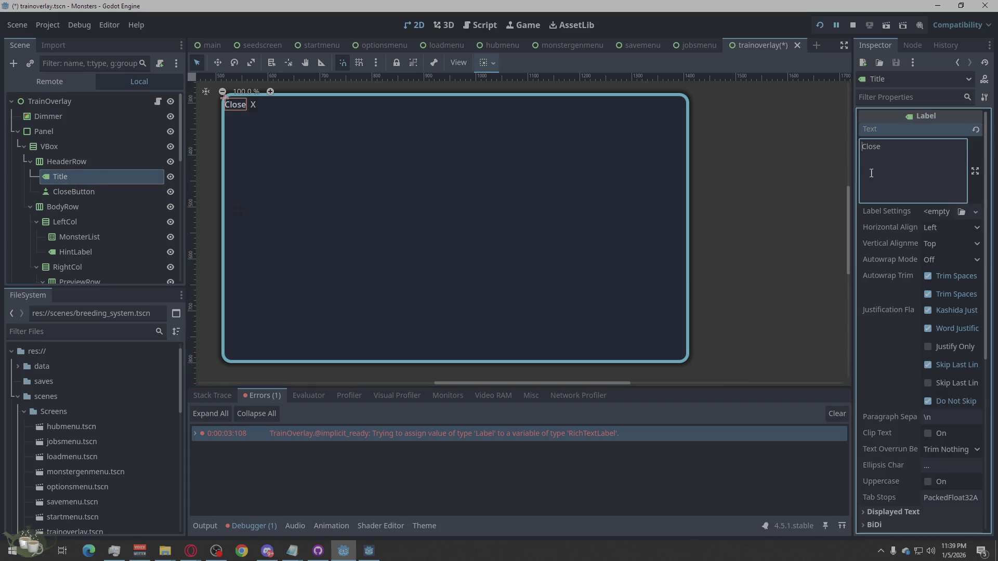
click(603, 245)
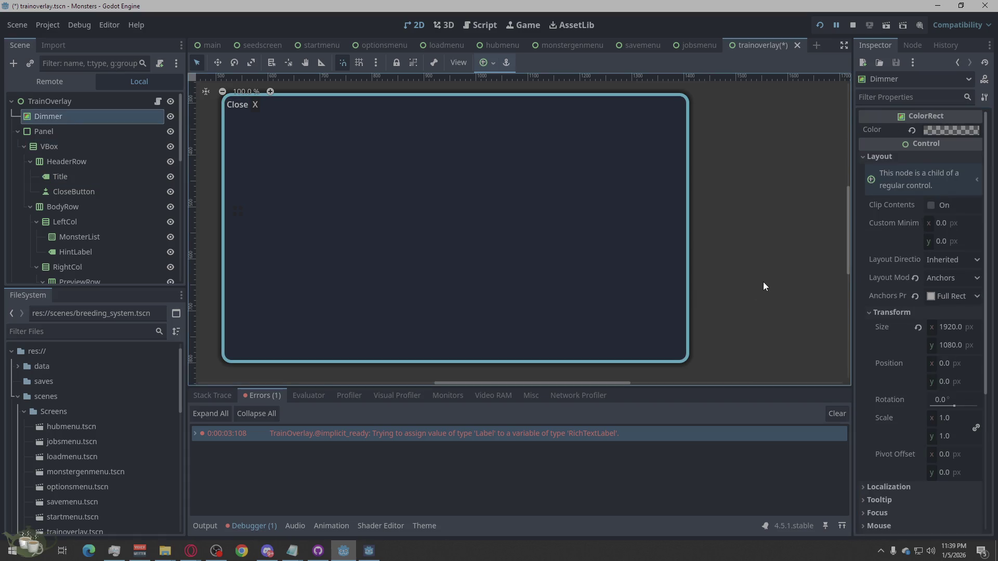
mouse_move(63, 176)
mouse_down()
mouse_move(60, 199)
mouse_move(33, 196)
mouse_up()
click(392, 194)
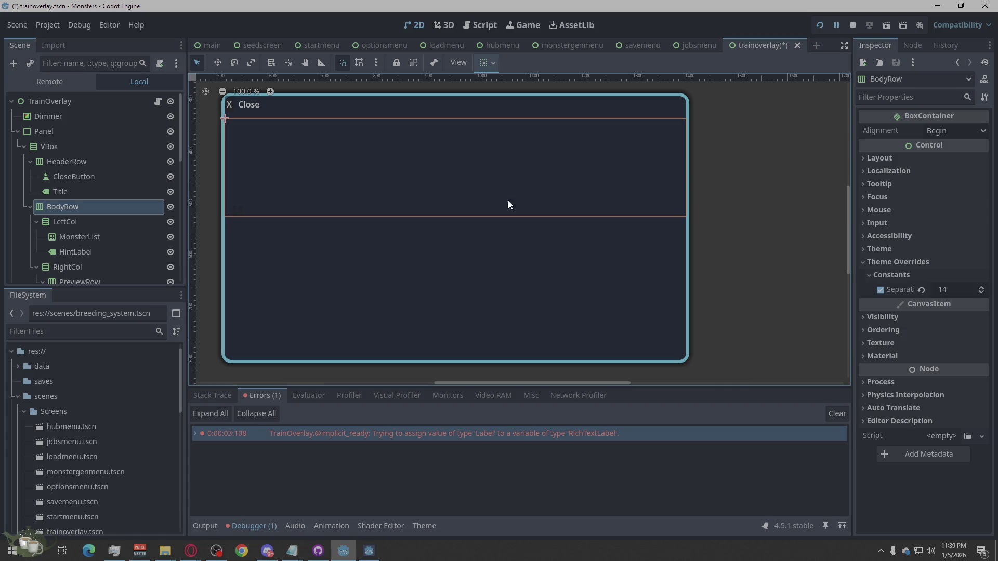
click(743, 167)
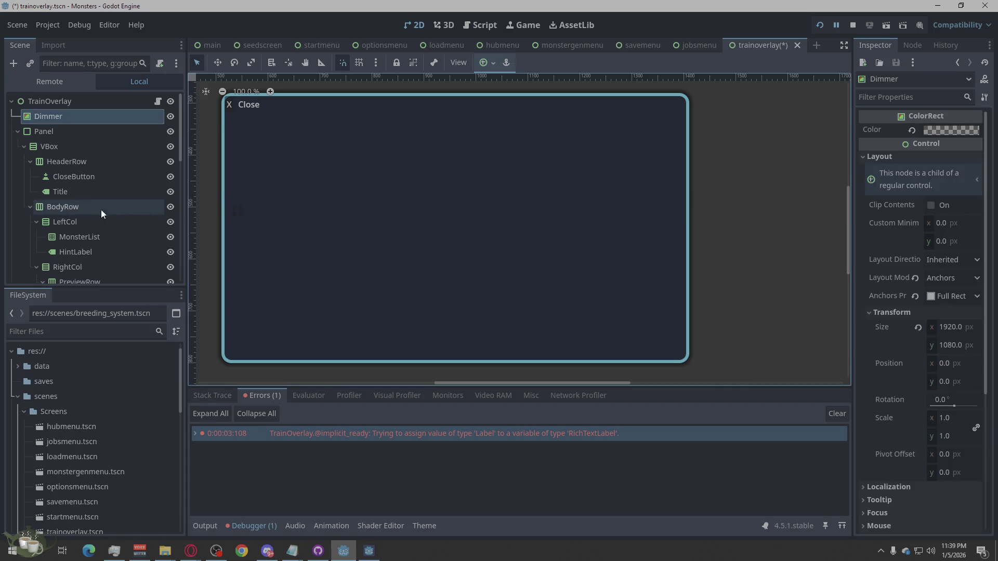
drag(75, 181, 37, 197)
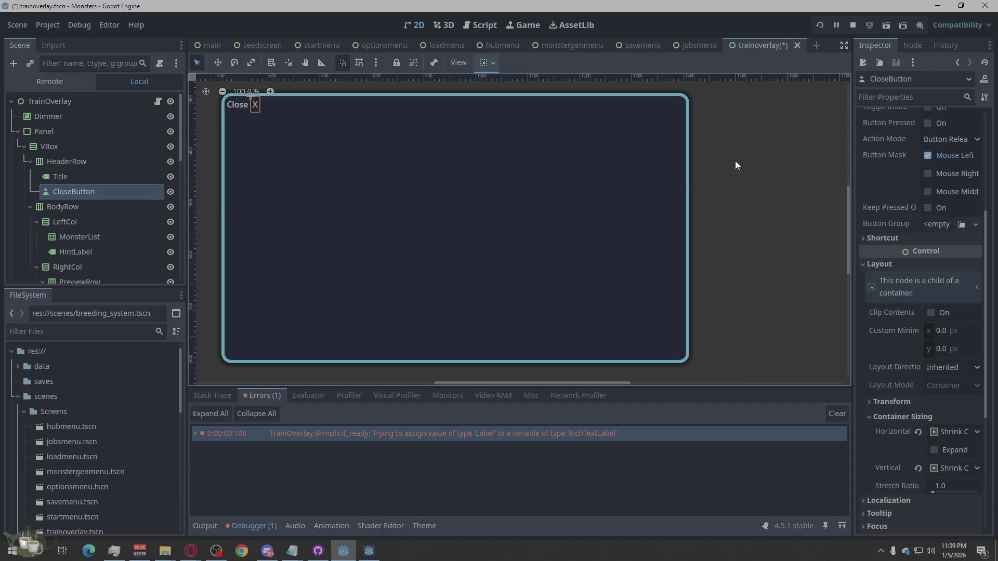
- Replace the Title label's text with 'Training Menu', adding a leading space
click(83, 176)
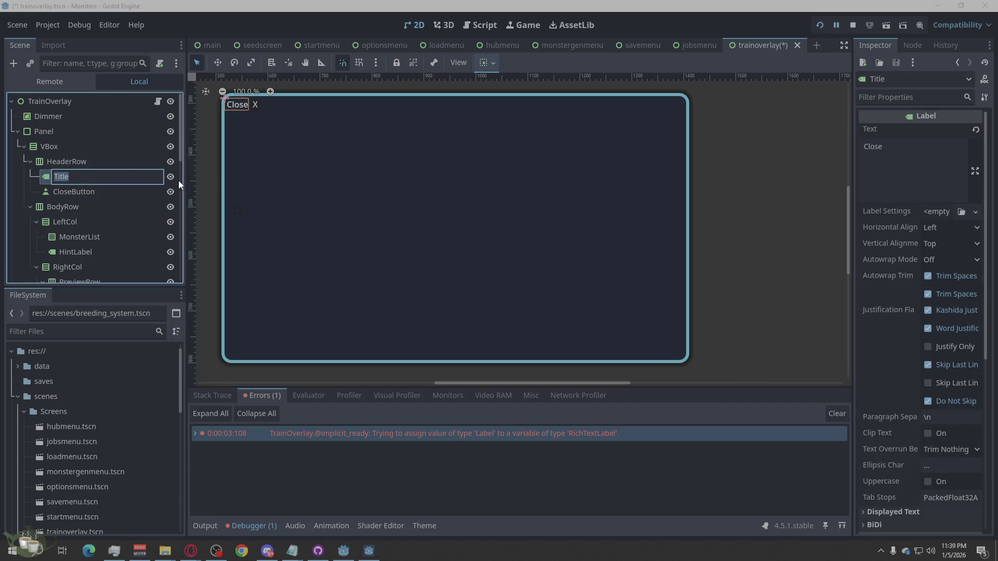
click(864, 157)
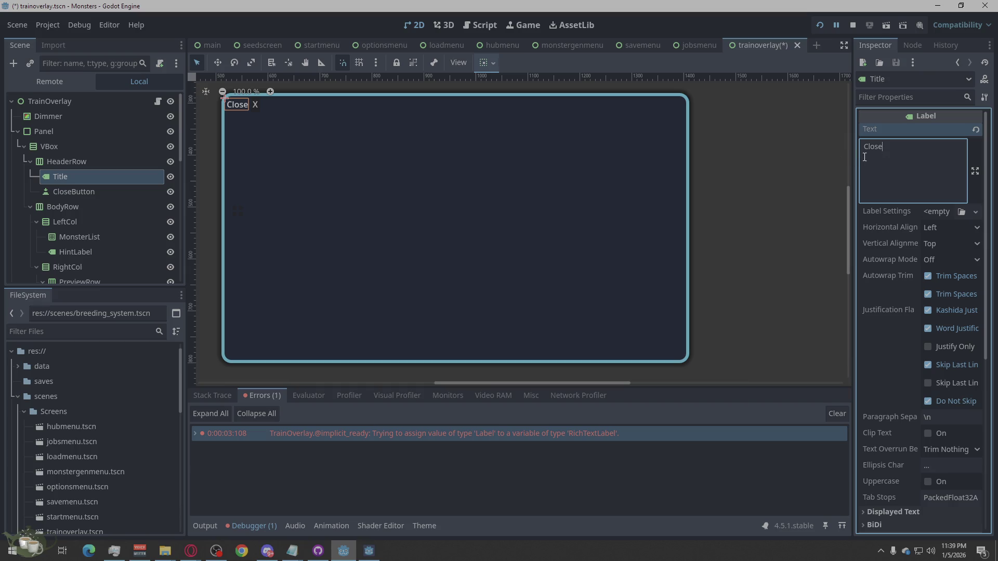
key(ctrl+a)
text(Training)
text( M)
text(enu)
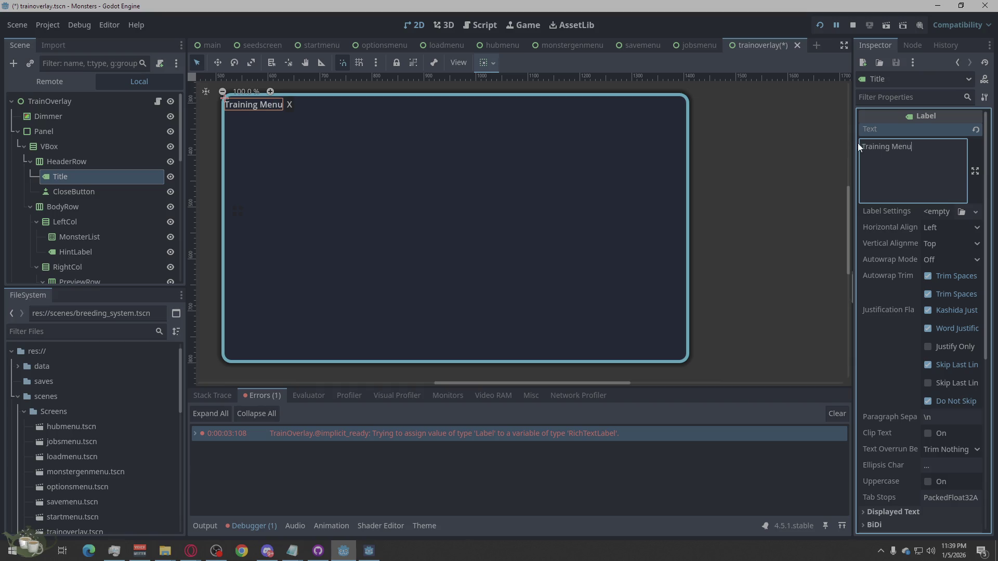
click(864, 145)
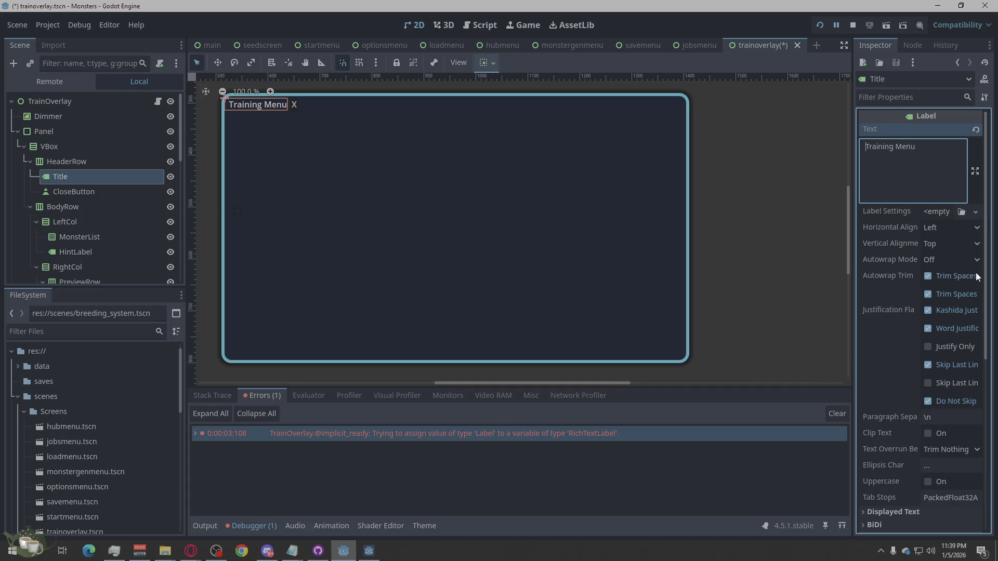
- Tick Horizontal Expand in Title's Container Sizing so it fills the header row
scroll(919, 407, down, 5)
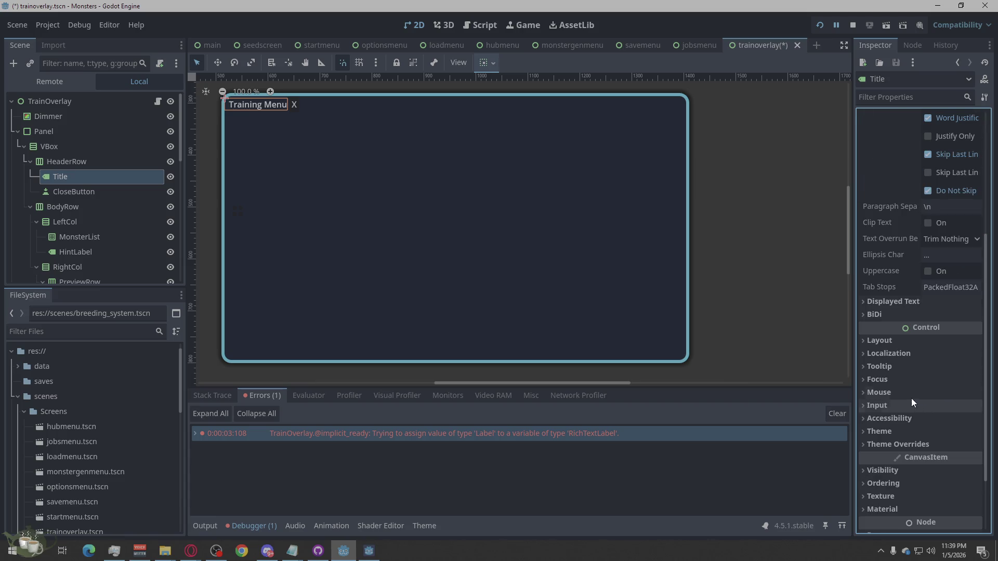
click(878, 308)
click(878, 307)
click(879, 353)
click(880, 353)
click(884, 341)
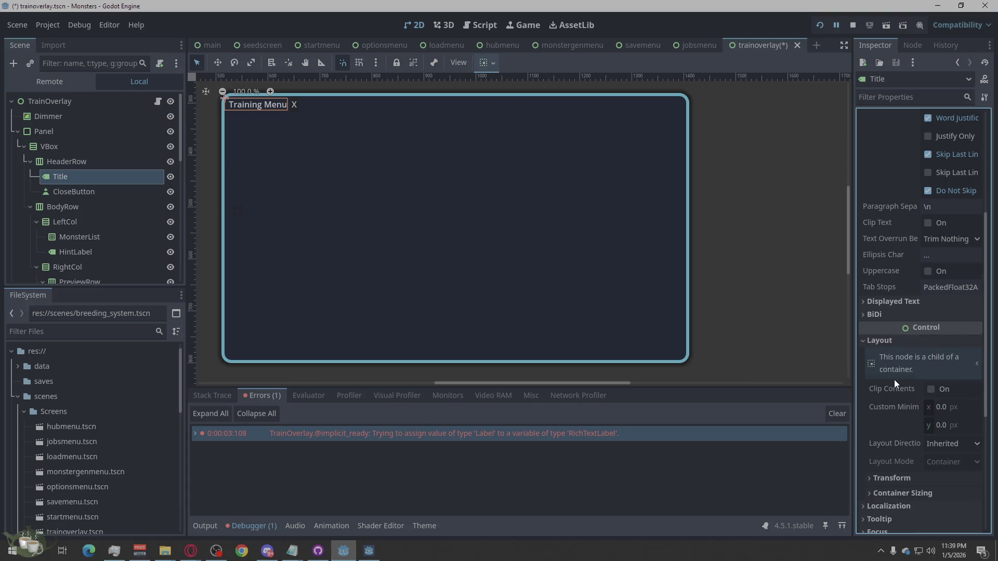
scroll(894, 380, down, 3)
click(874, 324)
click(874, 325)
click(875, 335)
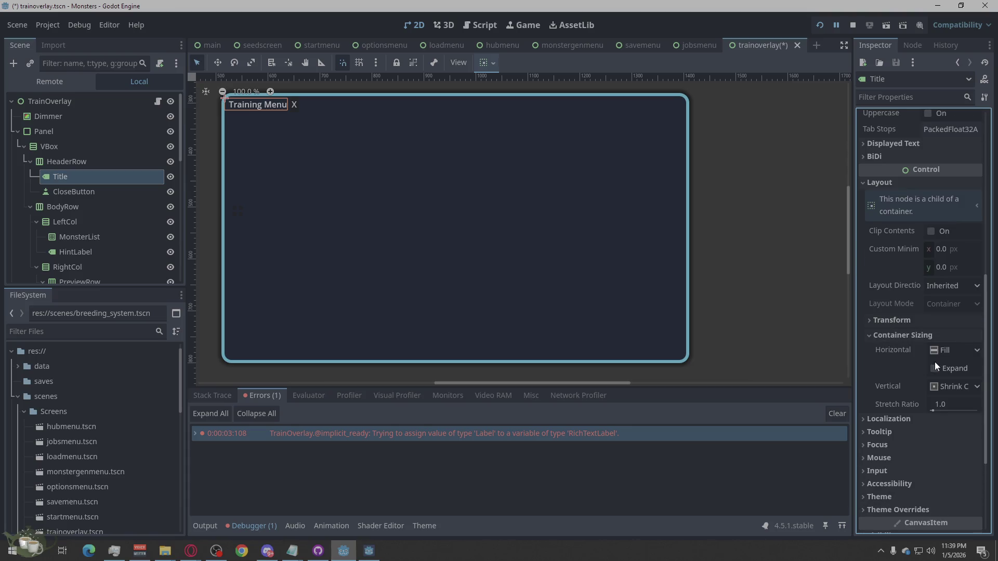
click(934, 368)
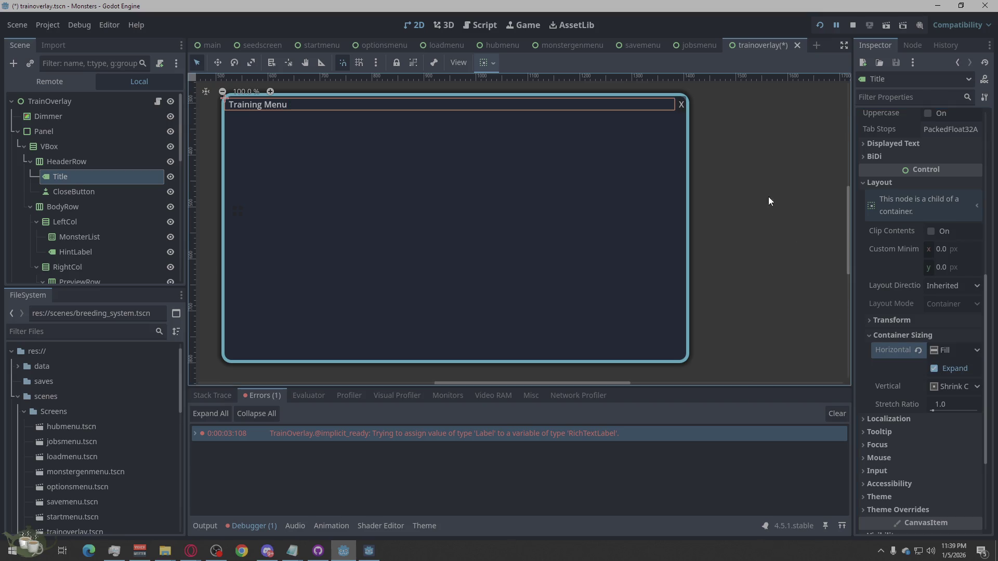
click(717, 156)
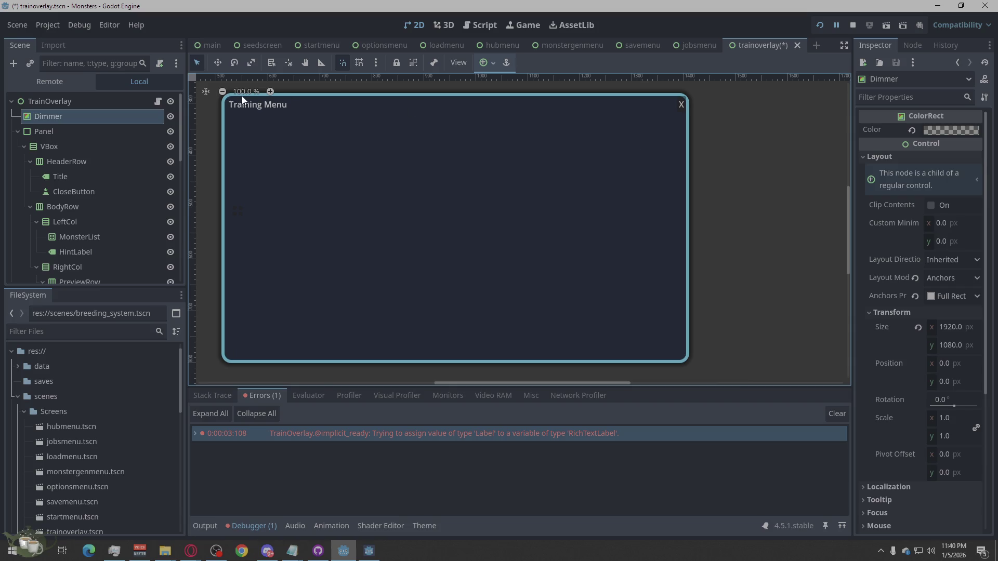
click(73, 162)
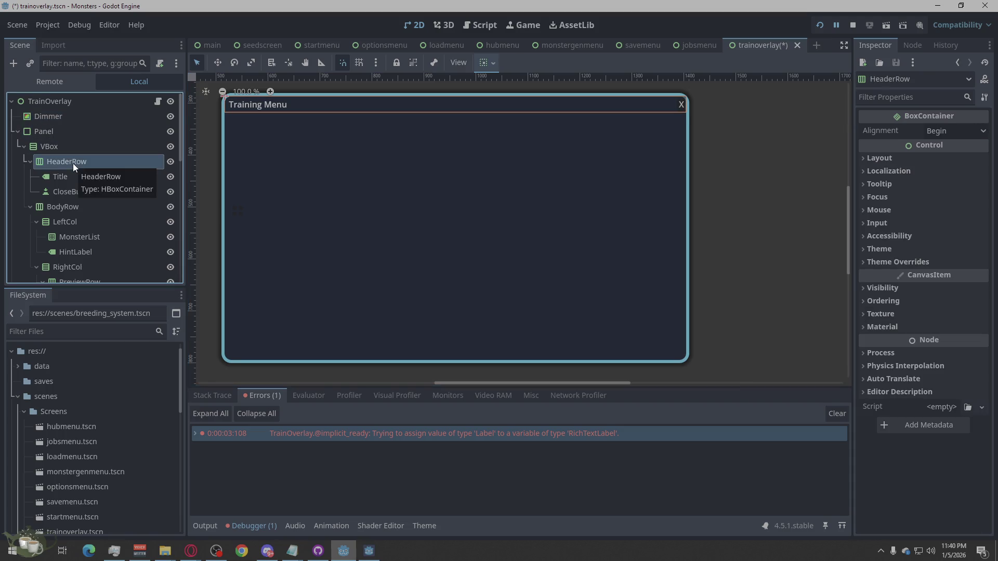
scroll(403, 203, up, 1)
scroll(509, 286, down, 3)
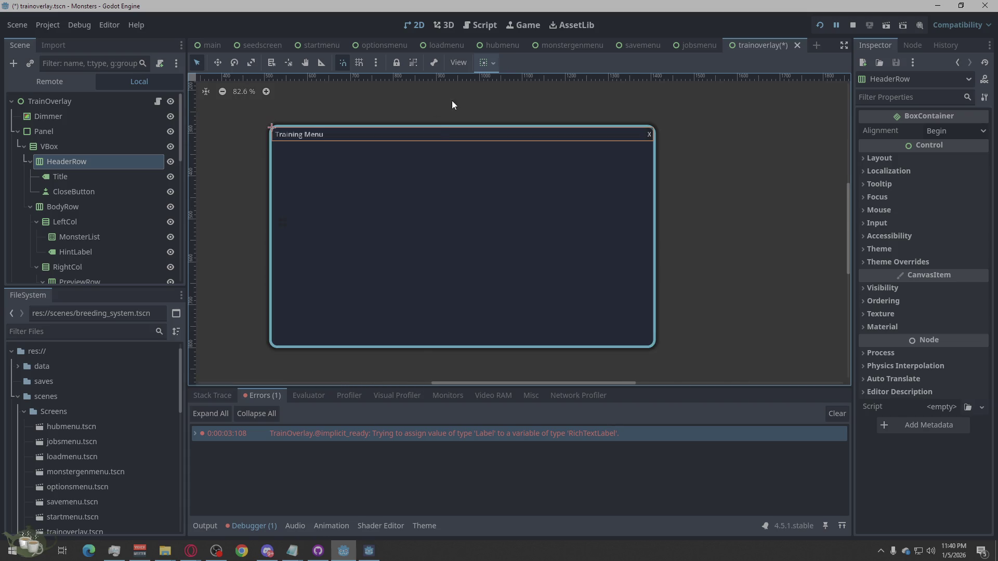
scroll(453, 105, up, 2)
click(49, 191)
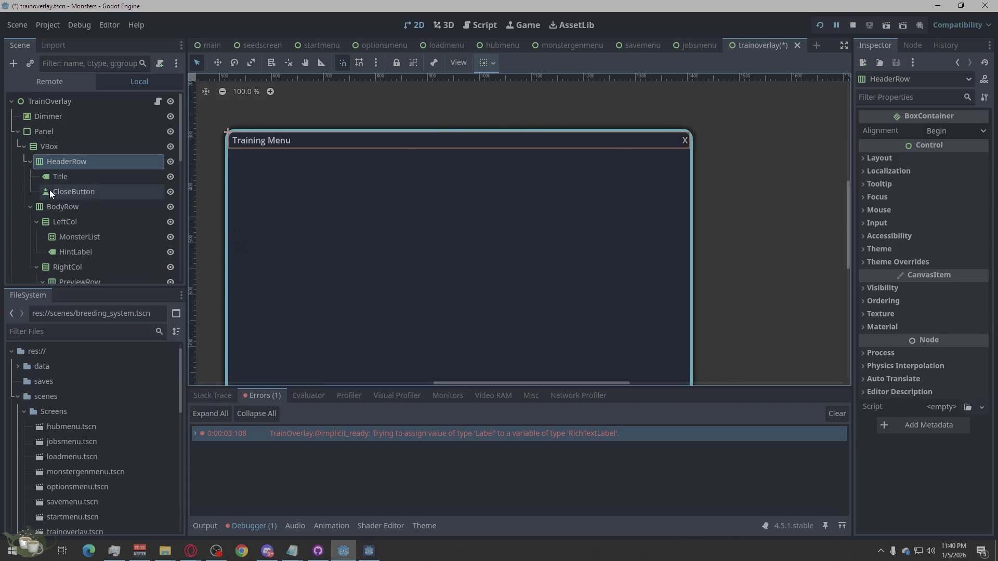
scroll(946, 354, down, 5)
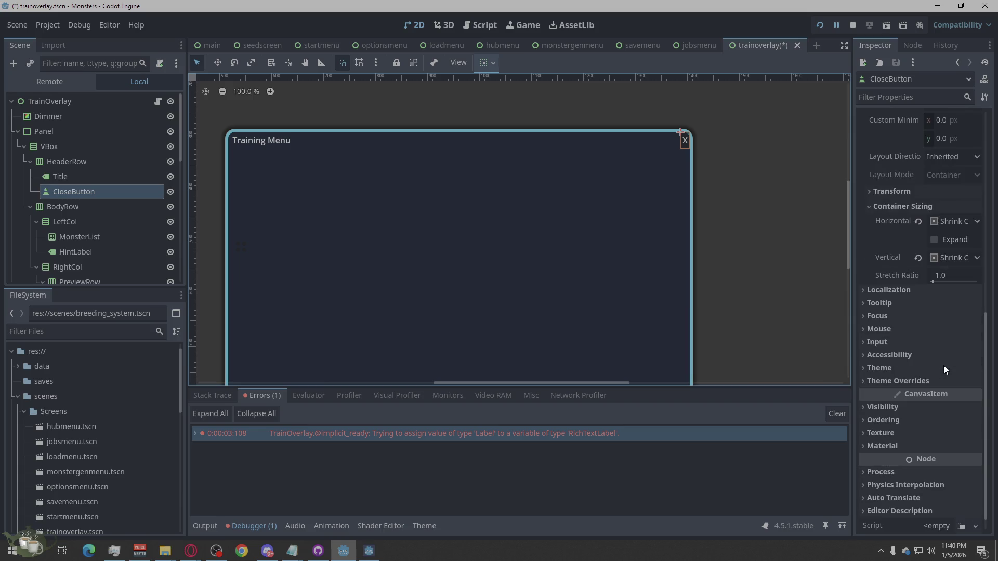
click(861, 368)
click(873, 368)
click(874, 381)
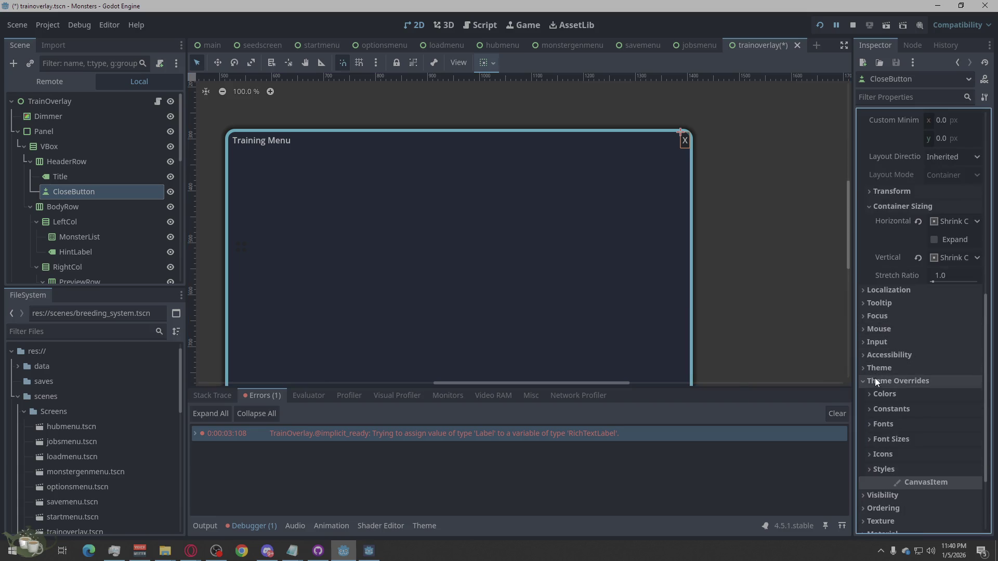
click(884, 394)
scroll(903, 367, down, 4)
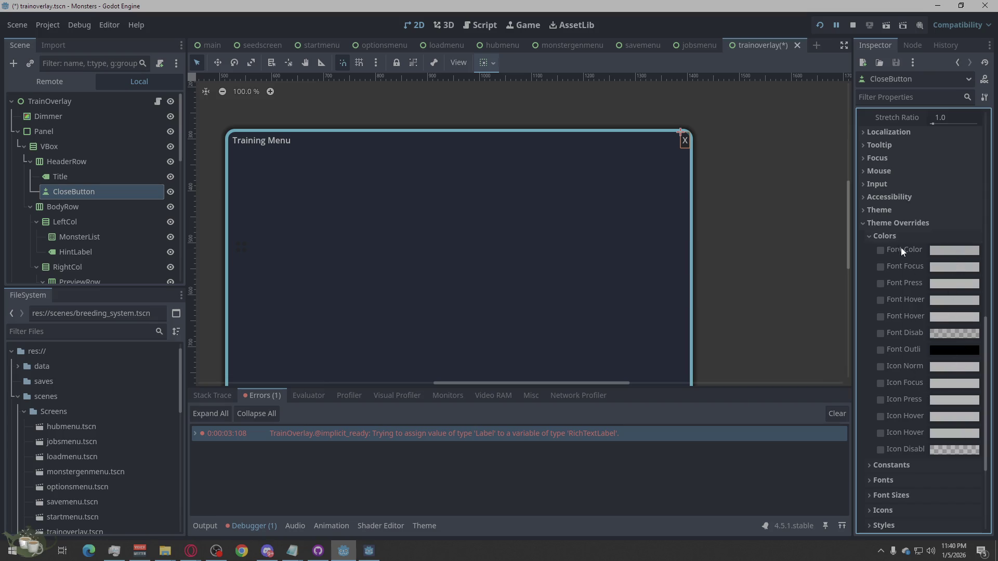
click(872, 235)
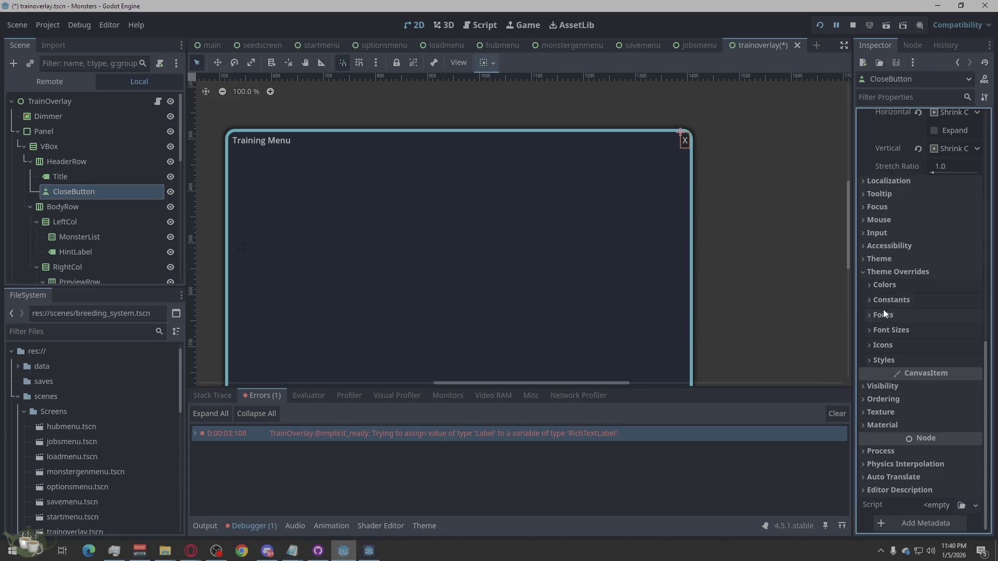
click(883, 364)
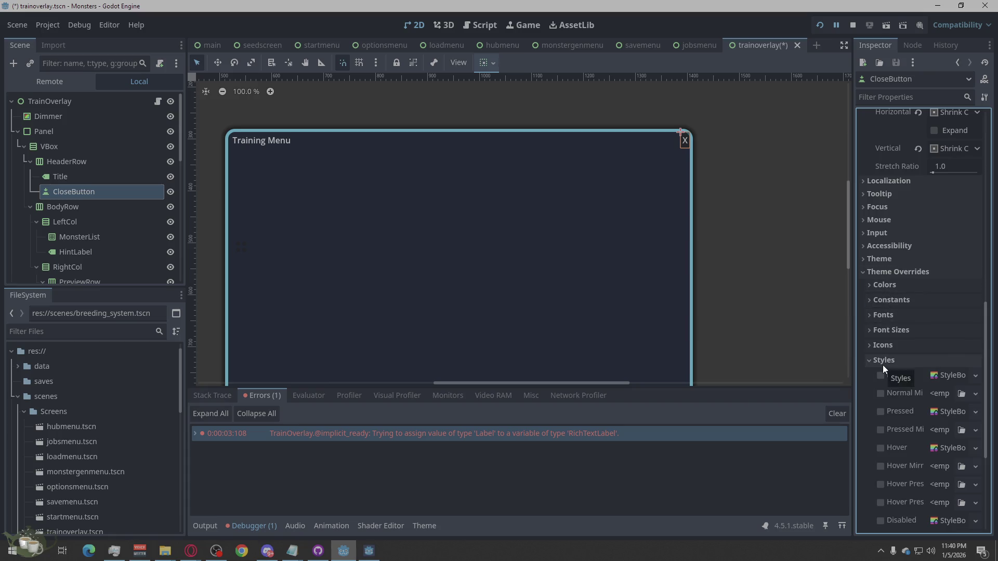
click(883, 361)
click(891, 286)
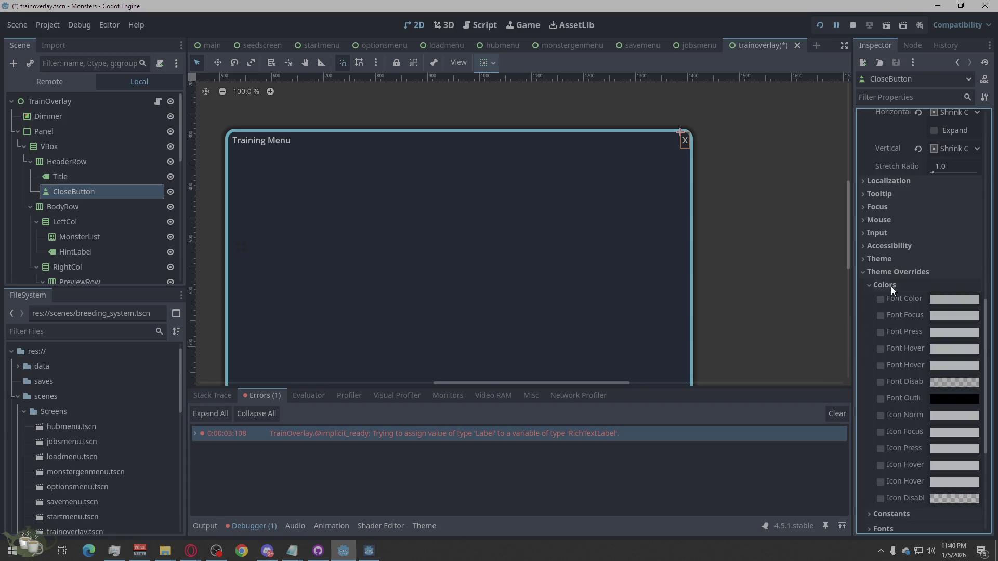
scroll(904, 385, down, 2)
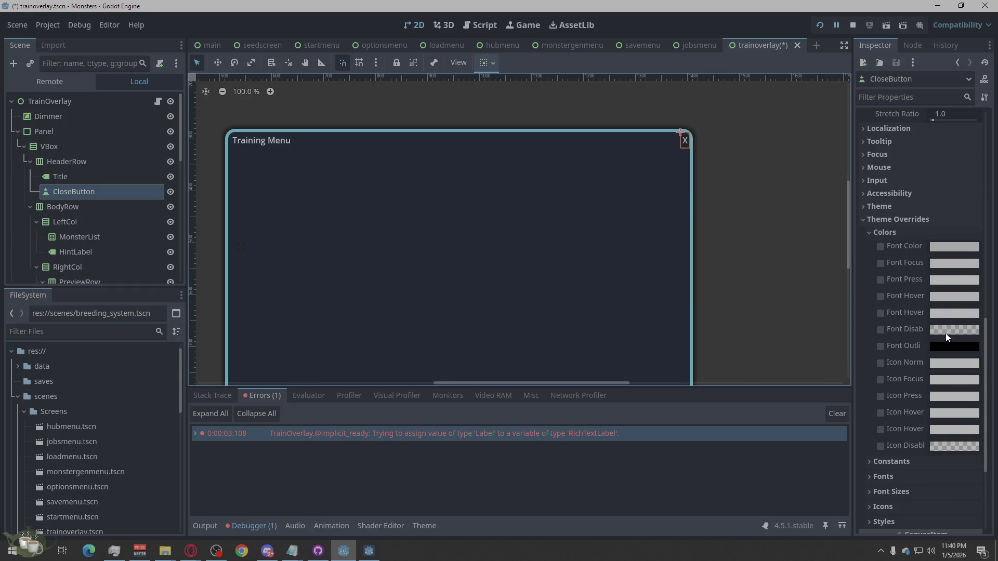
click(867, 232)
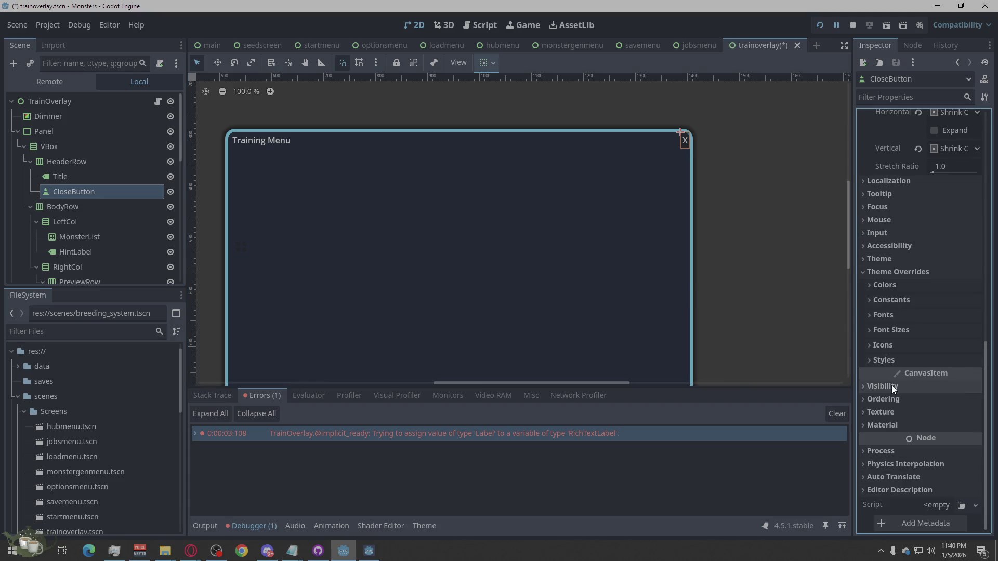
click(863, 271)
click(725, 248)
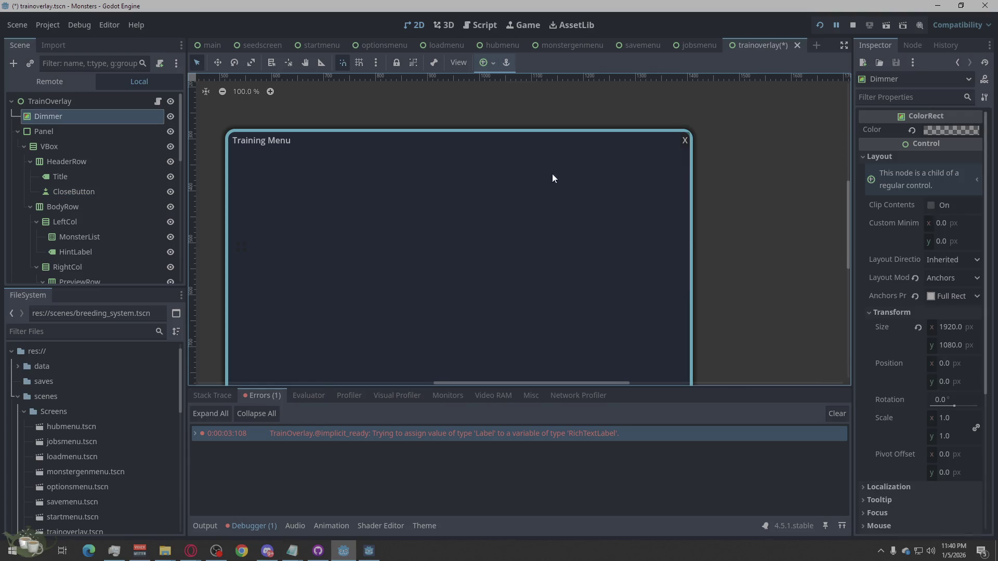
scroll(764, 183, down, 5)
scroll(715, 204, up, 5)
scroll(526, 155, down, 4)
scroll(524, 229, up, 5)
scroll(548, 310, right, 2)
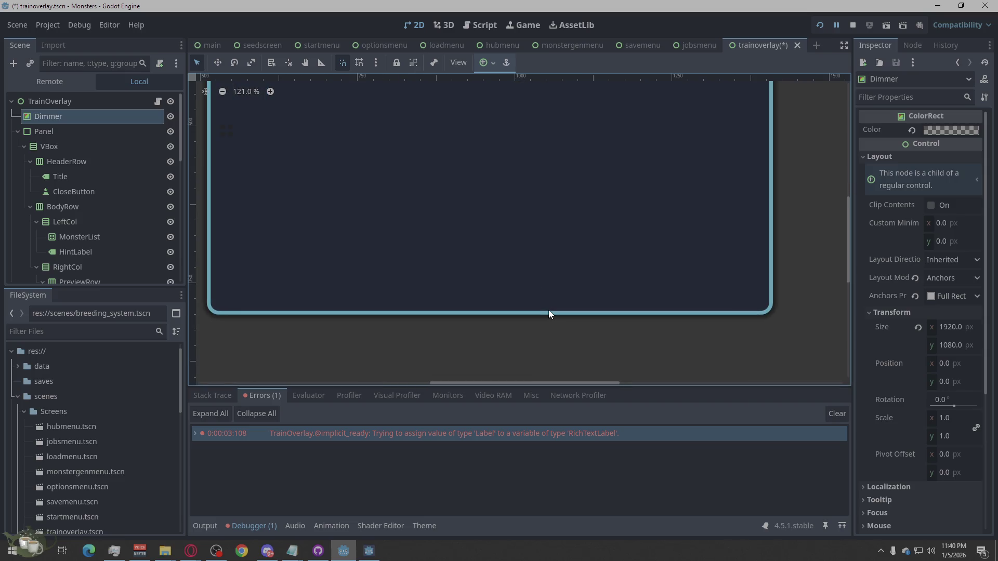
scroll(572, 325, right, 1)
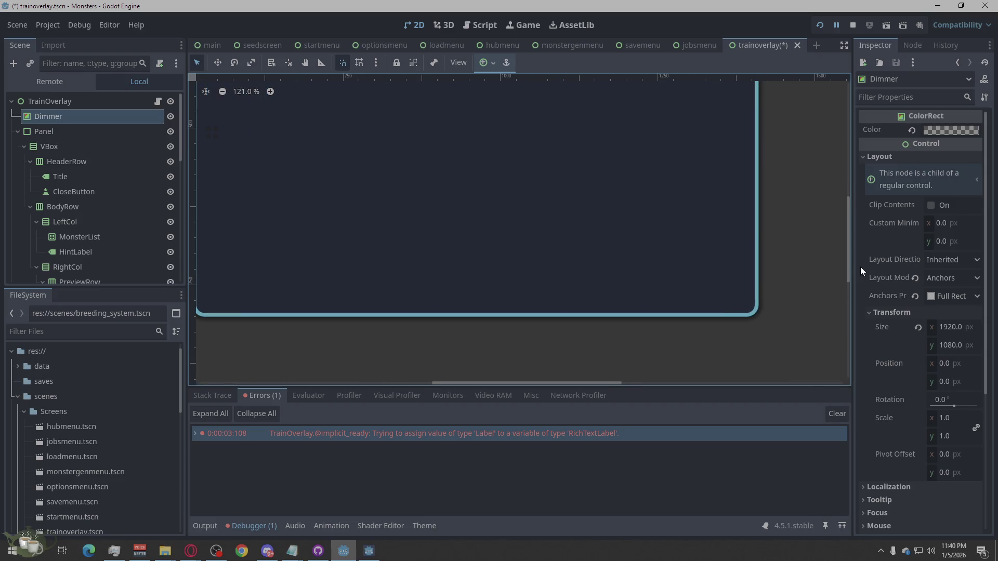
scroll(850, 257, up, 3)
scroll(861, 247, down, 2)
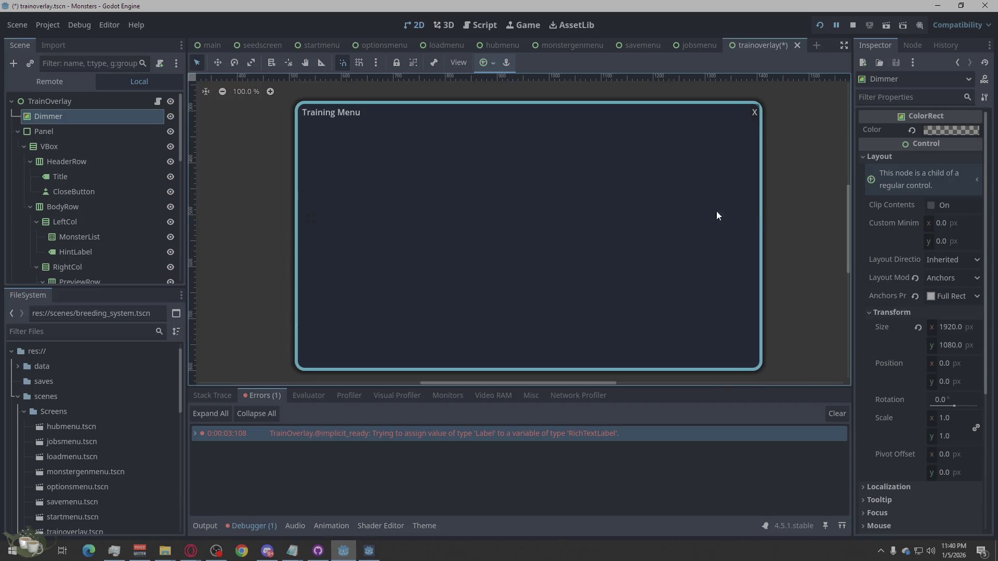
- Review the HeaderRow, Title, CloseButton, BodyRow, LeftCol and MonsterList nodes, then switch to the browser
click(53, 162)
click(51, 176)
click(57, 191)
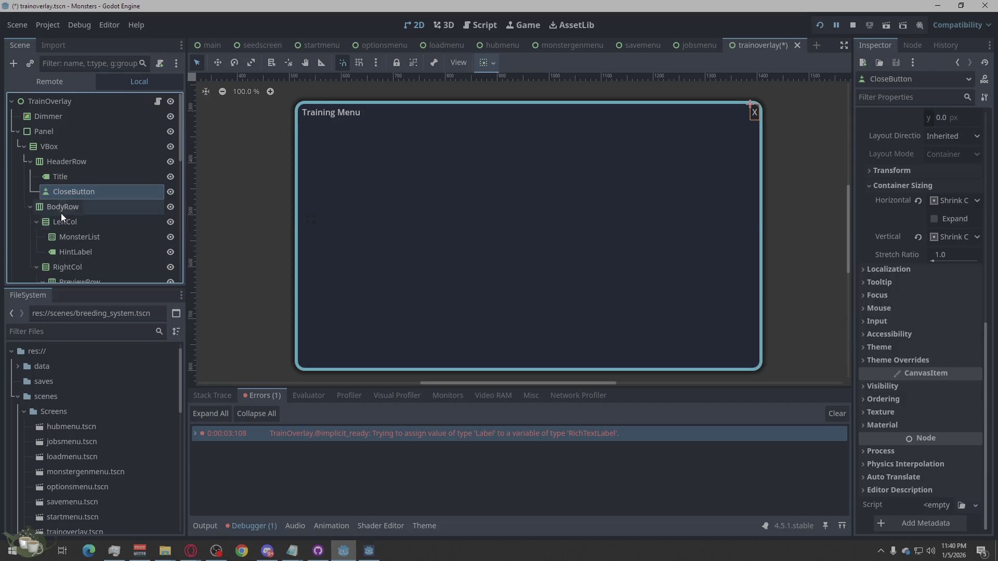
click(61, 208)
click(73, 223)
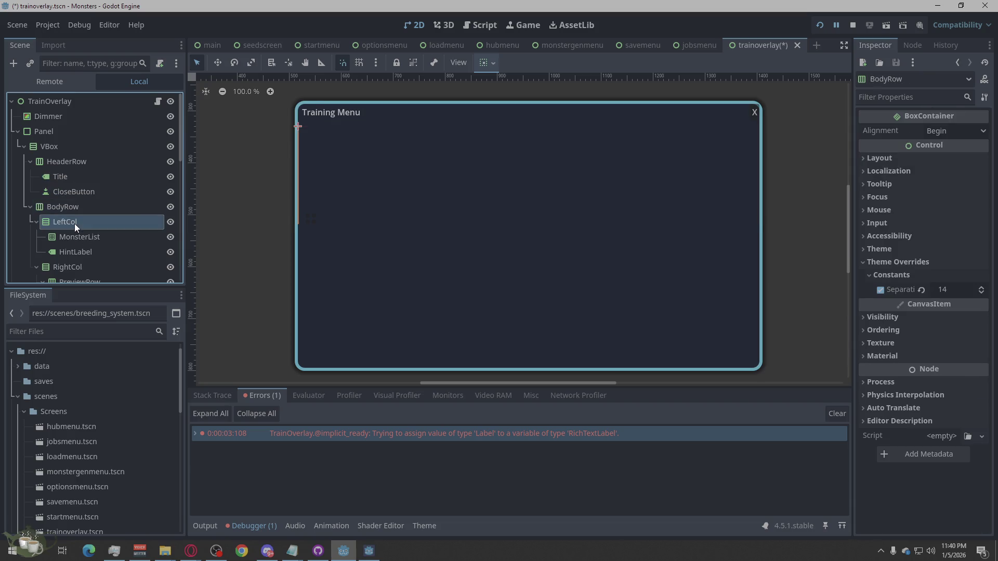
click(77, 237)
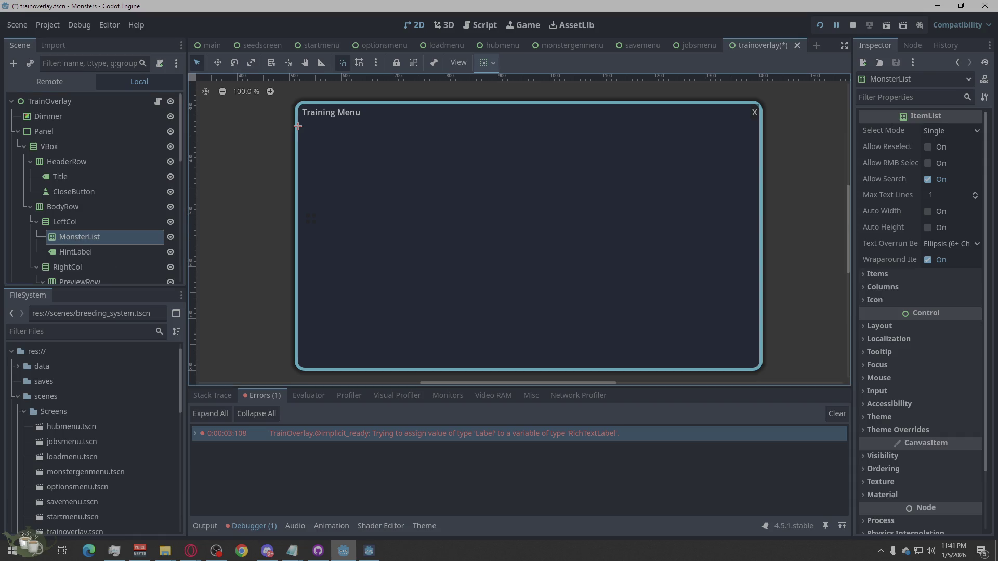
key(alt+Tab)
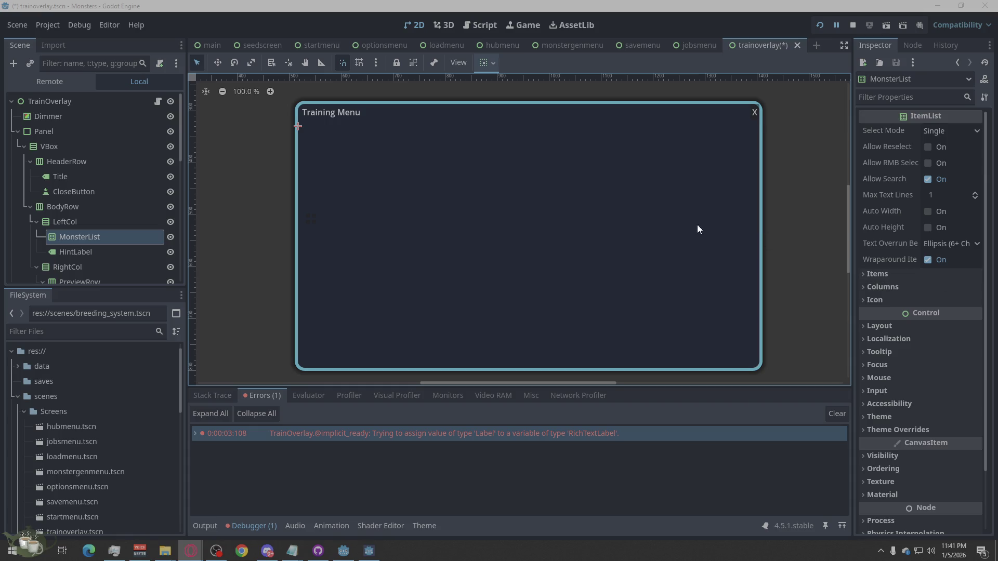
- Inspect the HintLabel, NameLabel, GentleButton and HeavyButton nodes in the Scene dock
click(73, 251)
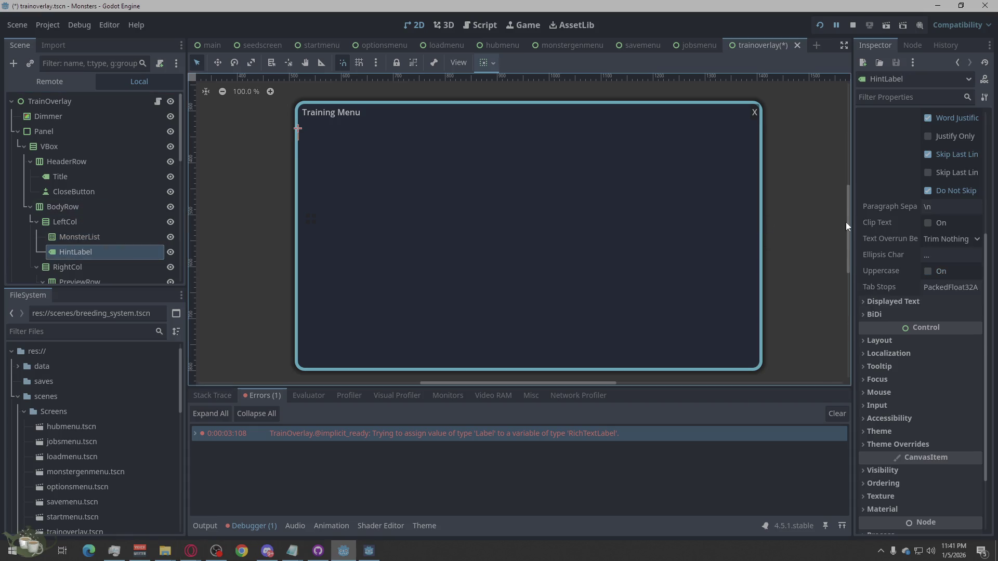
scroll(904, 177, up, 4)
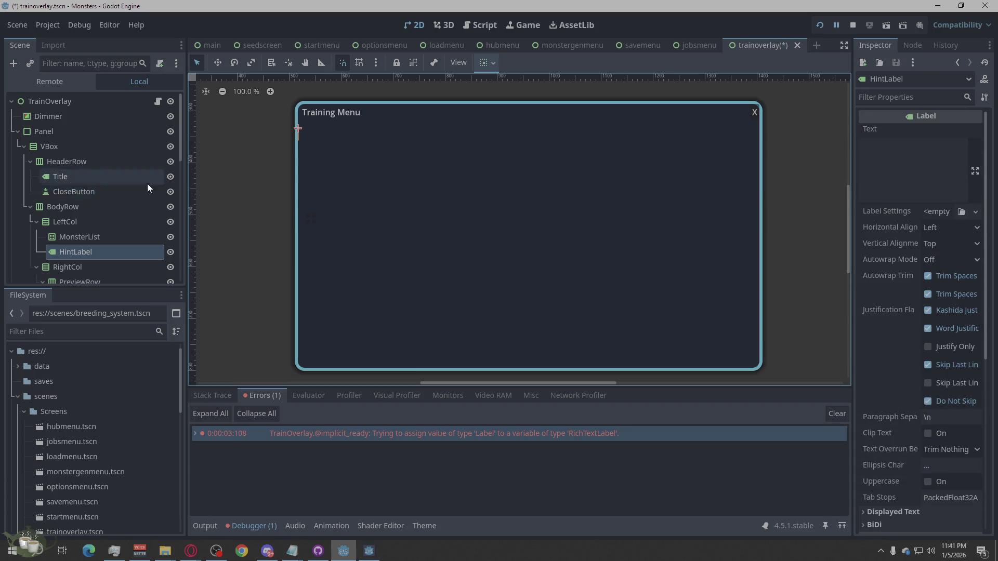
scroll(145, 239, down, 3)
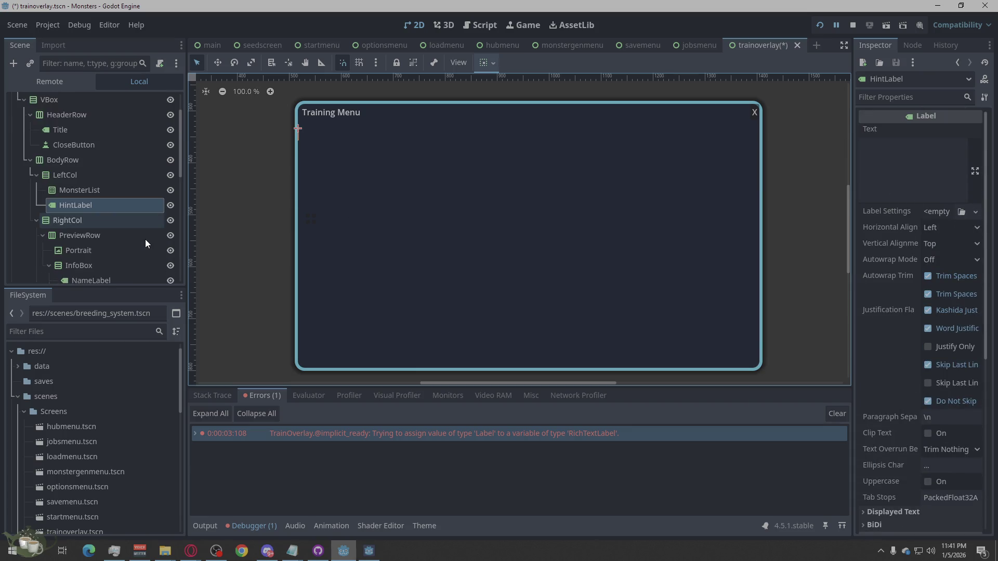
click(94, 232)
scroll(92, 232, down, 3)
click(104, 207)
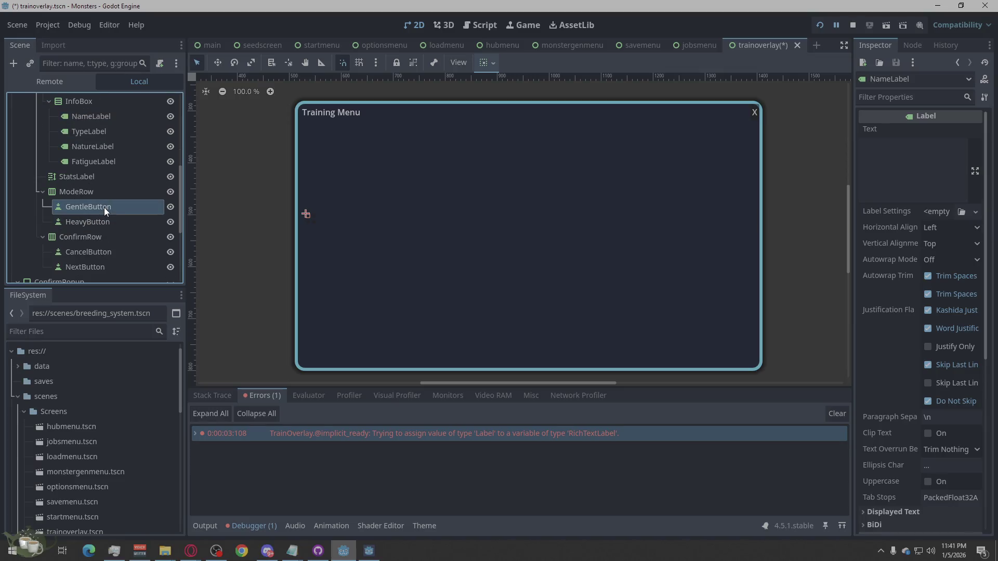
click(97, 223)
- Set GentleButton's text to 'Gentle training' and HeavyButton's text to 'Heavy Training'
click(101, 203)
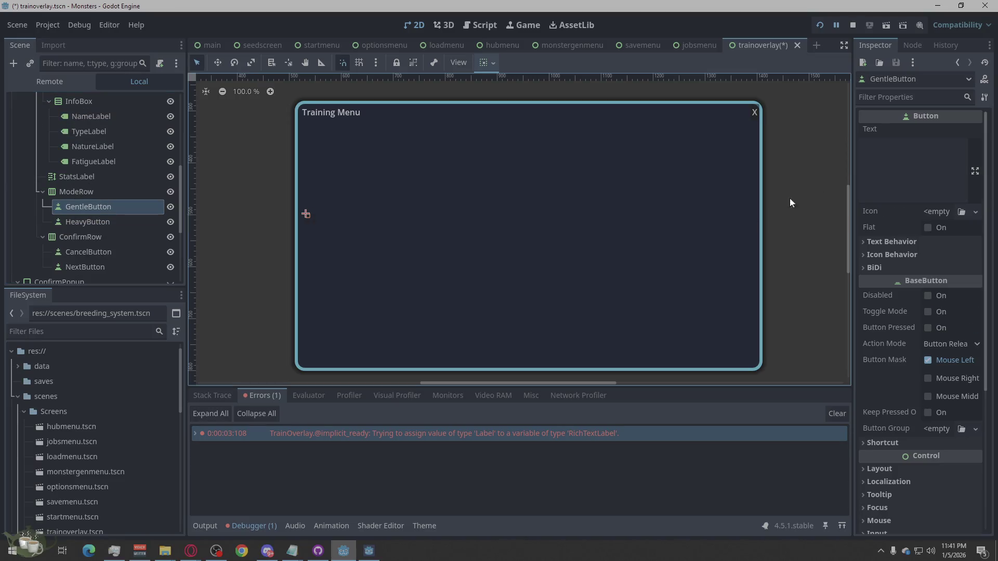
click(880, 158)
text(Gentle)
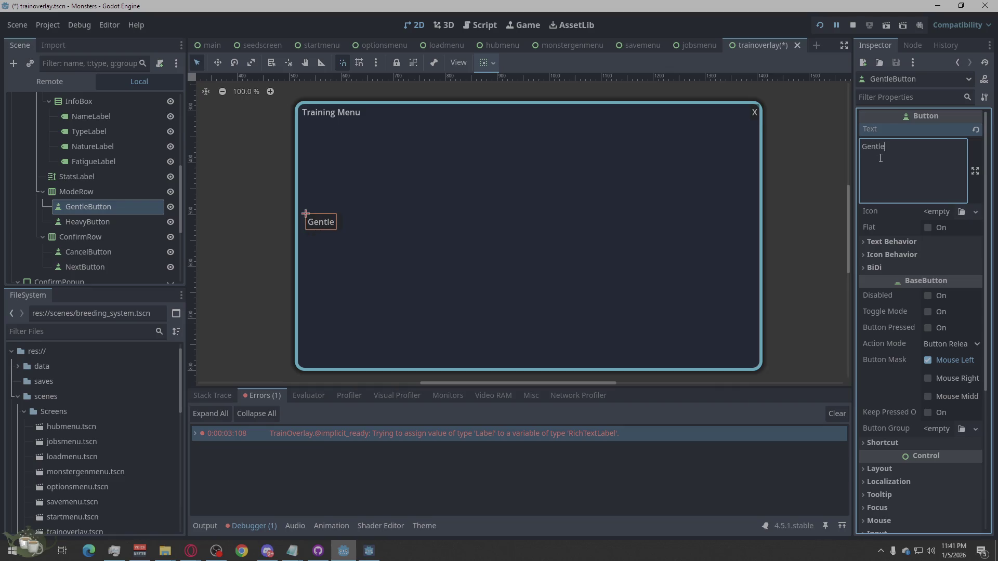
text( training)
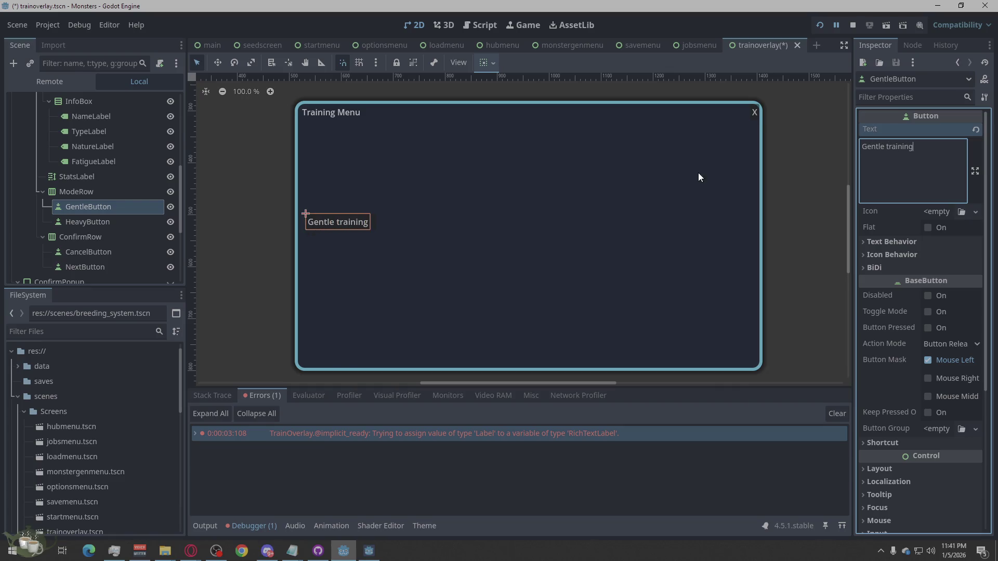
click(114, 223)
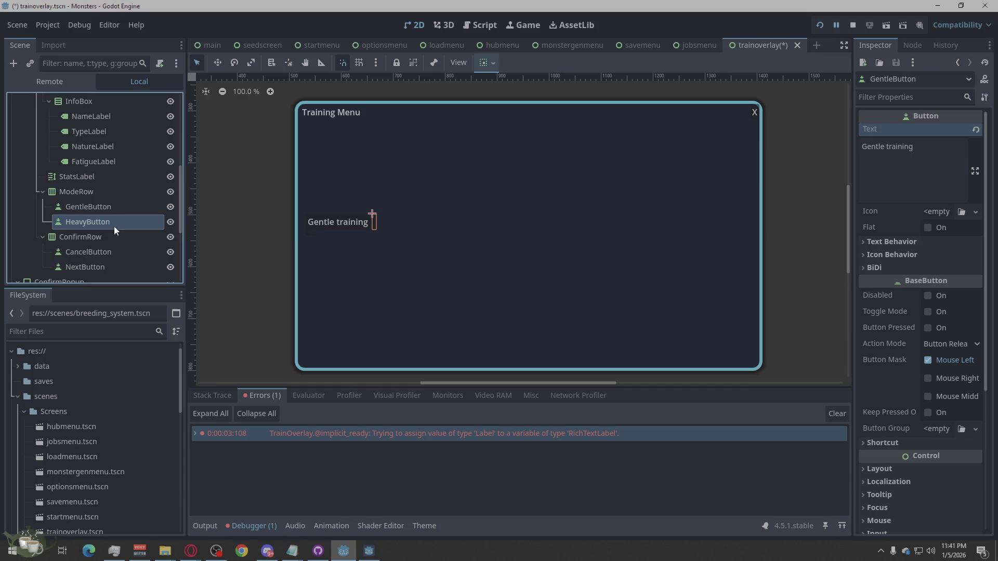
click(875, 168)
text(Heavy Training)
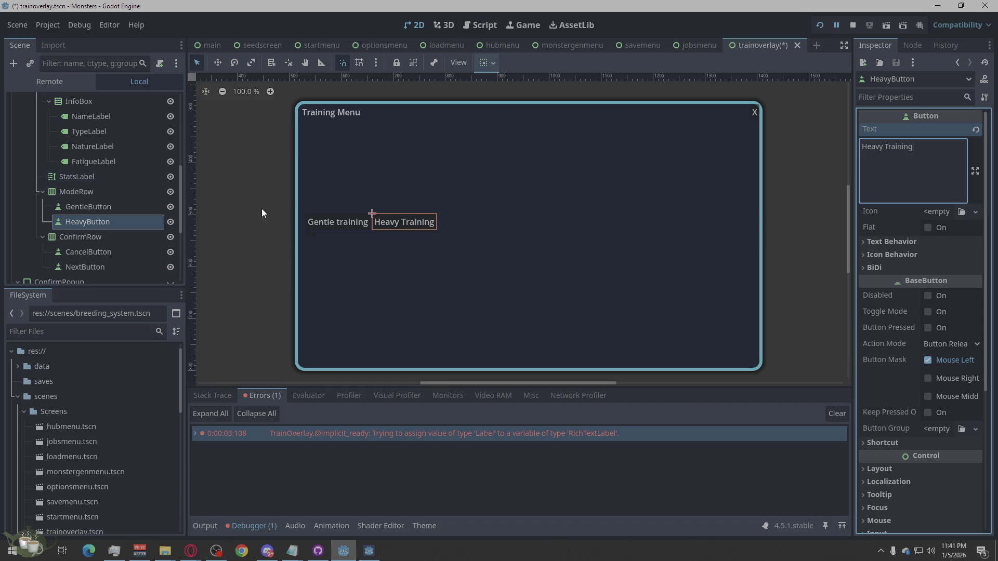
- Pad the Gentle training and Heavy Training button texts with spaces
click(120, 207)
click(873, 148)
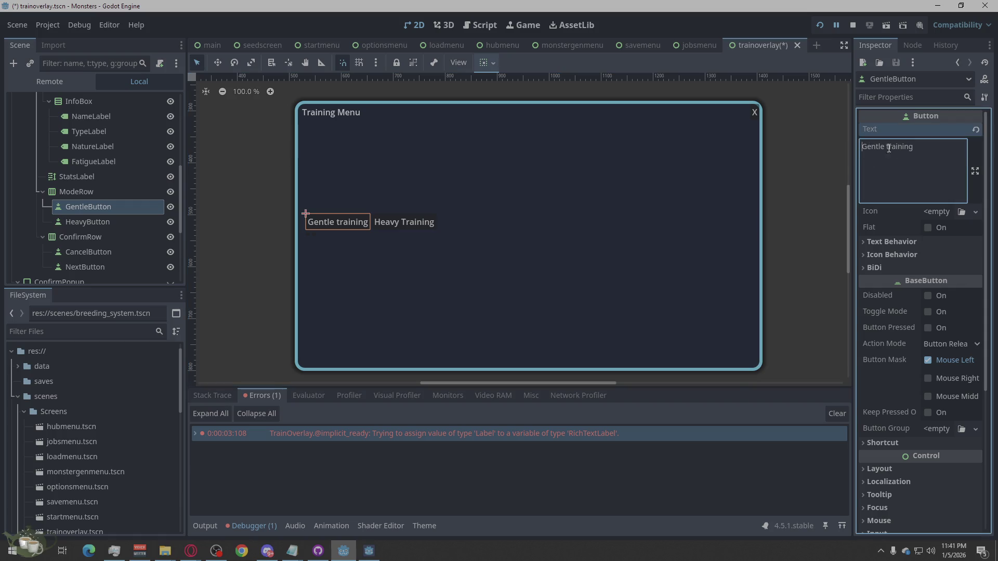
click(108, 220)
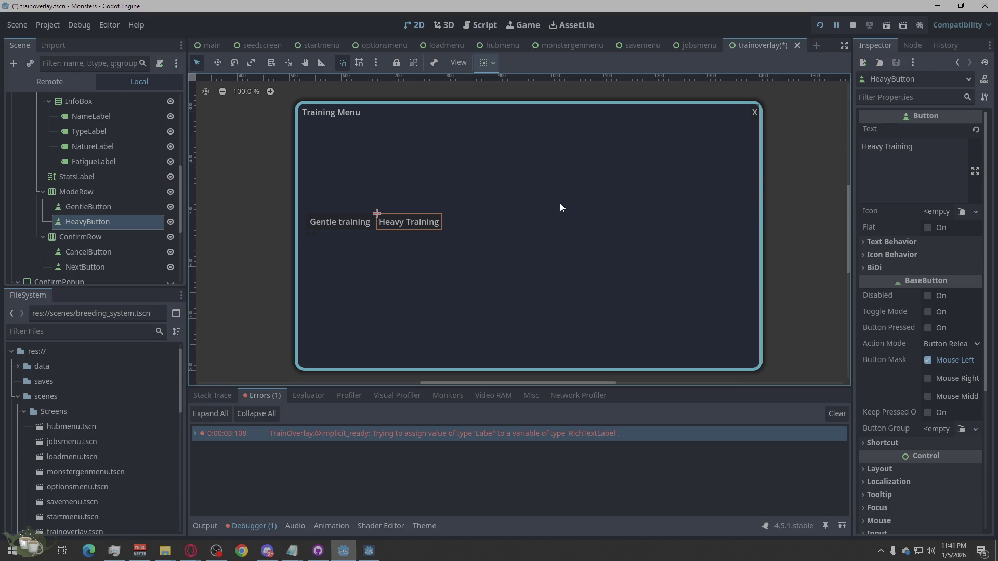
click(860, 149)
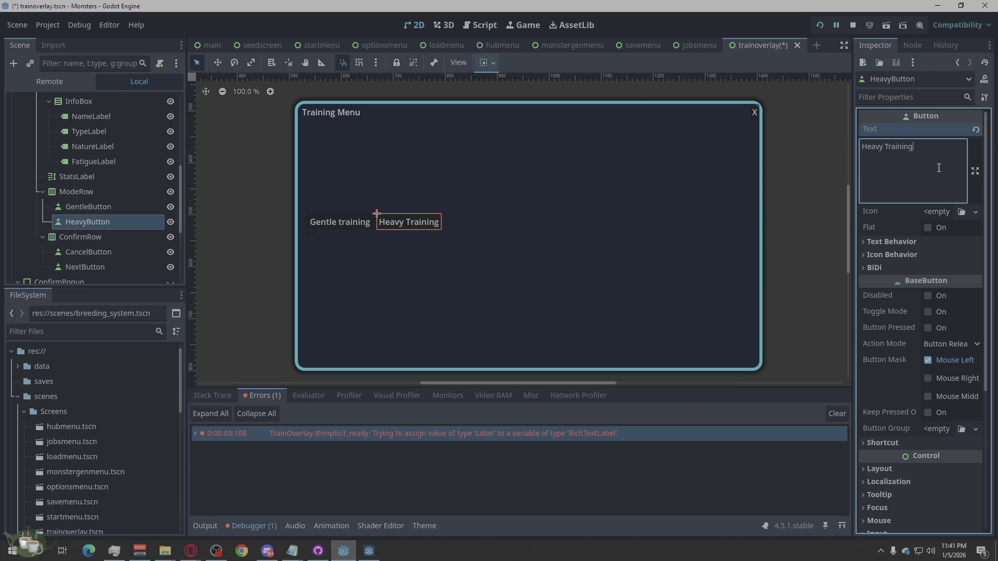
click(864, 147)
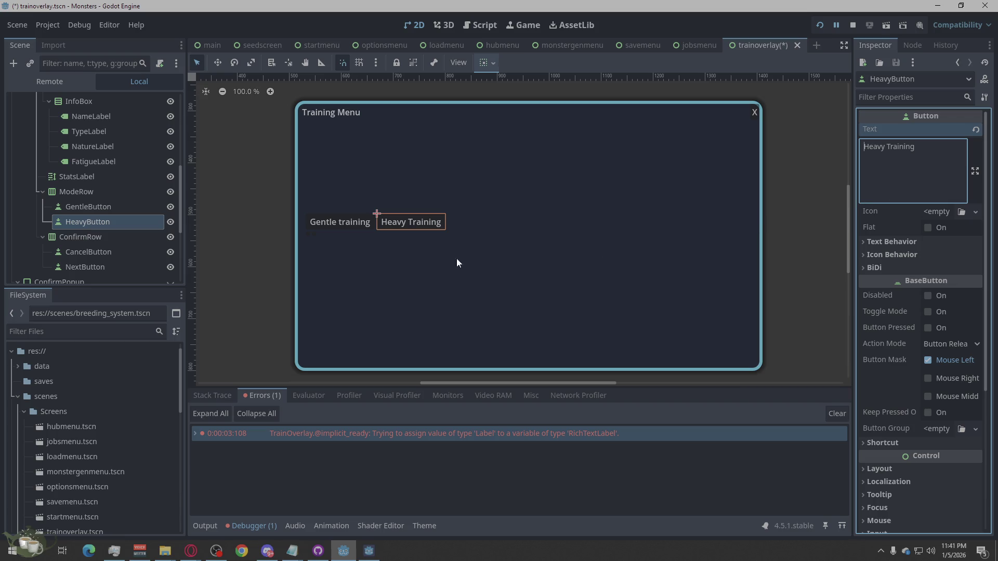
- Set CancelButton's text to 'Cancel' and NextButton's text to 'Next'
click(76, 234)
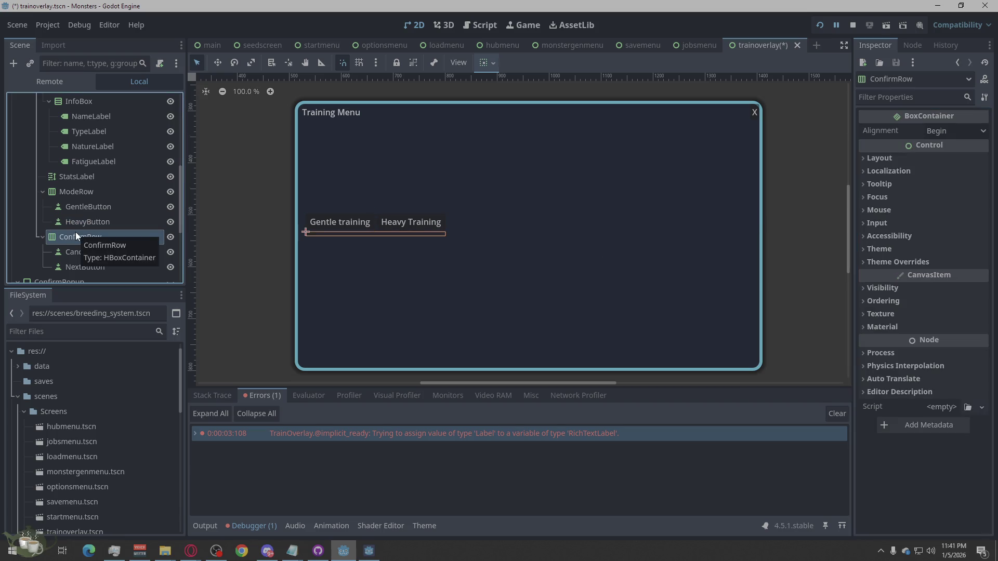
click(87, 254)
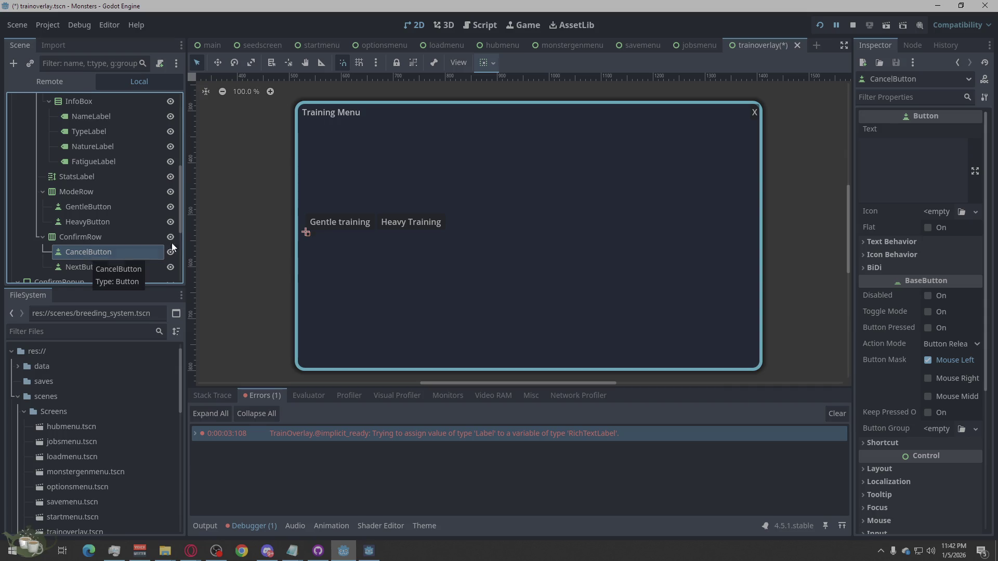
click(907, 181)
text(Cancel)
click(79, 264)
click(905, 184)
text(Next)
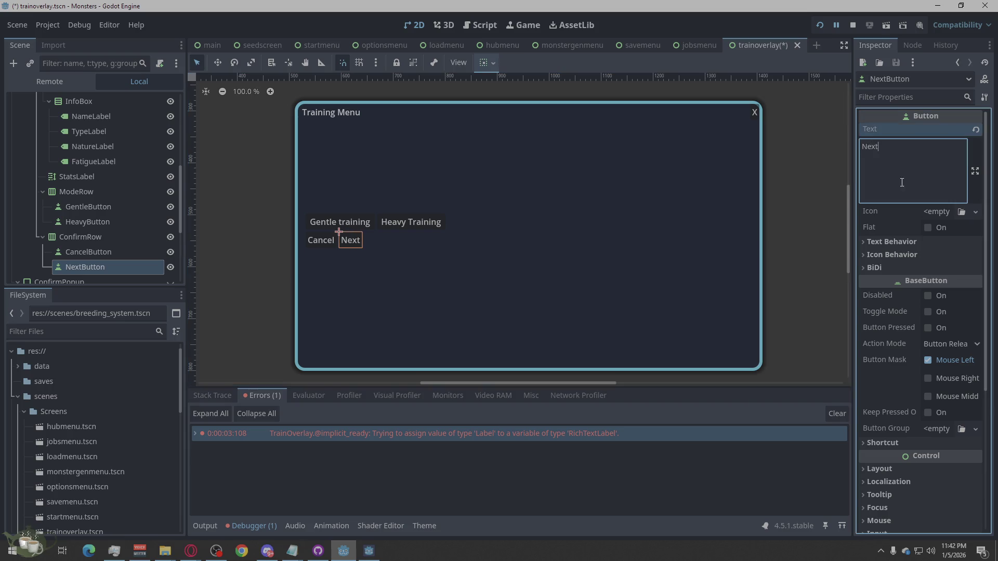
click(94, 251)
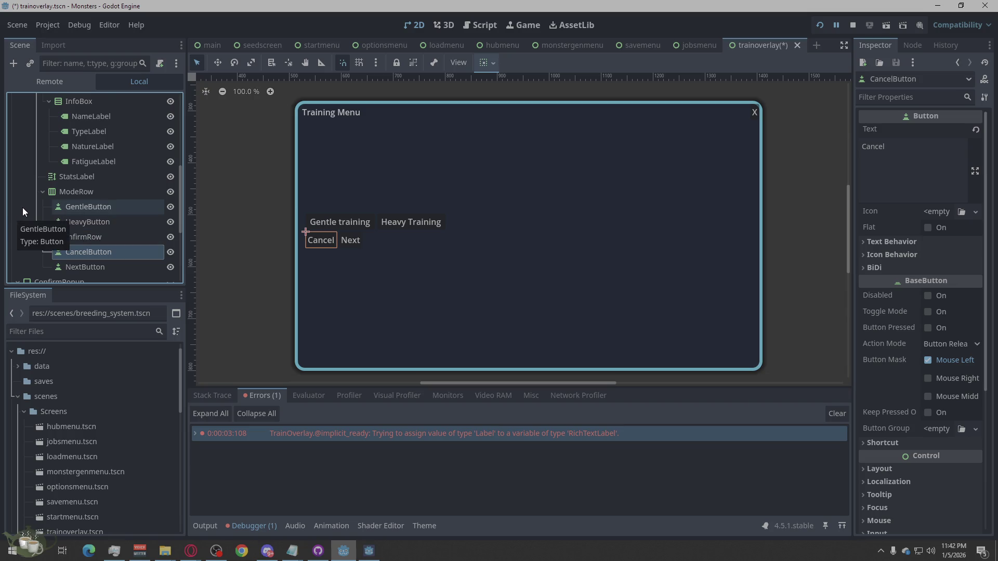
scroll(23, 207, down, 3)
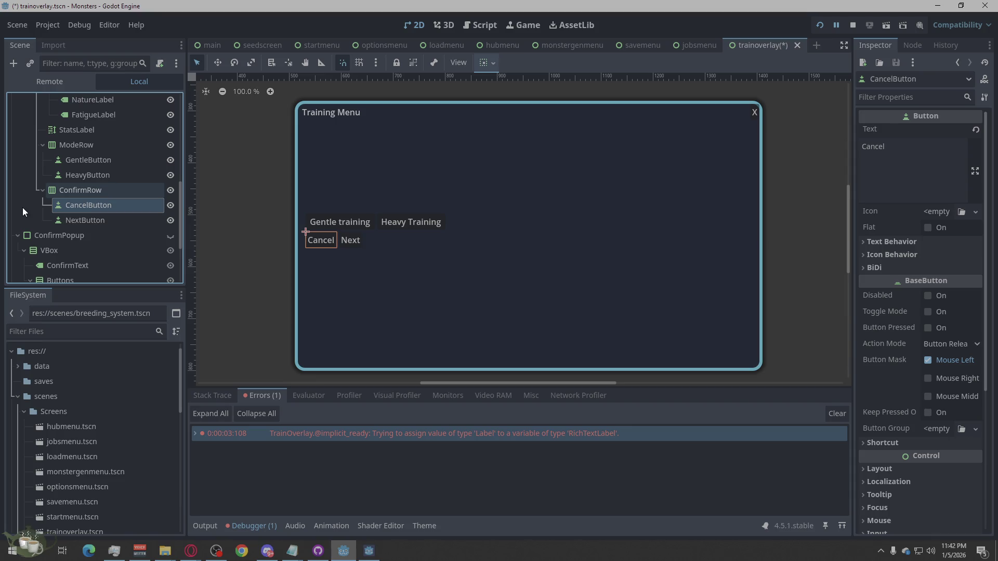
scroll(23, 207, down, 3)
scroll(58, 195, up, 7)
scroll(58, 195, up, 3)
- Tick Horizontal Expand in the InfoBox's Container Sizing
click(82, 187)
click(79, 202)
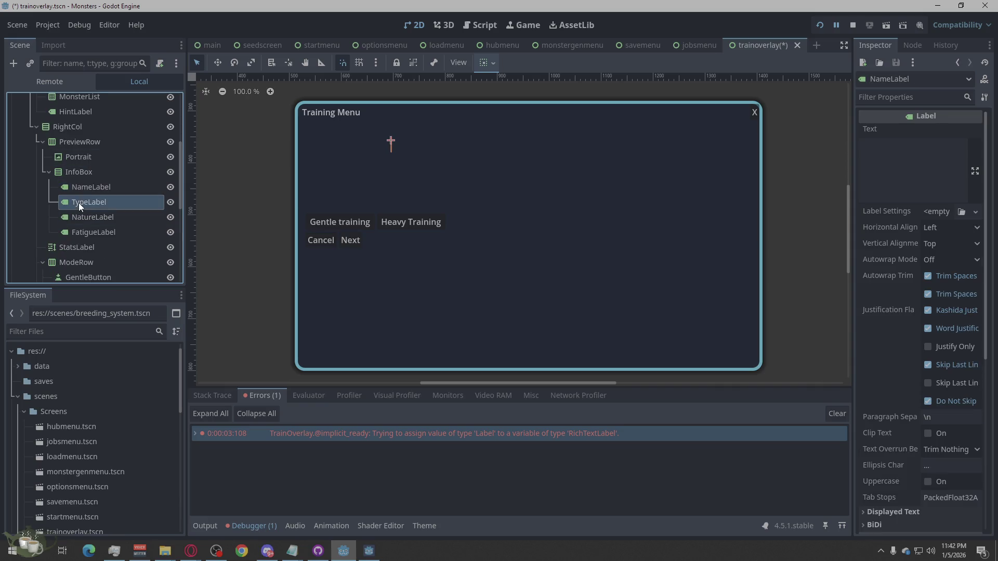
click(78, 219)
click(82, 232)
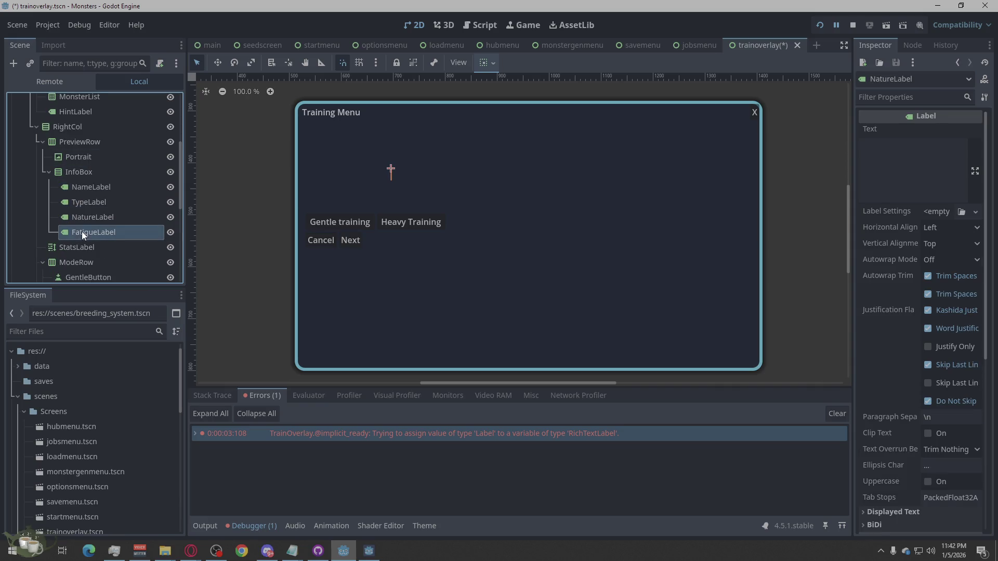
click(74, 171)
click(85, 162)
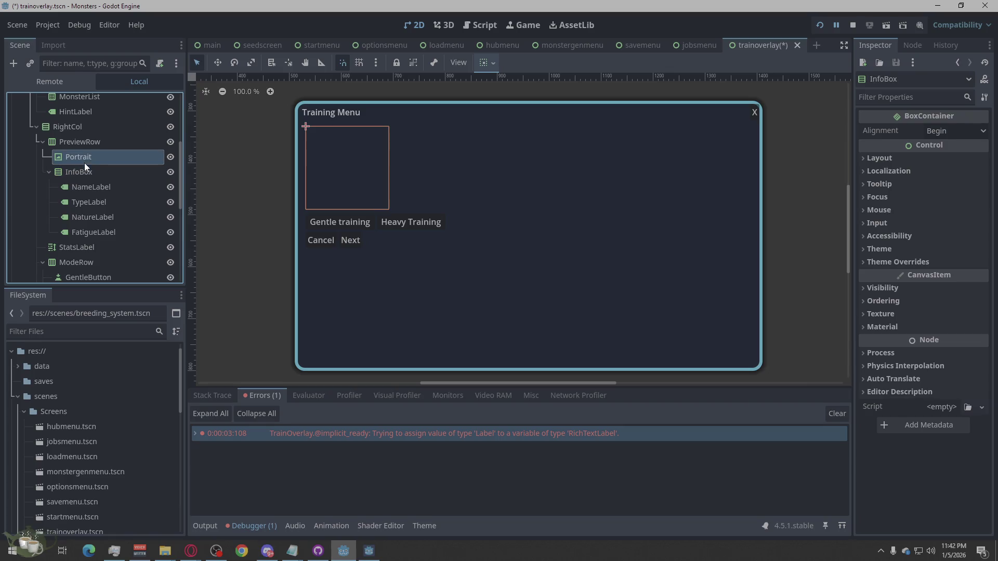
click(88, 172)
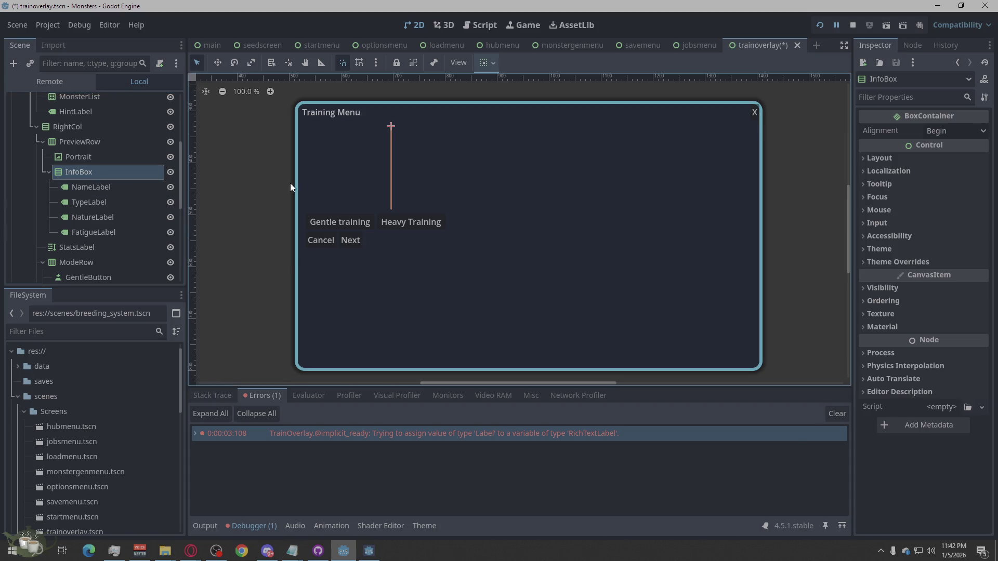
click(880, 158)
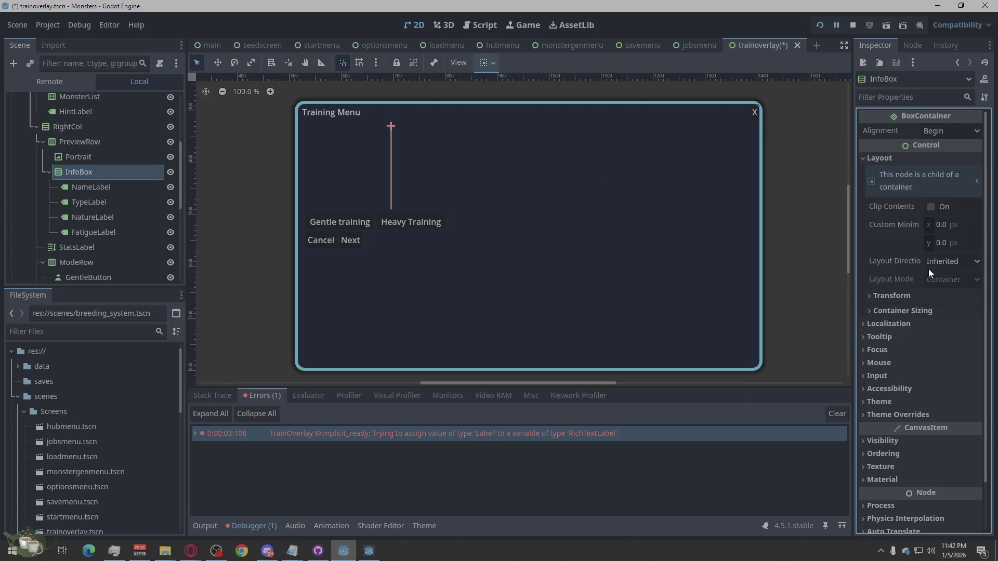
click(902, 310)
click(942, 343)
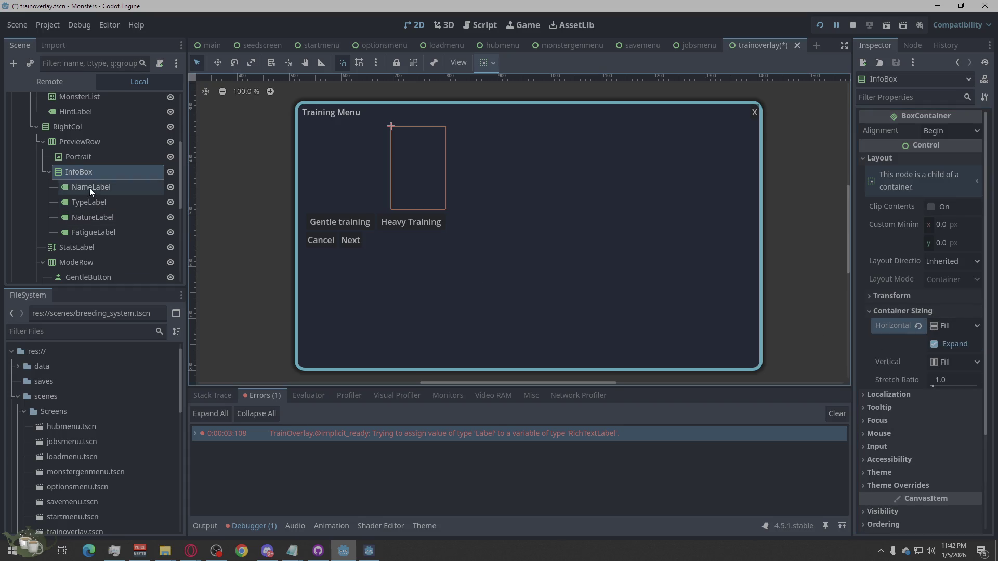
- Check the InfoBox labels, StatsLabel and the ModeRow buttons, ending on ModeRow
click(89, 201)
click(87, 217)
click(86, 232)
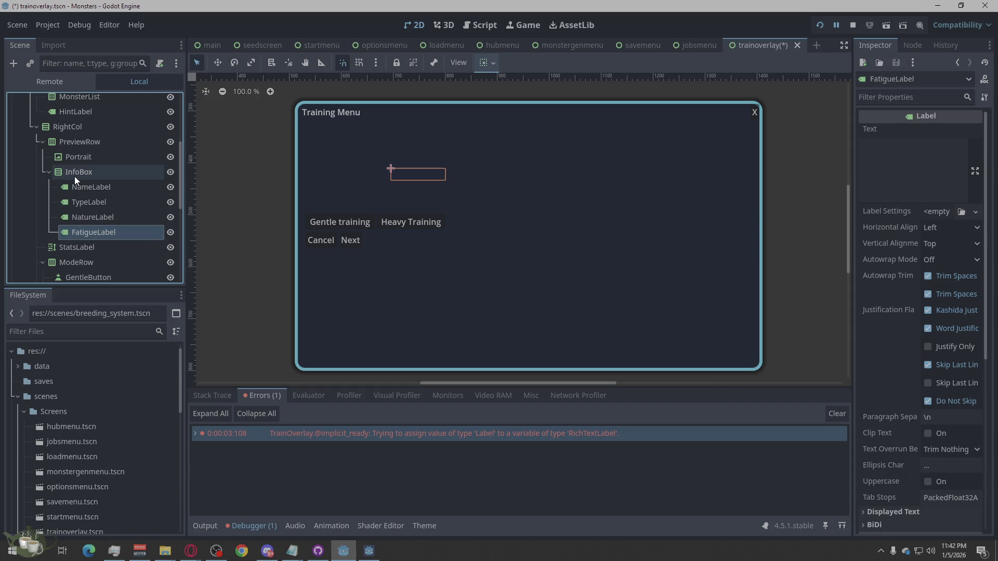
click(74, 175)
click(61, 245)
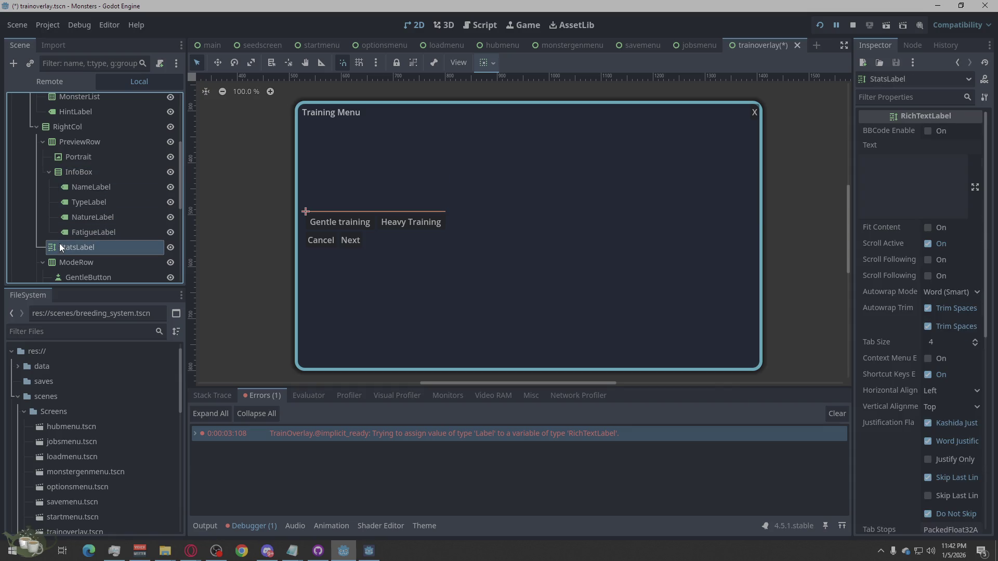
scroll(121, 200, down, 3)
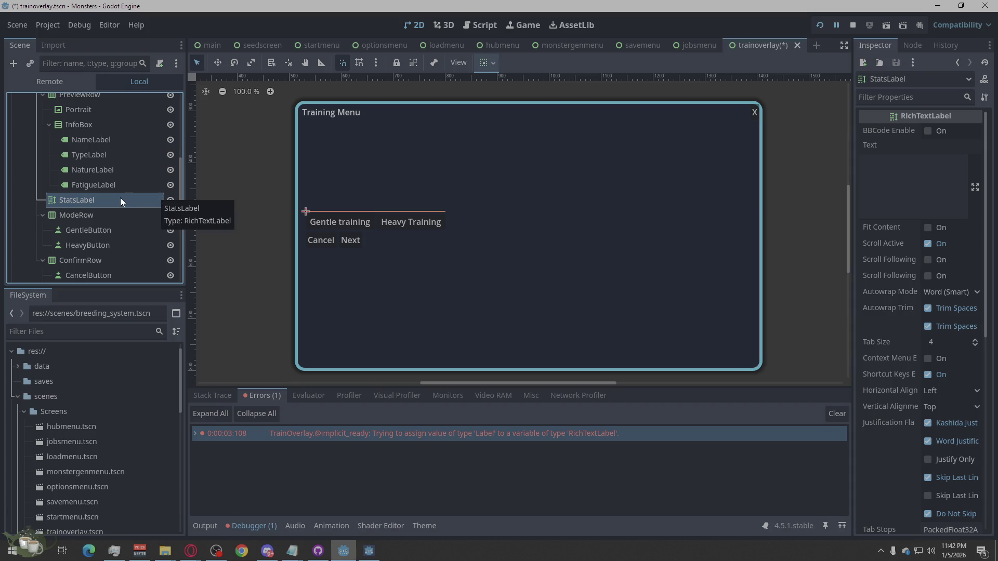
click(83, 213)
click(78, 232)
click(76, 245)
scroll(91, 203, down, 1)
click(93, 194)
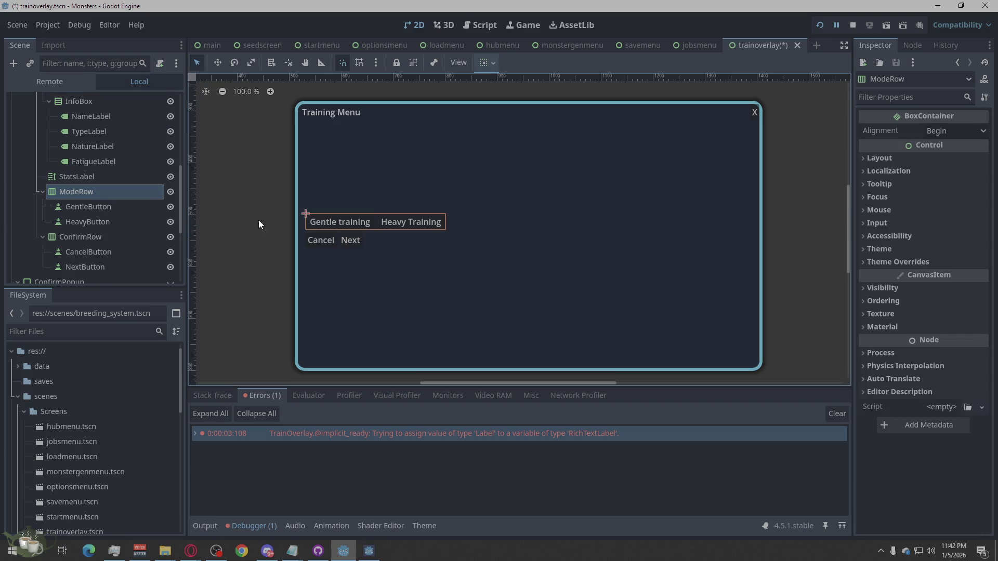
- Set ModeRow's Separation constant override to 14
click(868, 260)
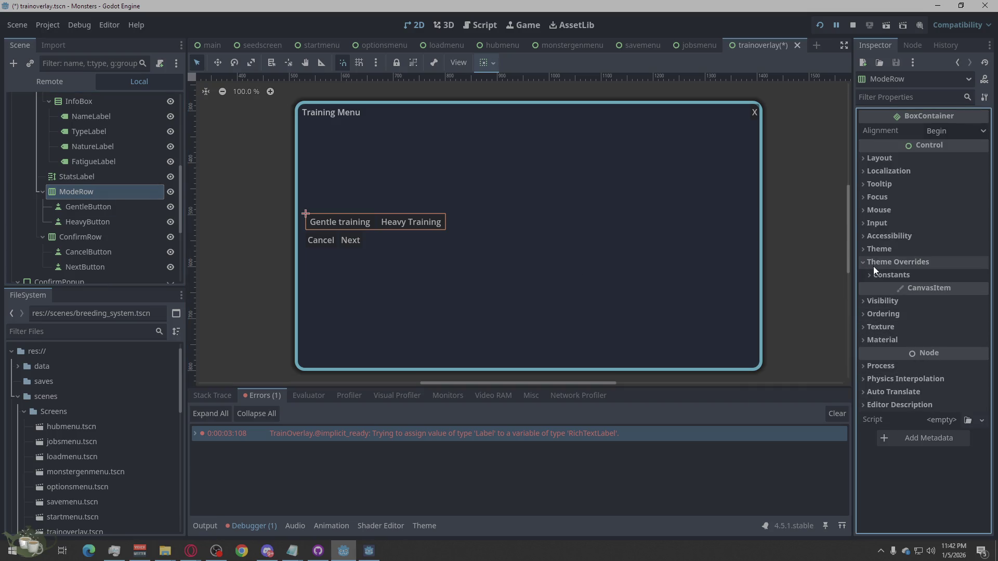
click(873, 272)
click(942, 290)
text(14)
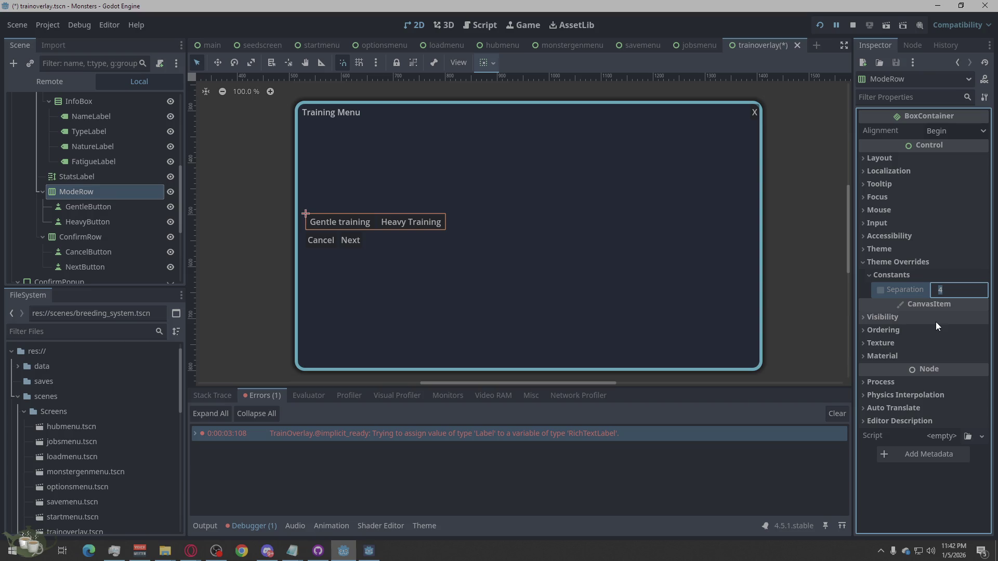
key(Return)
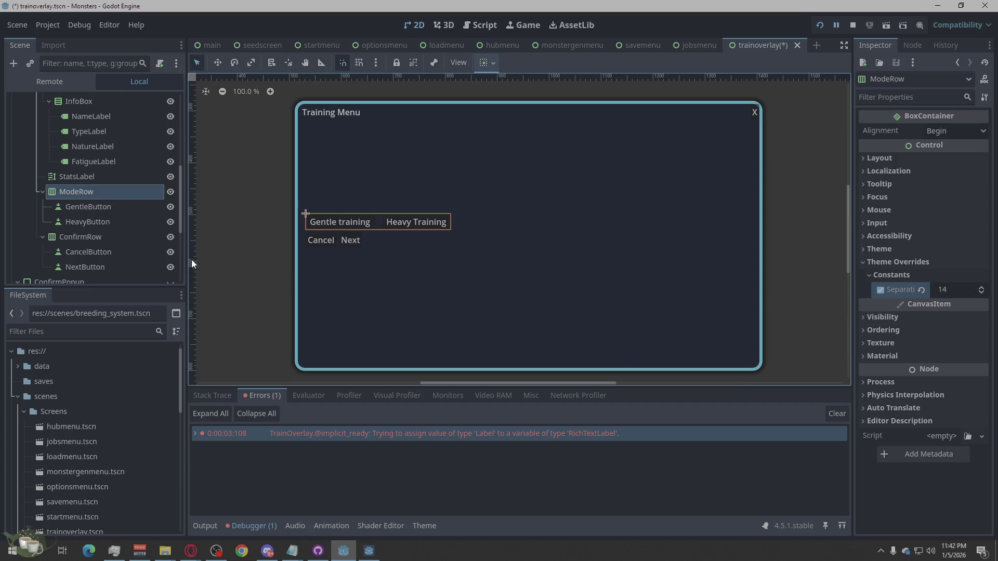
- Set ConfirmRow's Separation constant override to 12
click(86, 236)
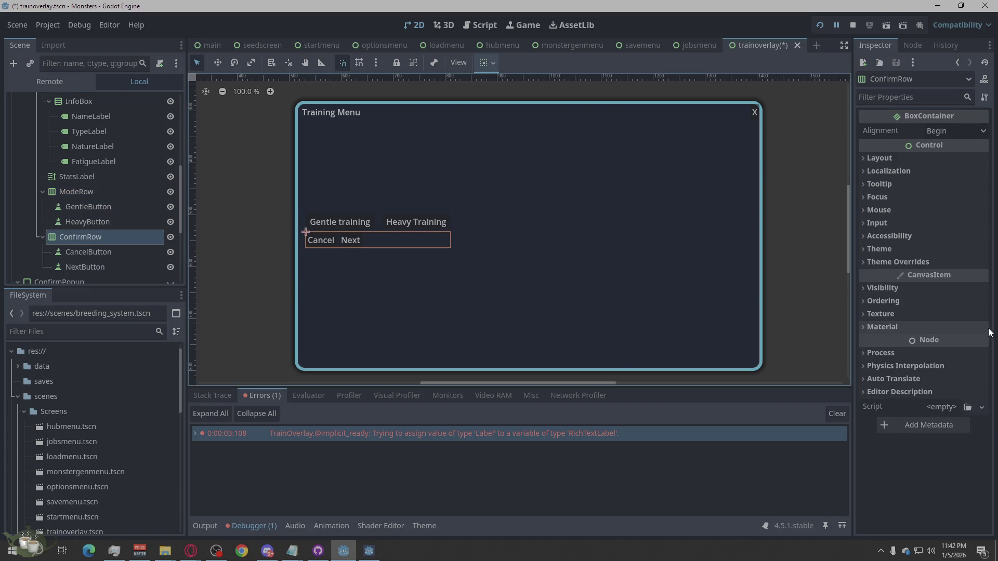
click(907, 263)
click(917, 275)
click(945, 291)
text(12)
key(Return)
click(520, 274)
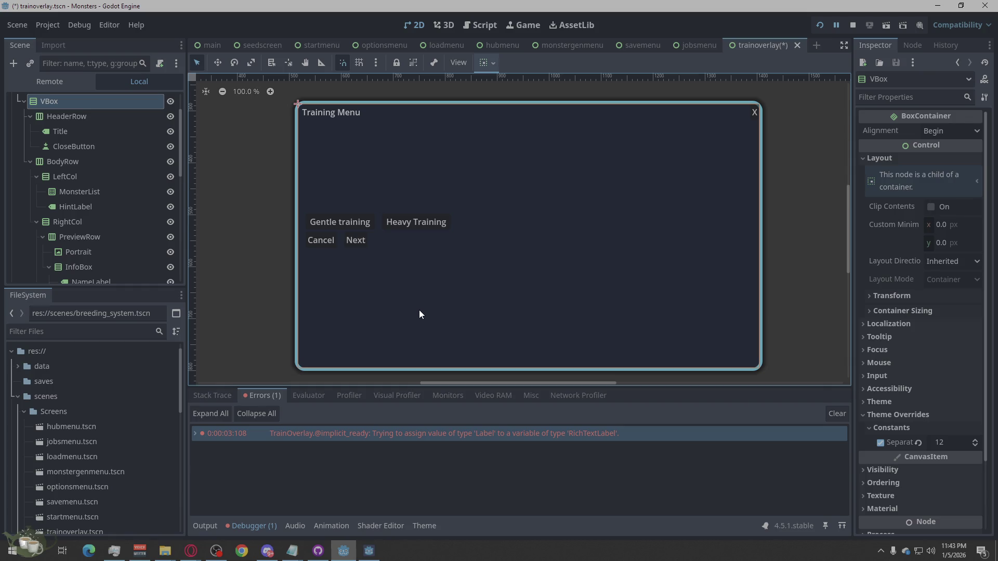
- Inspect the Portrait, InfoBox, NameLabel, NatureLabel and FatigueLabel nodes in the Scene dock
scroll(80, 222, down, 3)
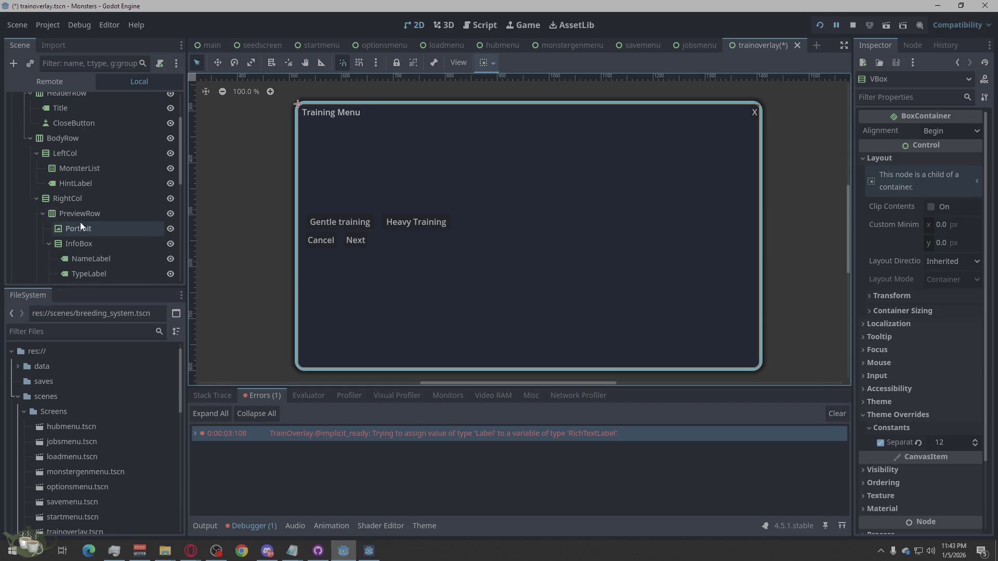
click(102, 205)
click(90, 219)
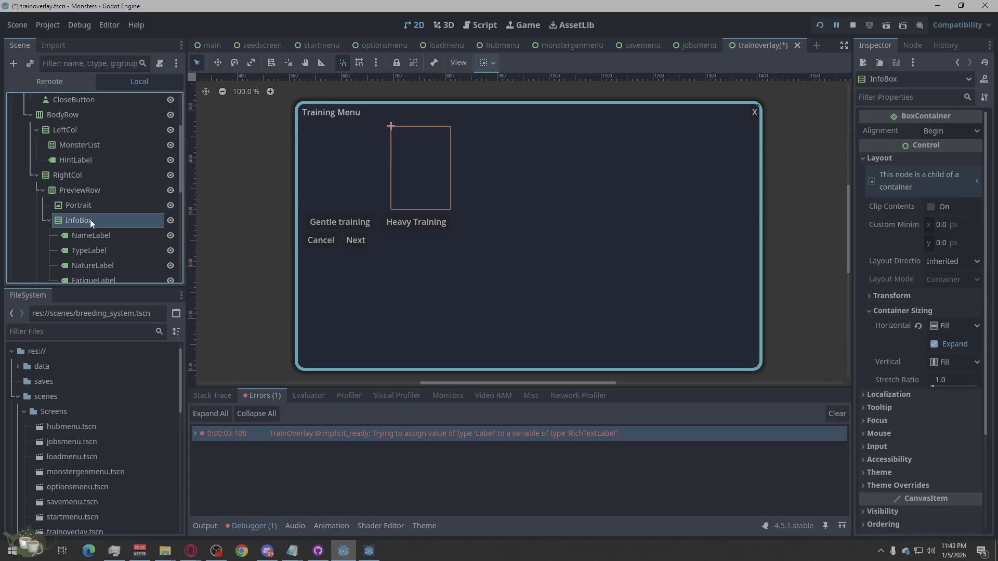
scroll(105, 240, down, 2)
scroll(105, 241, down, 2)
click(113, 191)
click(109, 219)
click(107, 235)
- Inspect the HeavyButton, CancelButton, NextButton and ConfirmText nodes
scroll(112, 223, down, 3)
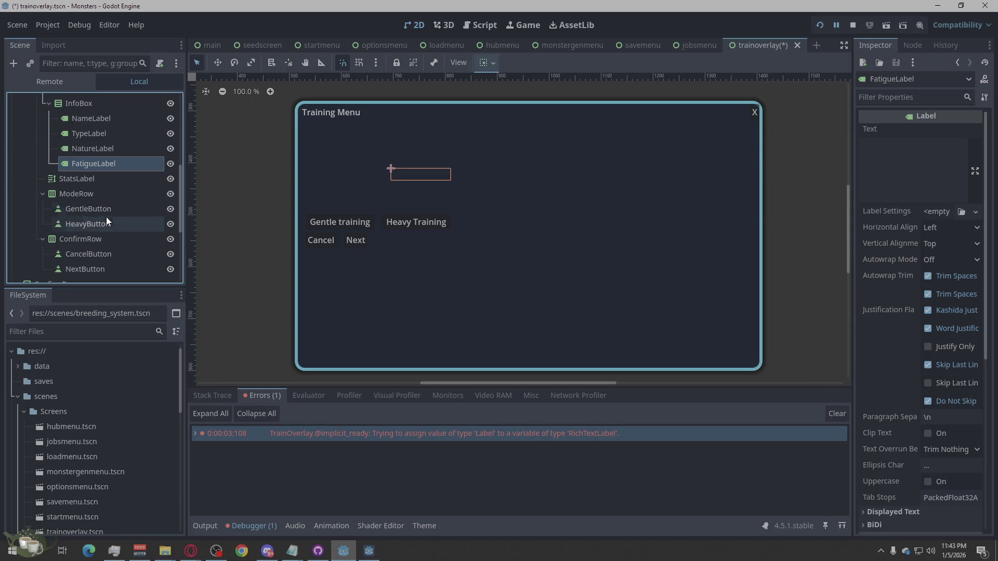
click(104, 223)
scroll(100, 234, down, 2)
click(96, 211)
click(95, 222)
scroll(95, 218, down, 2)
click(95, 220)
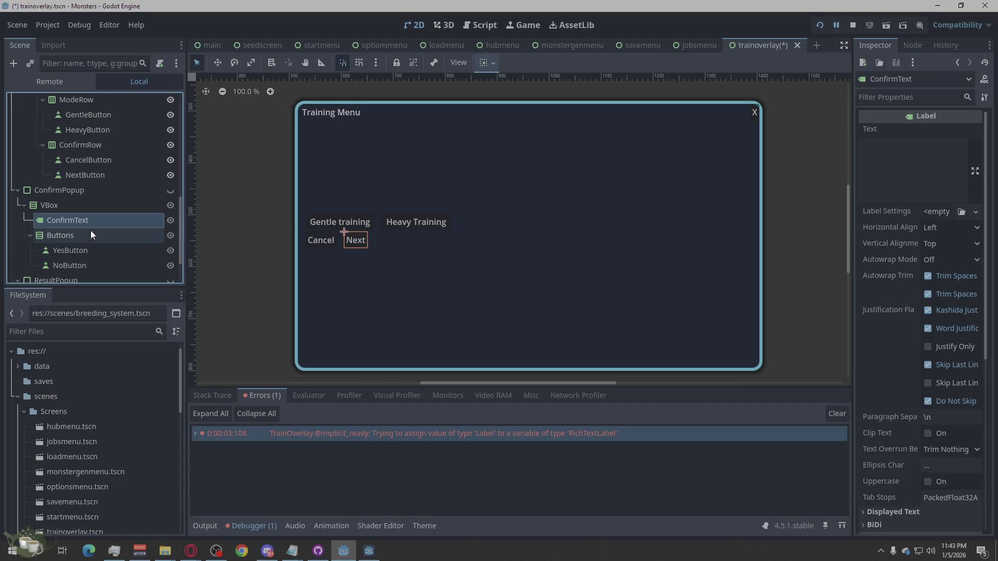
- Check YesButton, NoButton, ConfirmText and VBox, ending with ConfirmPopup selected in the Inspector
scroll(90, 231, down, 2)
click(90, 208)
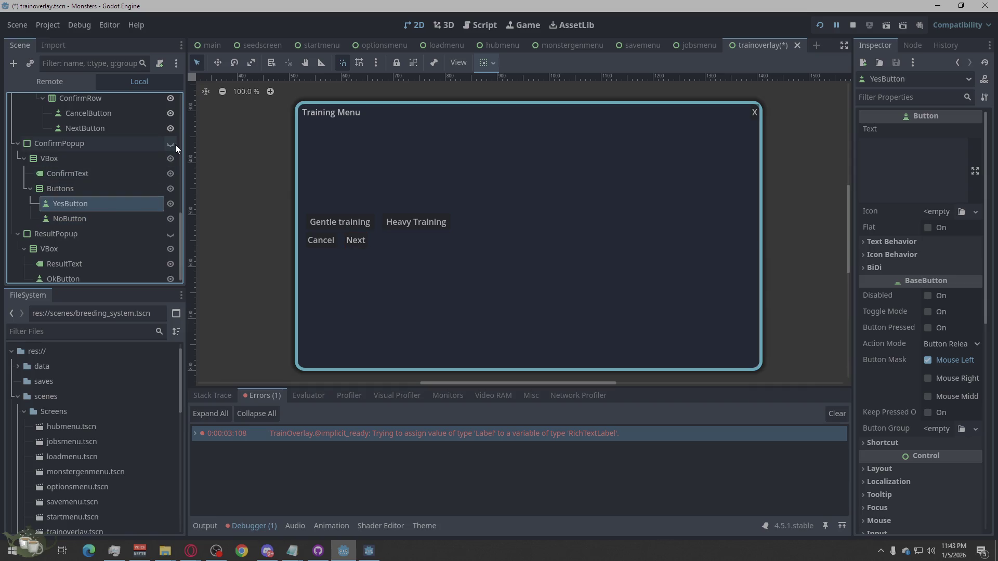
click(79, 219)
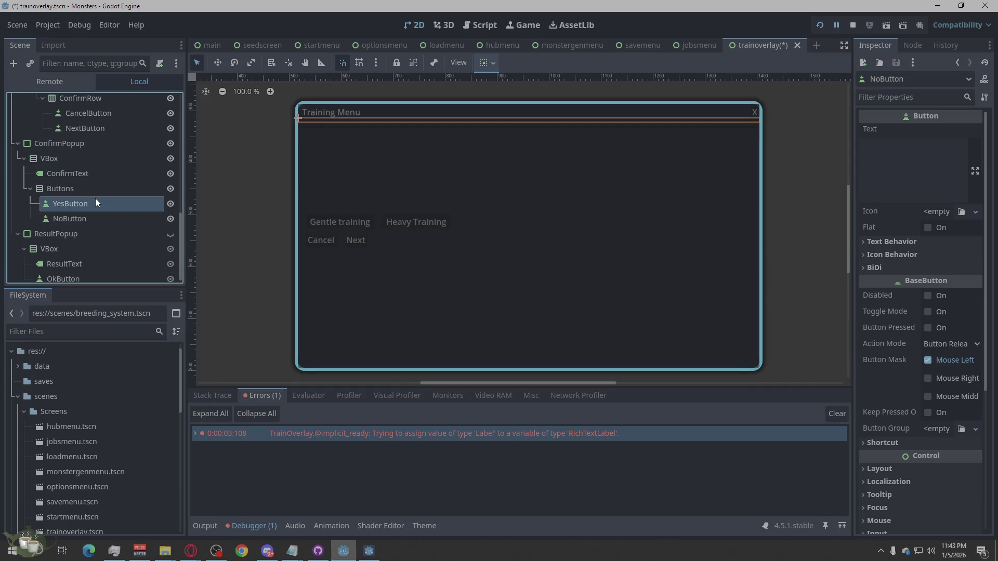
click(96, 175)
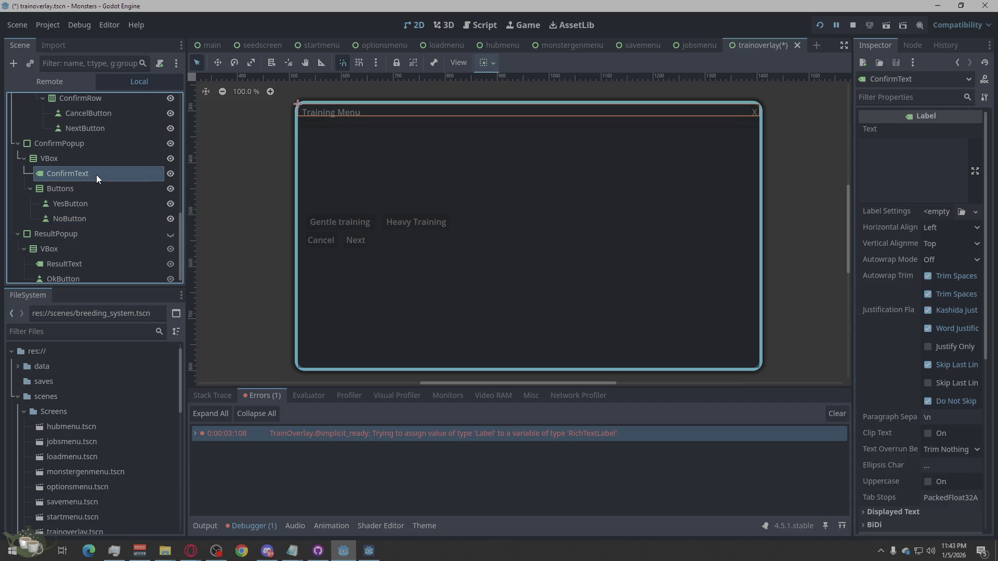
click(98, 159)
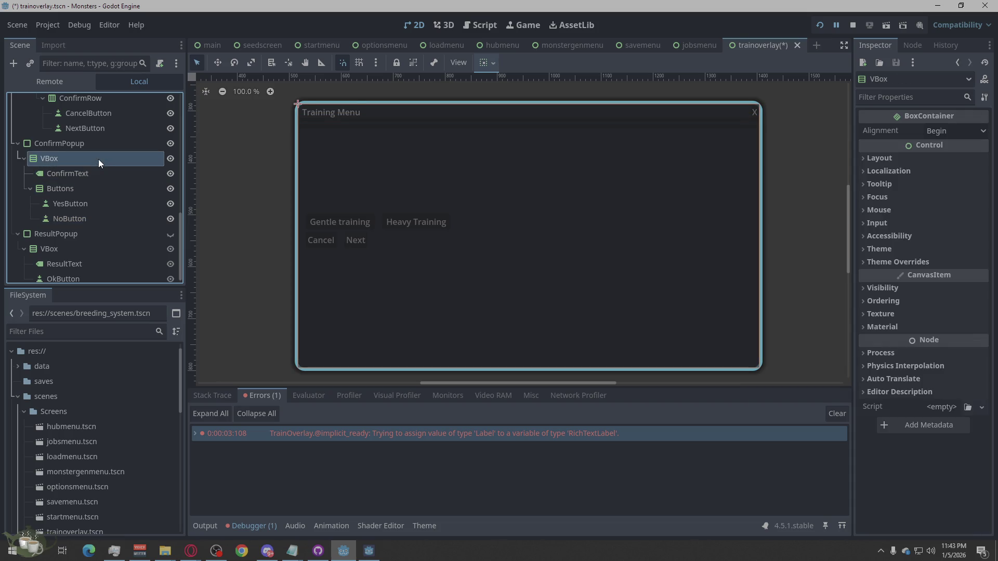
click(101, 145)
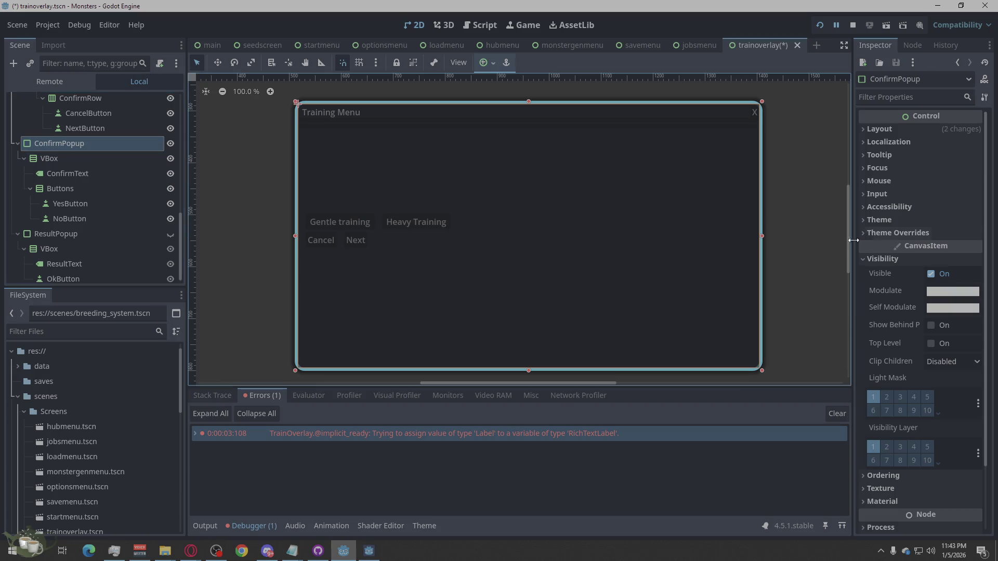
- Collapse Visibility and expand the ConfirmPopup's Layout section in the Inspector
click(865, 258)
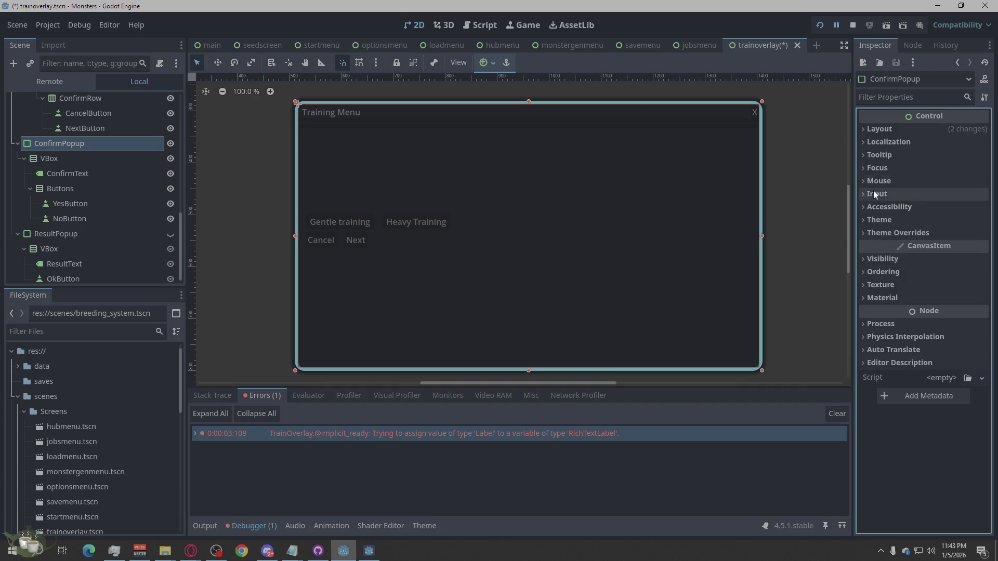
click(867, 131)
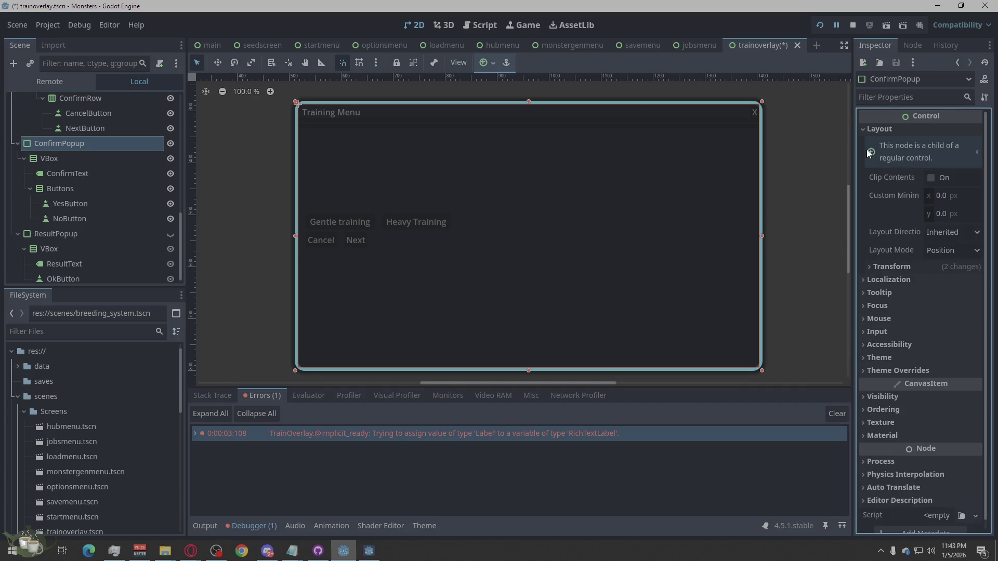
click(862, 277)
click(865, 278)
click(868, 267)
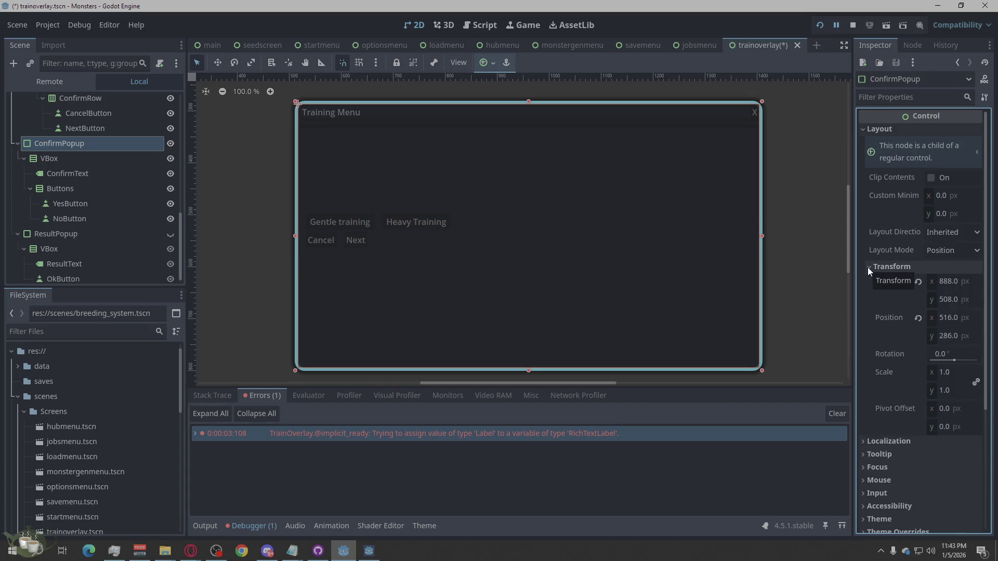
click(868, 267)
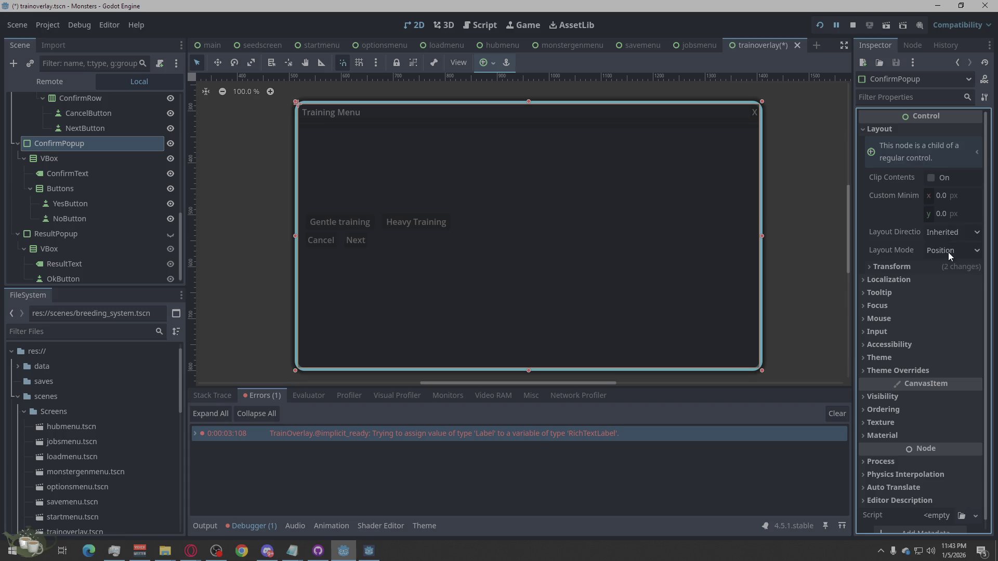
- Set ConfirmPopup's Layout Mode to Anchors with the Center anchors preset, and check its size and position
click(948, 252)
click(952, 250)
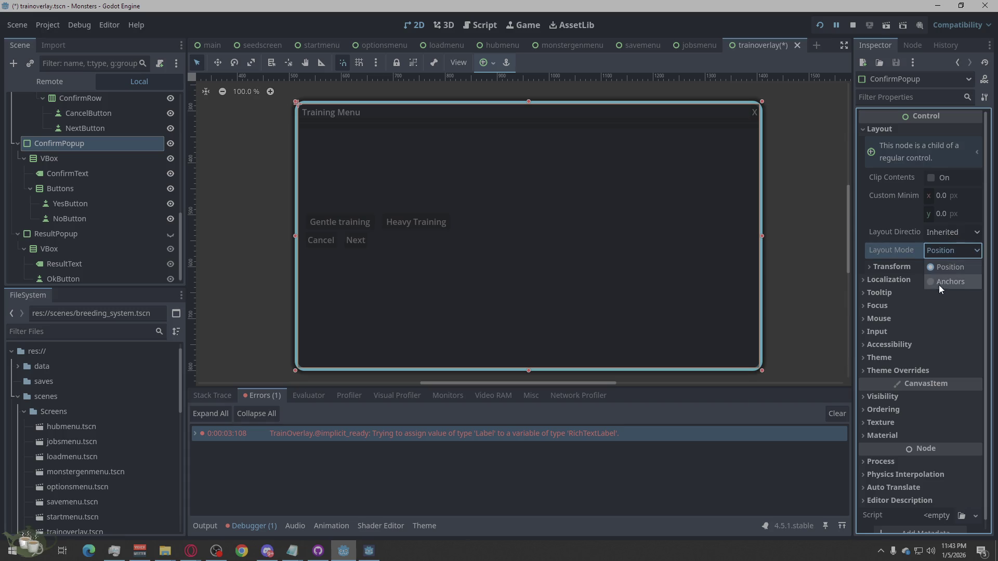
click(939, 285)
click(944, 267)
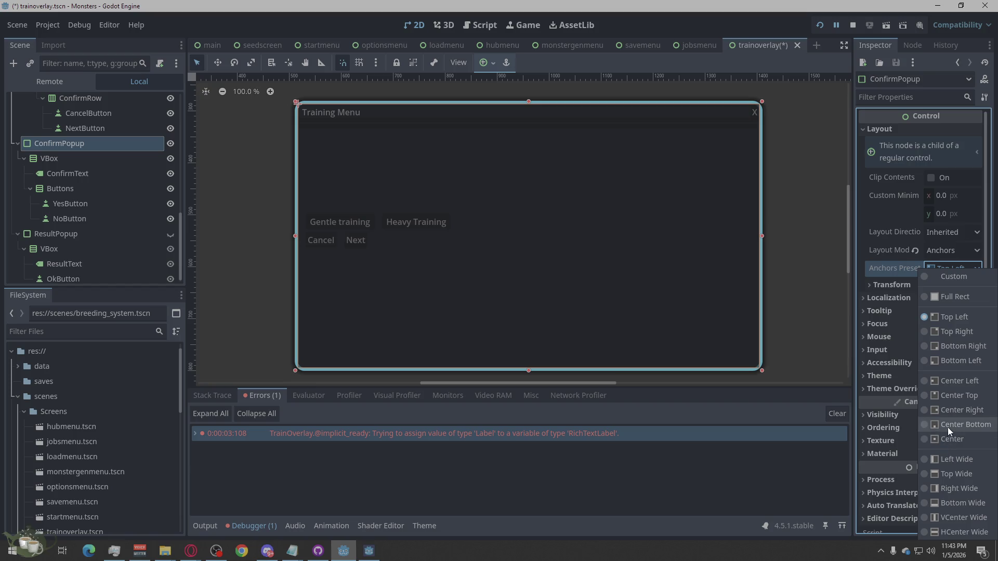
click(942, 440)
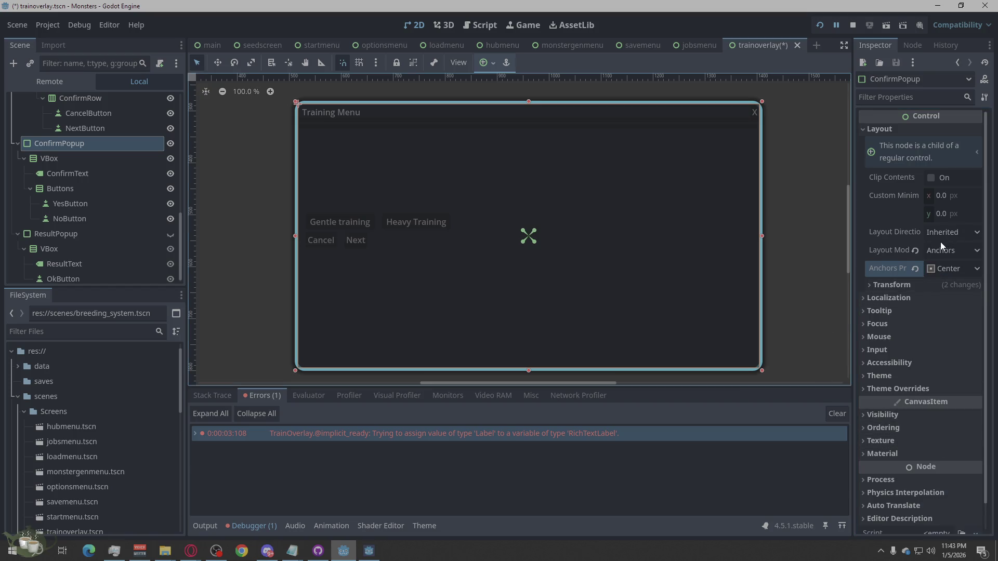
click(876, 284)
click(874, 284)
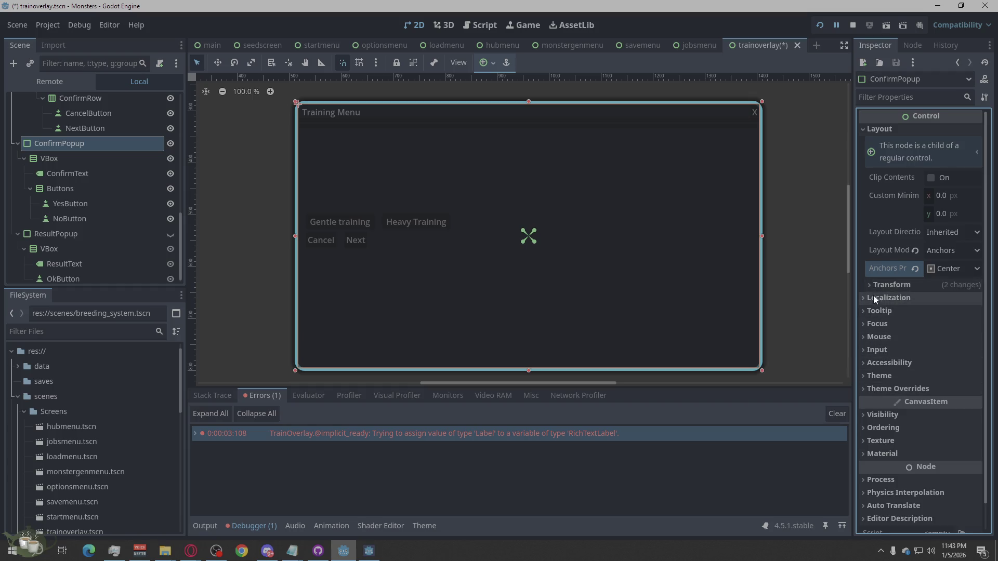
click(871, 285)
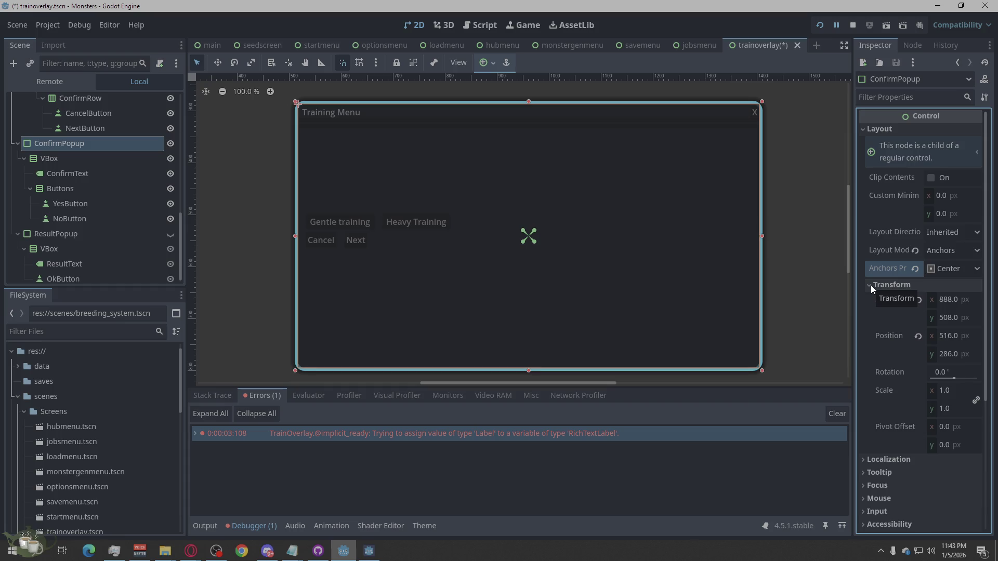
click(871, 284)
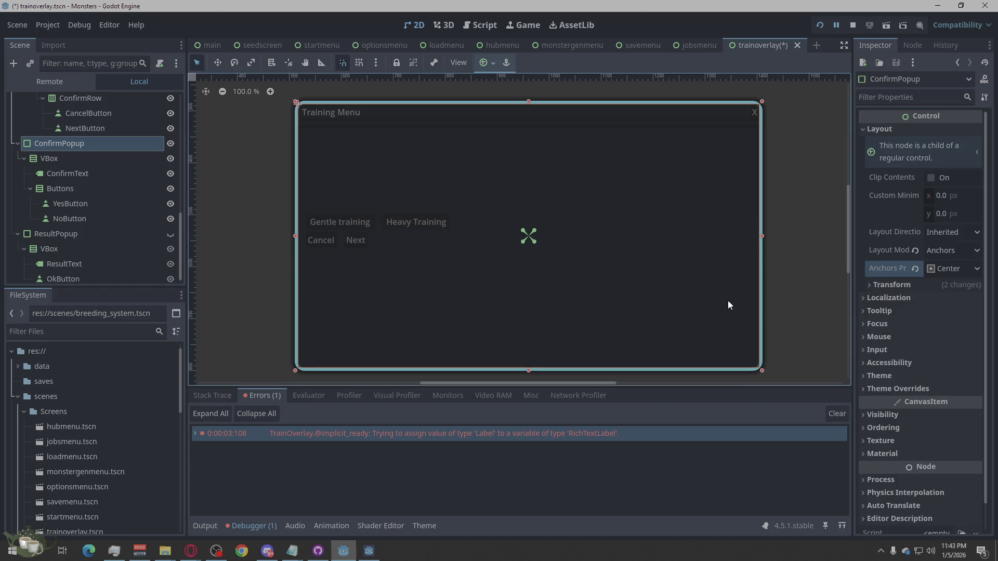
click(941, 195)
text(100)
key(Return)
click(942, 216)
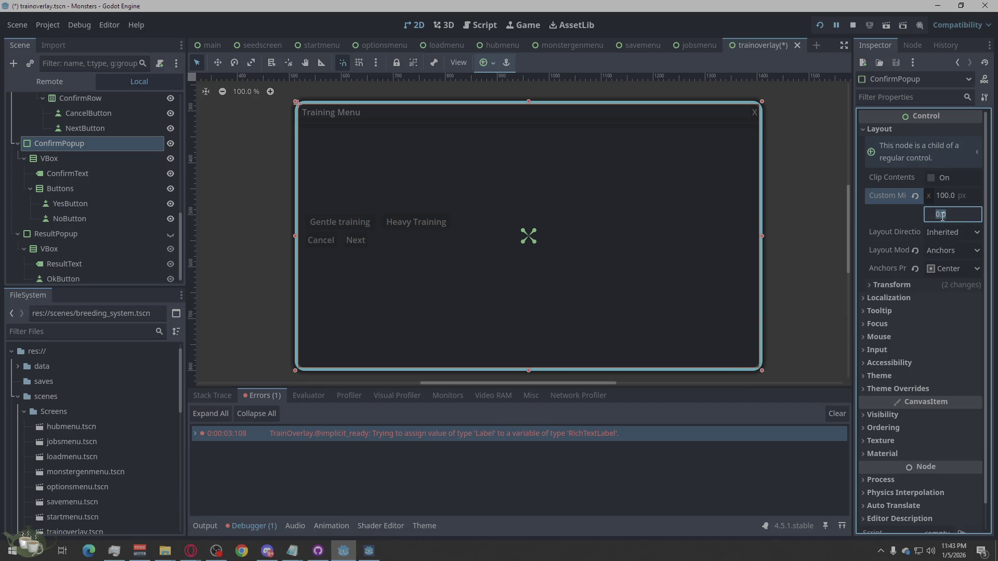
text(100)
click(954, 232)
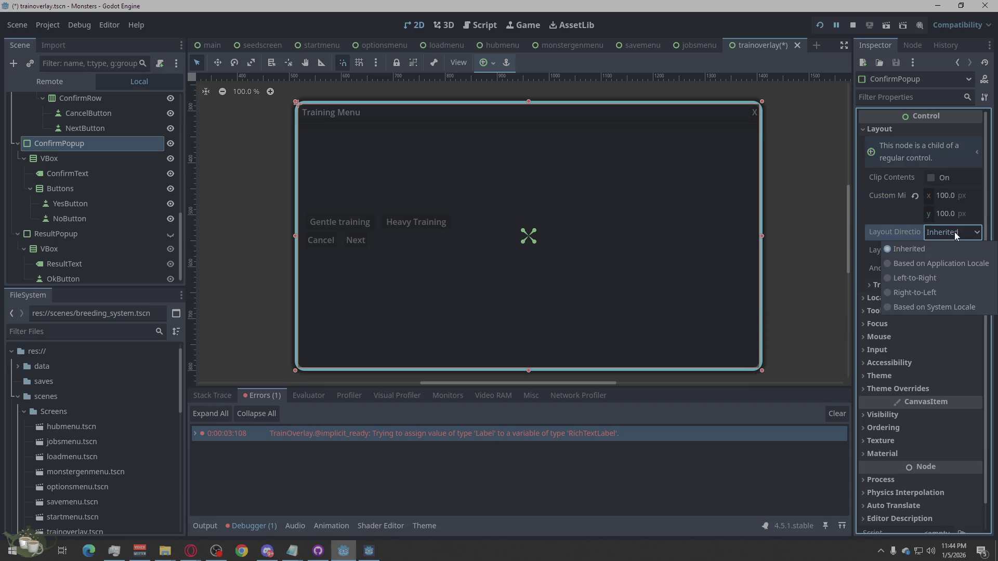
click(932, 263)
click(953, 233)
click(919, 307)
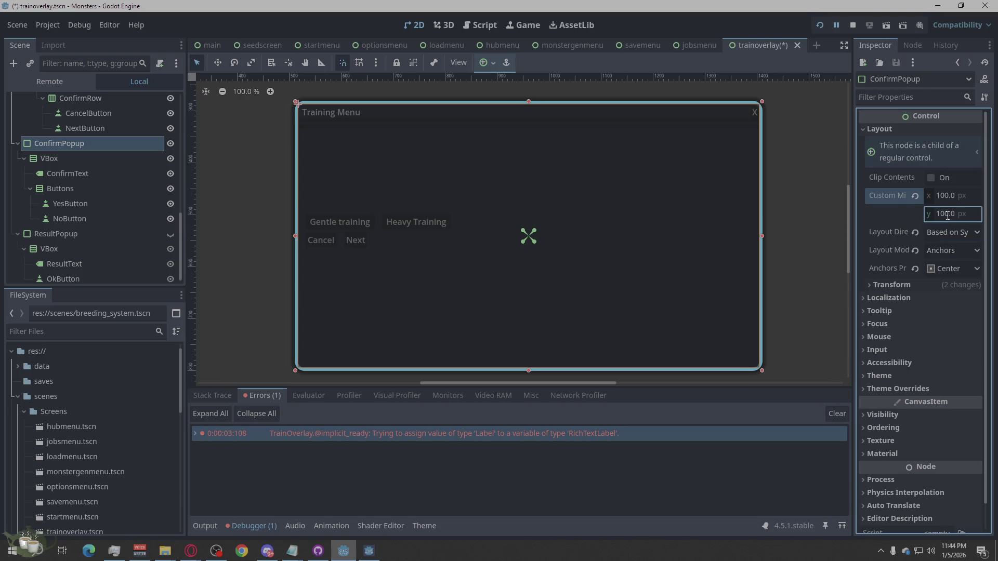
click(944, 232)
click(905, 293)
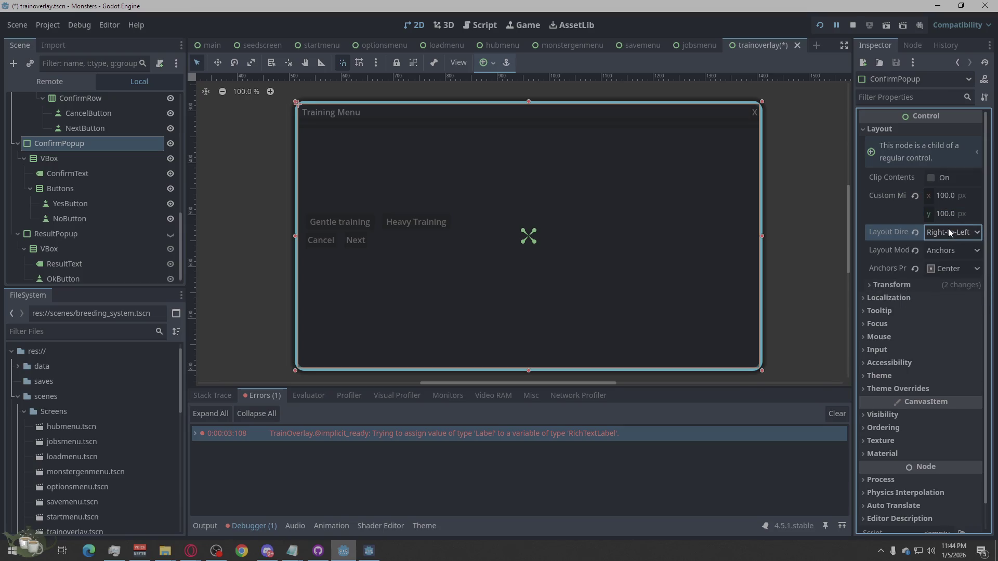
click(948, 231)
click(939, 246)
click(948, 196)
key(BackSpace)
click(952, 213)
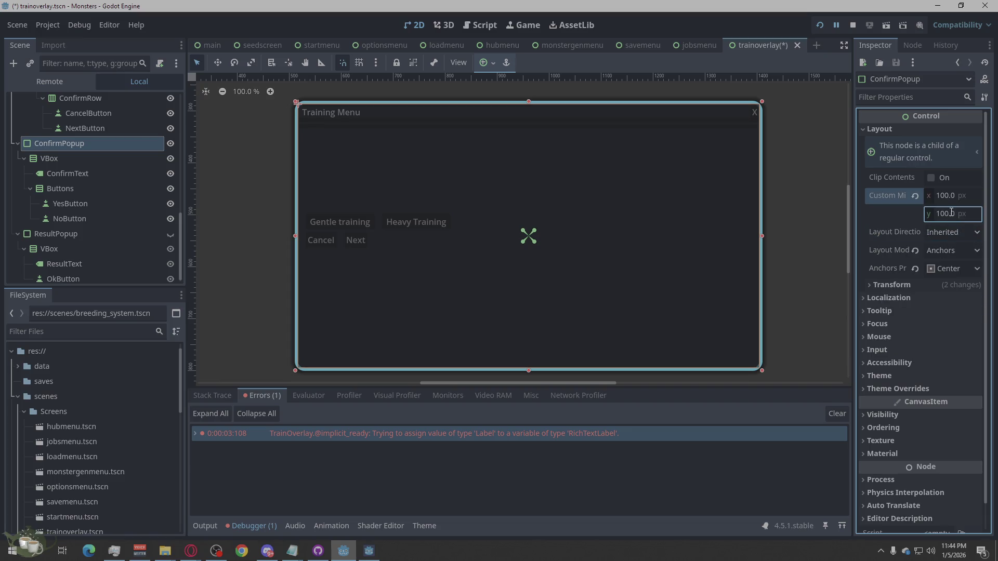
double_click(966, 214)
key(BackSpace)
click(958, 190)
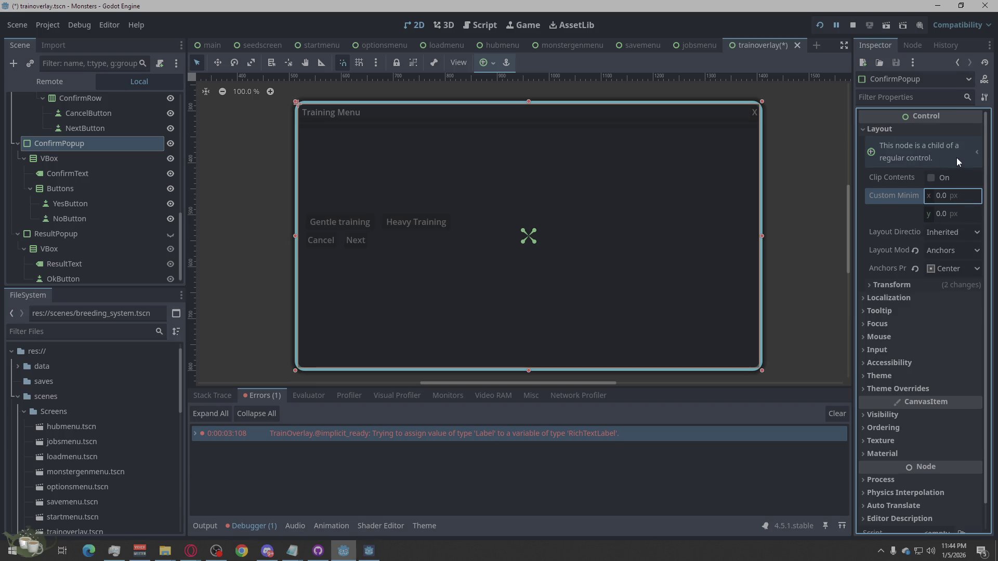
scroll(66, 228, up, 4)
scroll(66, 227, up, 5)
scroll(69, 229, down, 8)
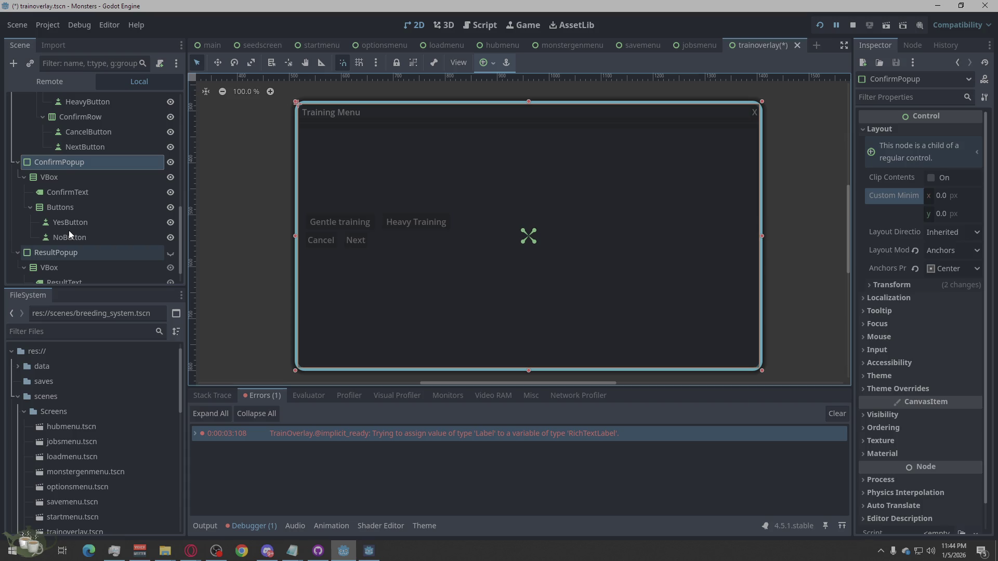
scroll(69, 230, up, 2)
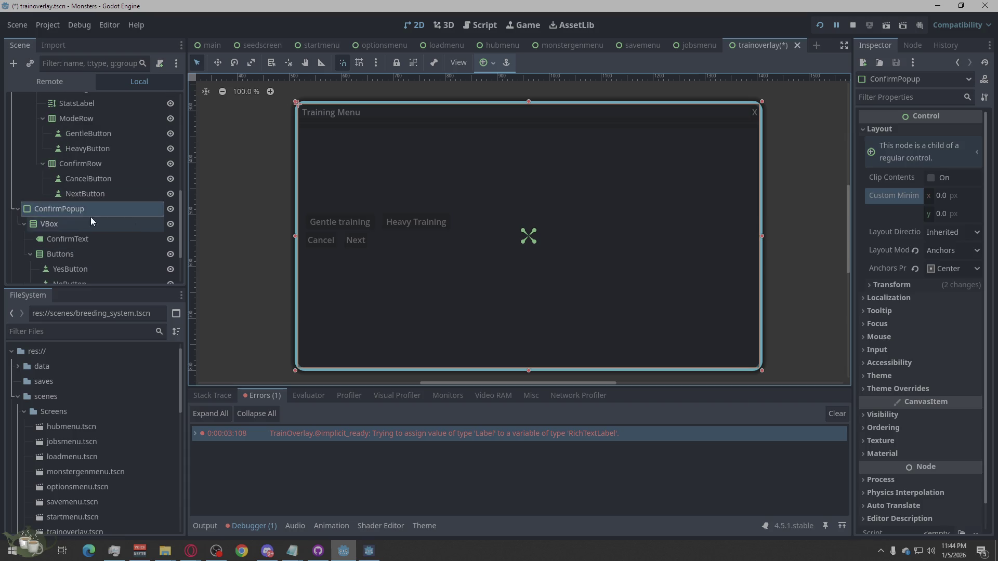
click(127, 222)
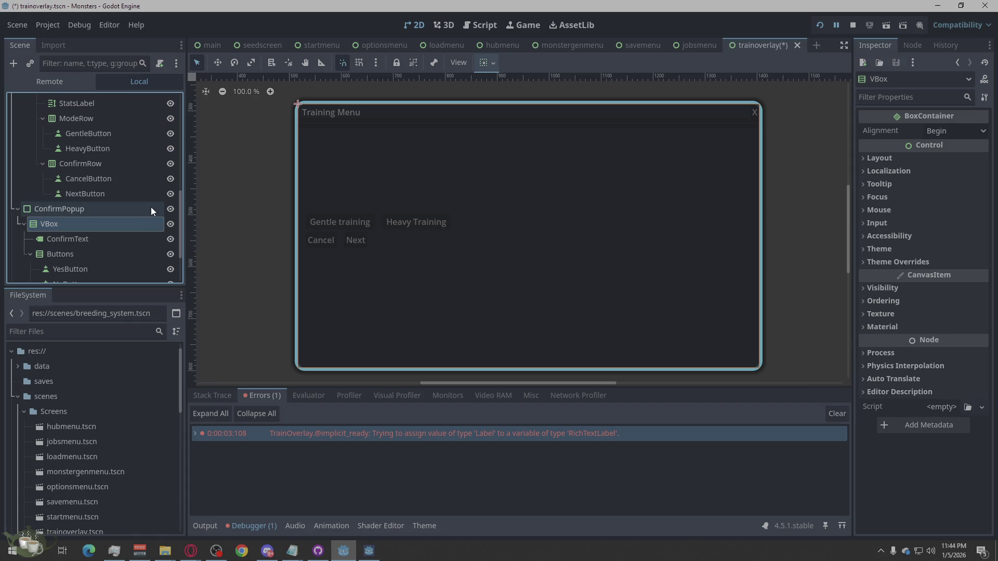
click(171, 210)
click(170, 209)
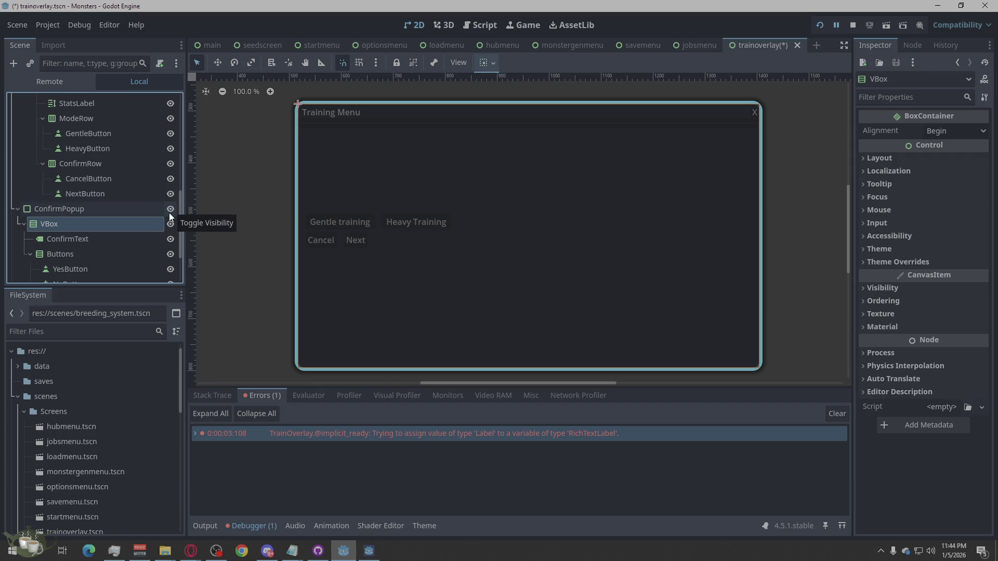
click(172, 212)
click(172, 211)
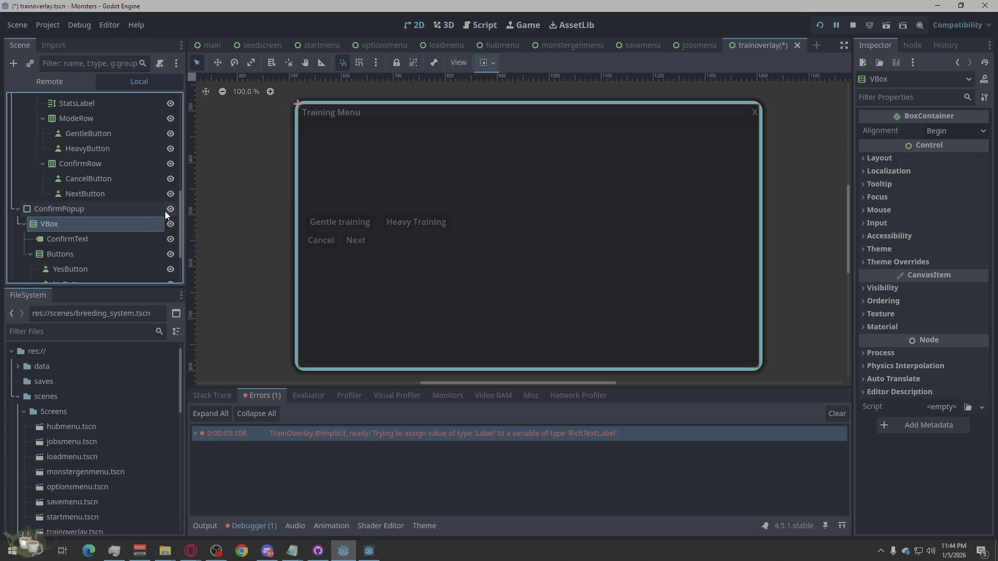
click(151, 211)
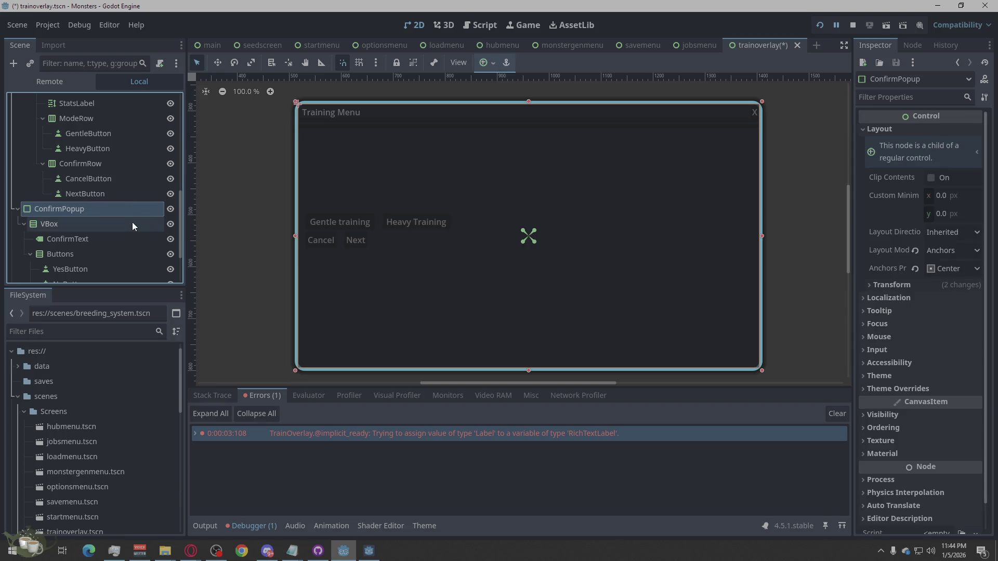
click(132, 223)
click(111, 209)
click(101, 226)
click(873, 159)
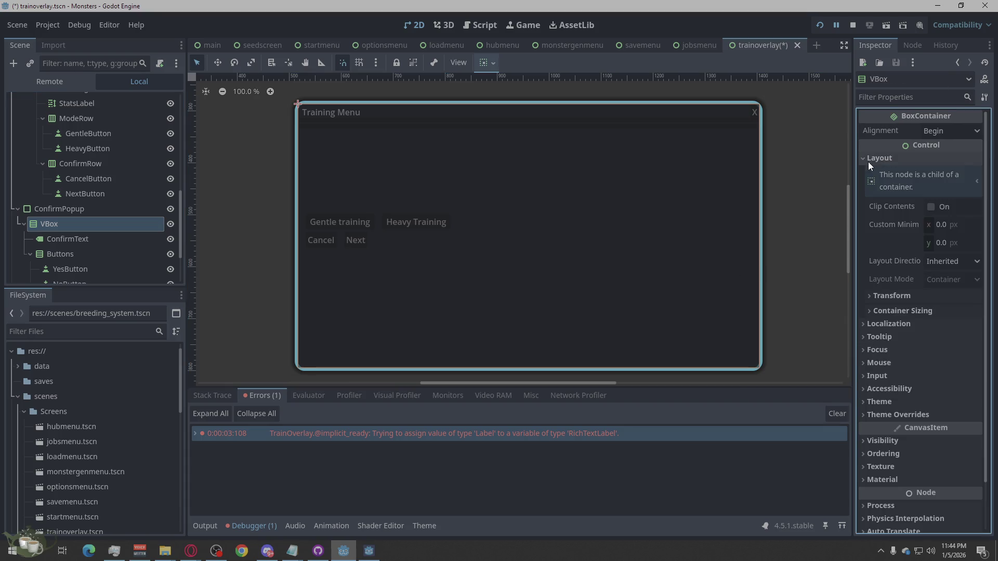
click(889, 298)
click(878, 297)
click(886, 311)
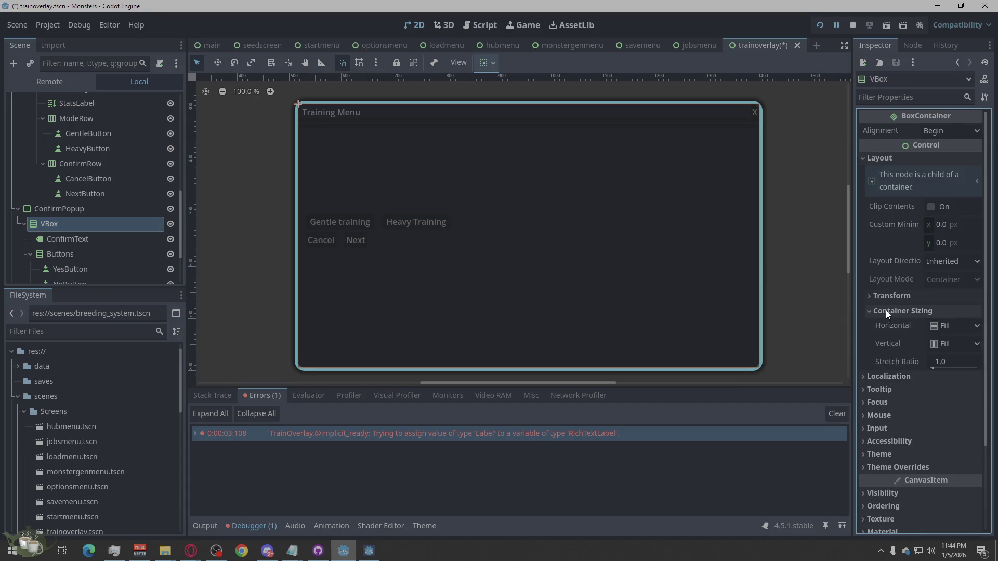
click(956, 261)
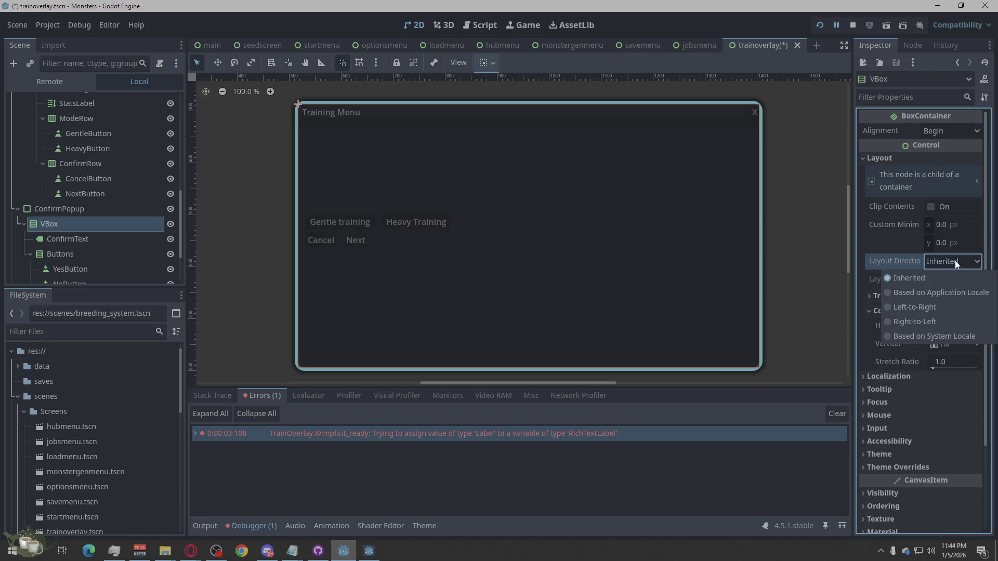
click(956, 261)
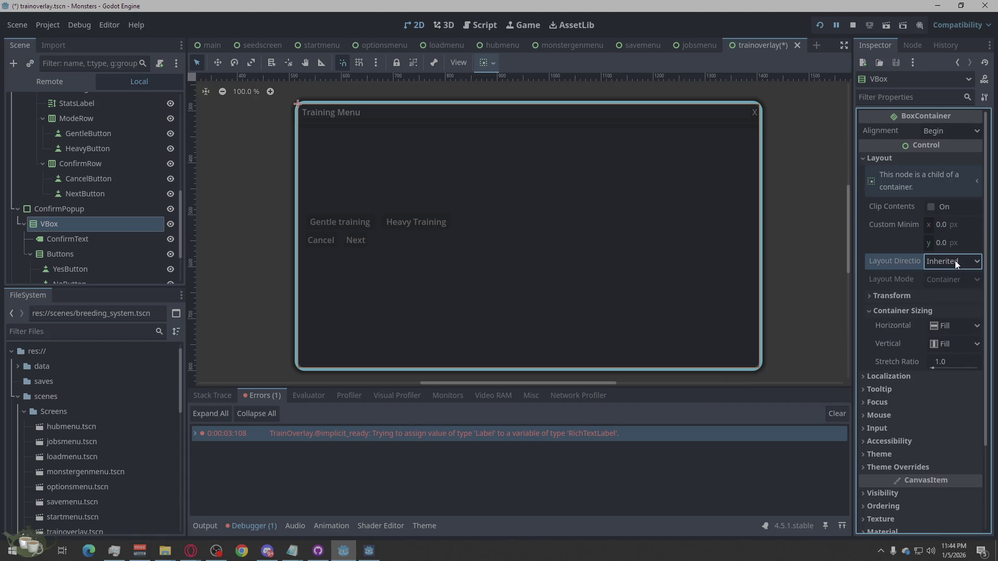
click(67, 212)
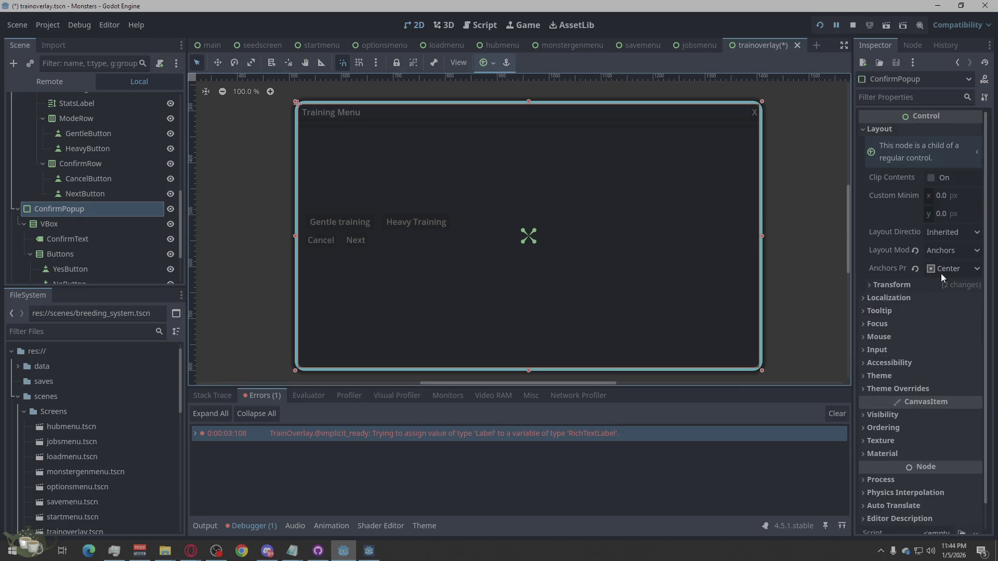
click(84, 221)
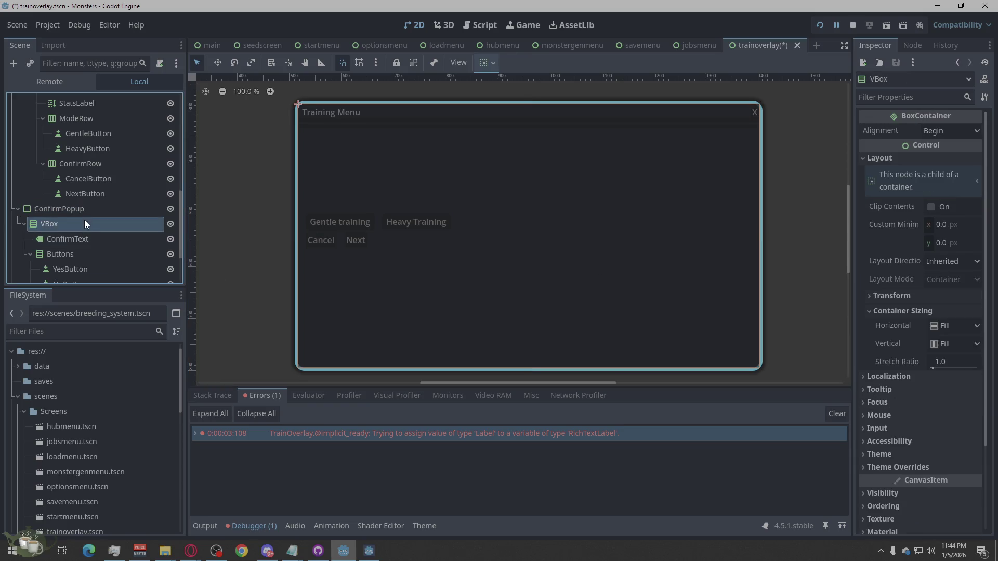
click(939, 224)
text(100)
key(Return)
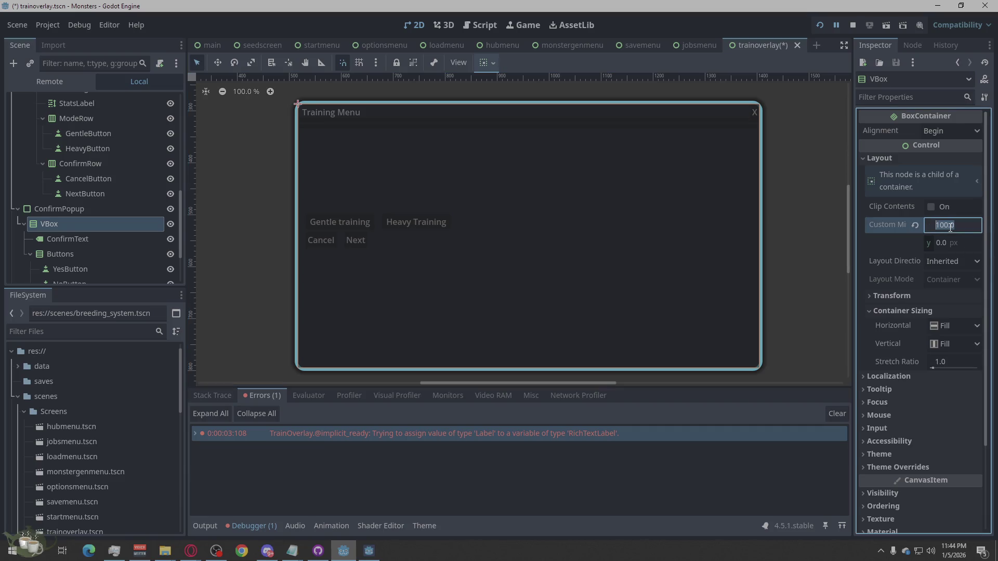
text(0)
key(Return)
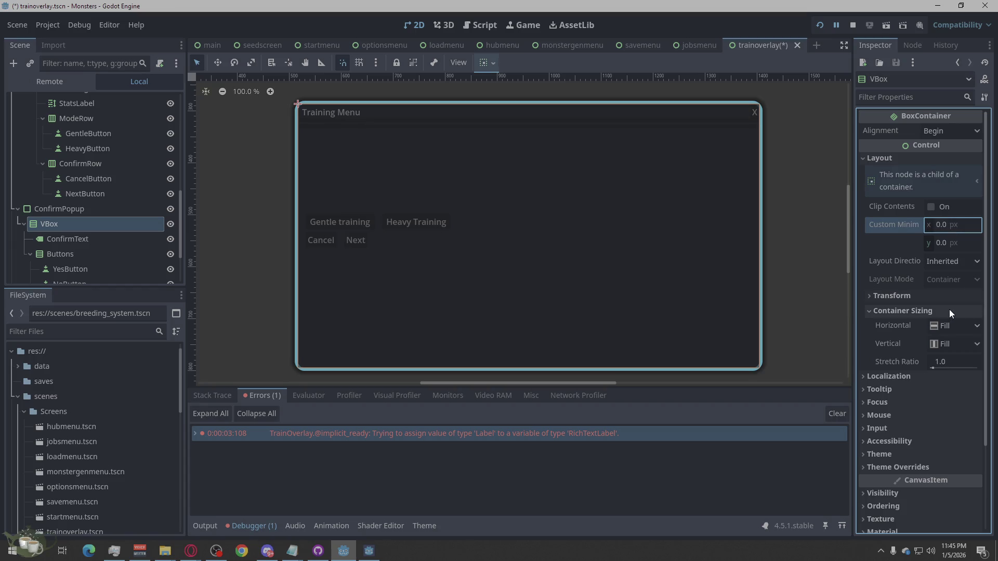
scroll(77, 226, down, 3)
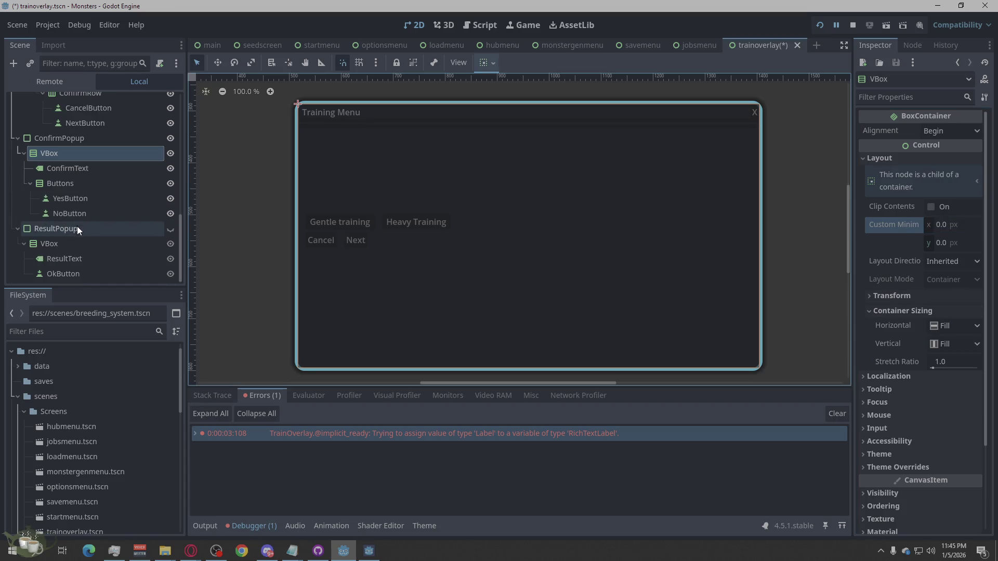
click(79, 169)
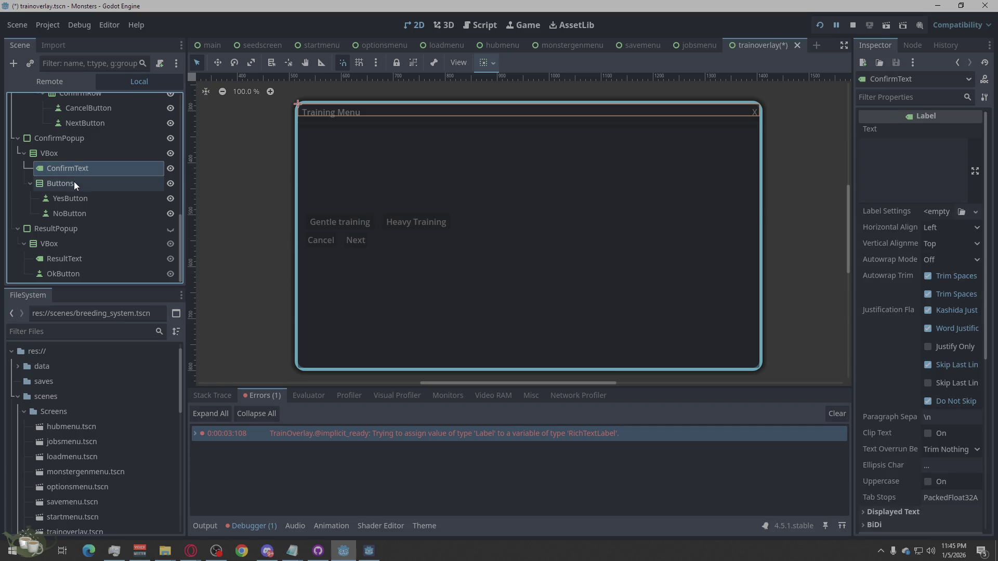
- Set ConfirmText's Horizontal and Vertical Alignment to Center
click(952, 228)
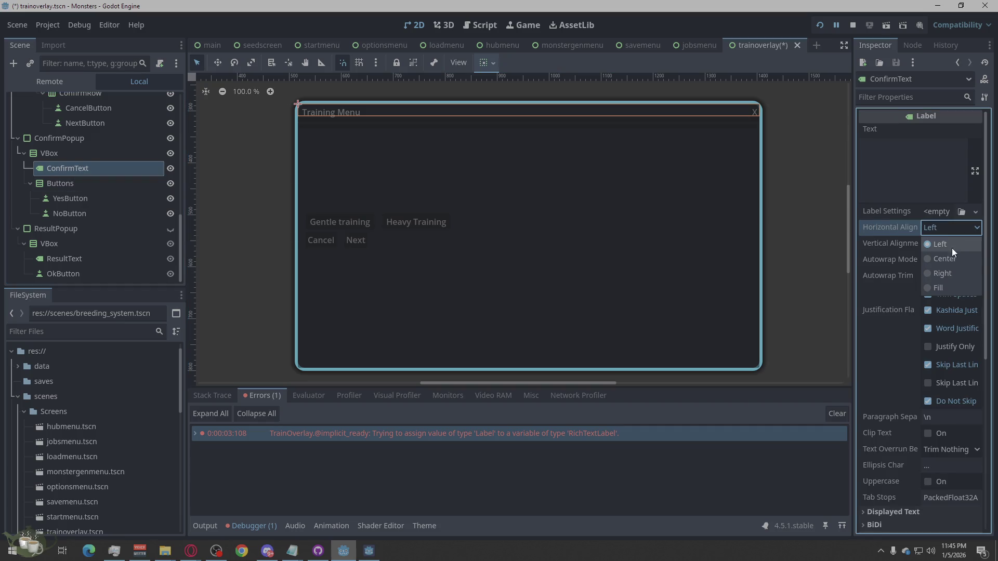
click(951, 263)
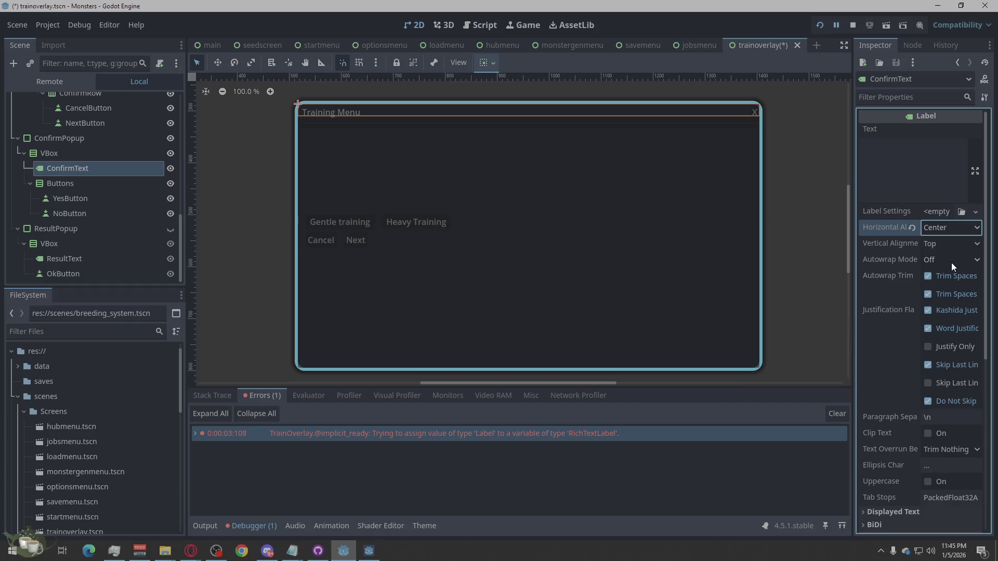
click(947, 245)
click(946, 274)
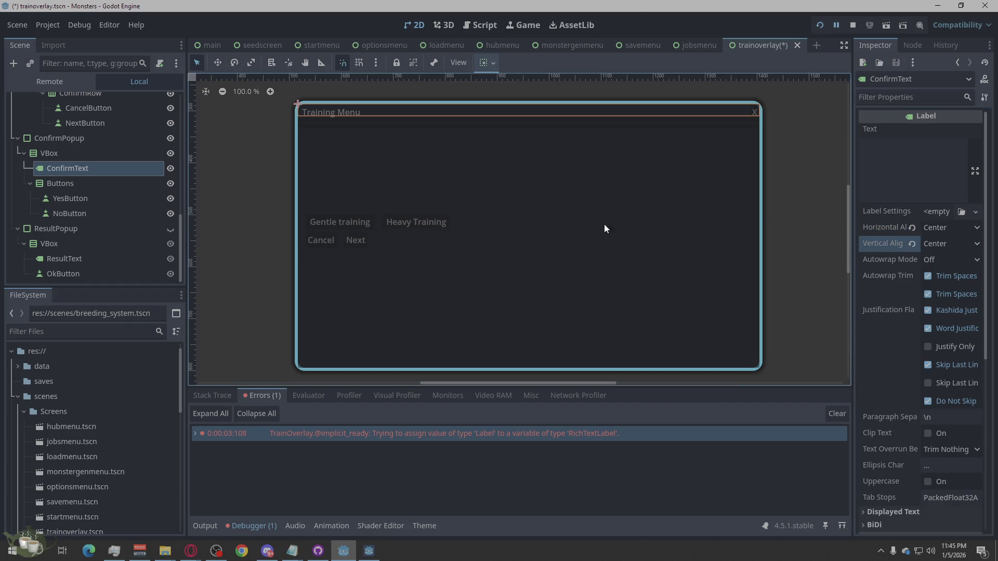
- Tick Vertical Expand under Container Sizing for the Buttons row
click(75, 183)
click(83, 163)
click(76, 178)
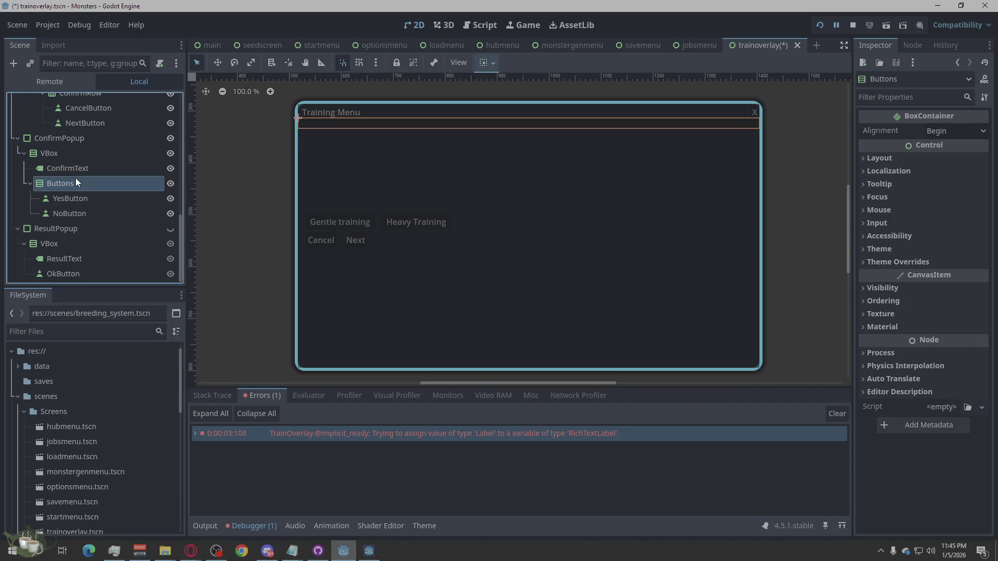
click(79, 212)
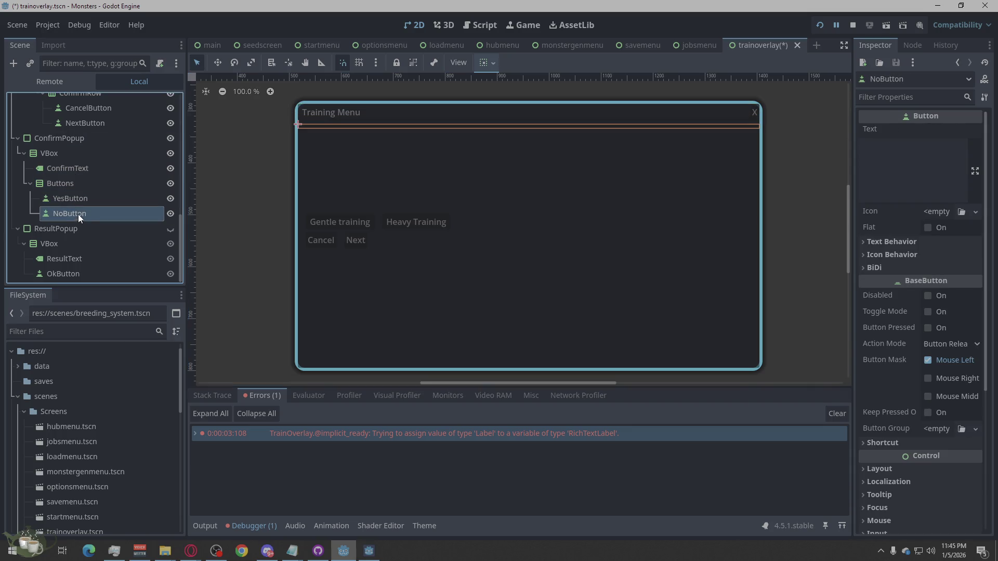
click(67, 184)
click(69, 158)
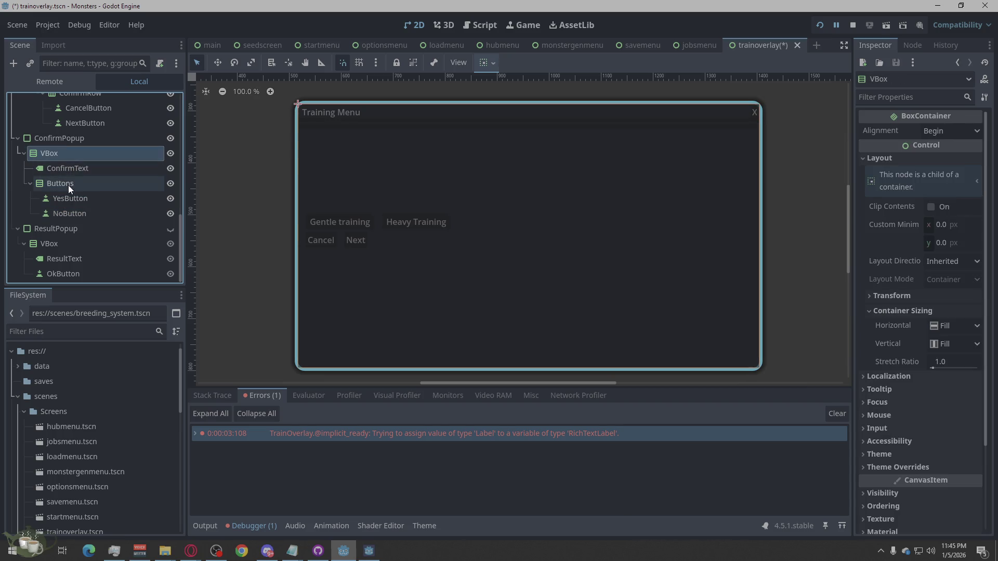
click(67, 185)
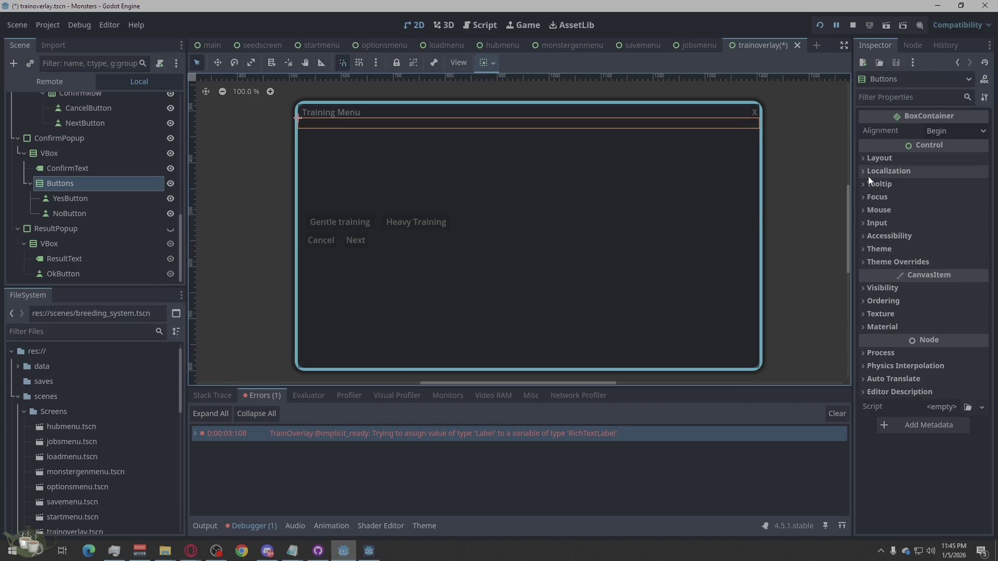
click(879, 158)
click(877, 310)
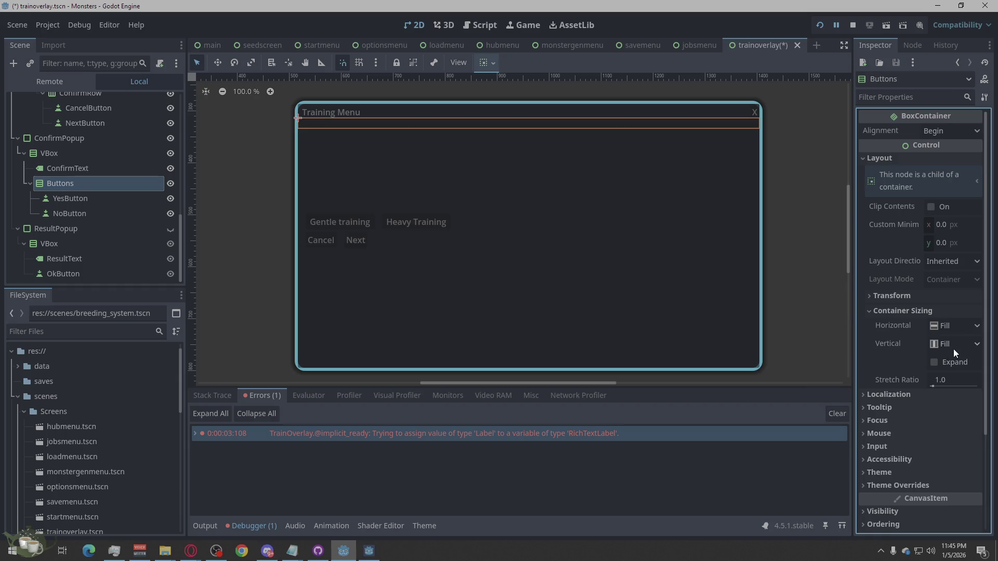
click(954, 362)
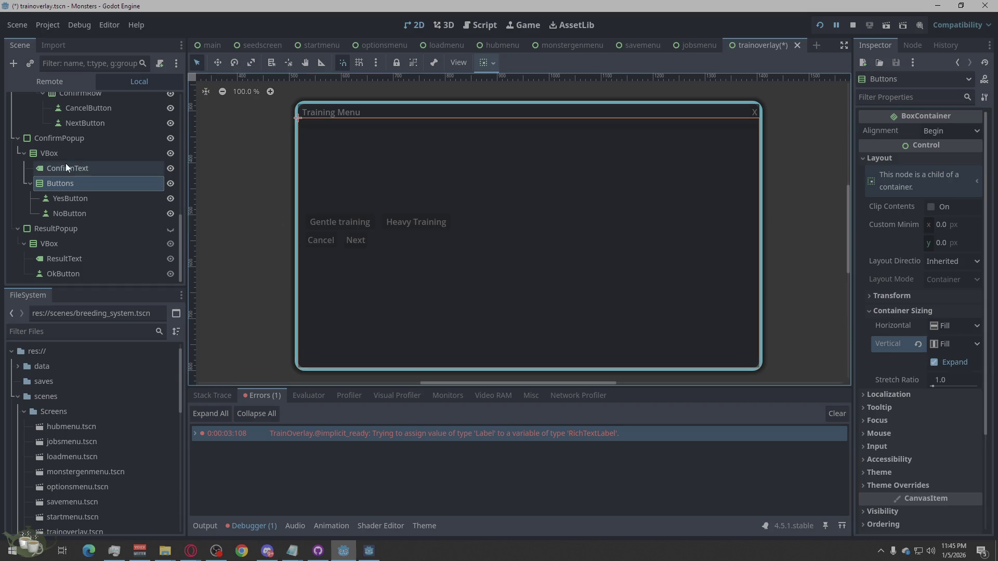
- Tick Vertical Expand under Container Sizing for the ConfirmText label
click(48, 167)
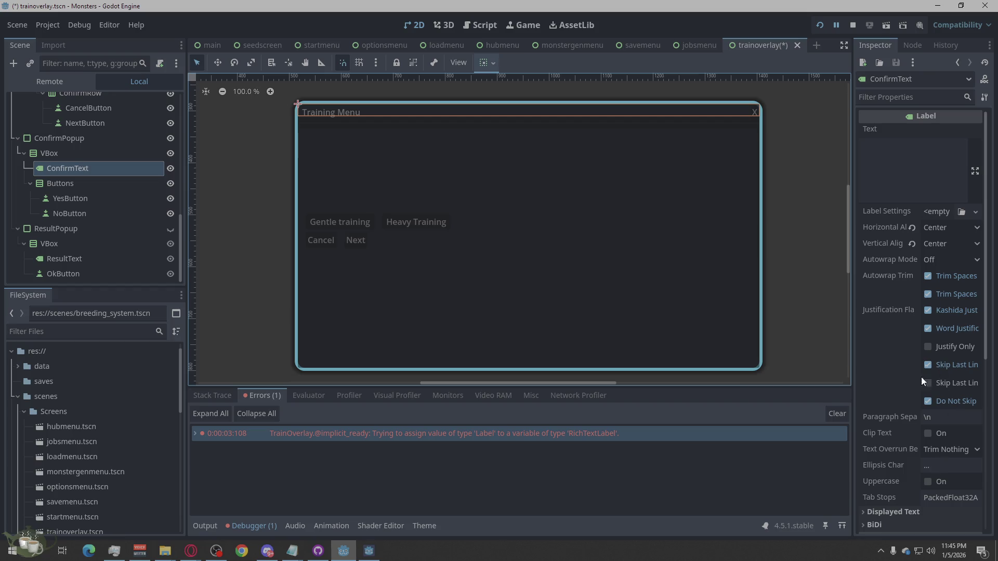
scroll(943, 348, down, 4)
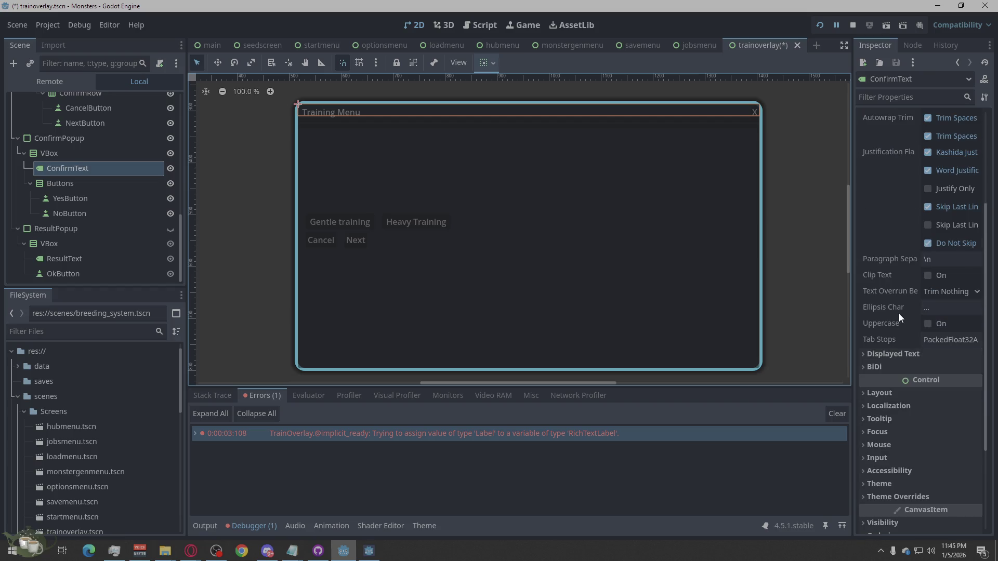
click(872, 397)
scroll(928, 420, down, 5)
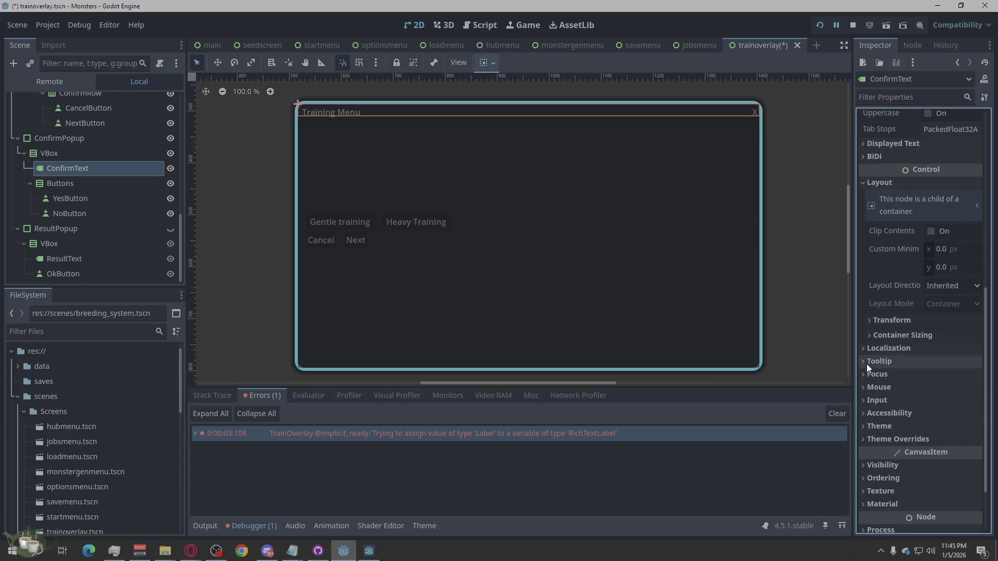
click(876, 337)
click(944, 387)
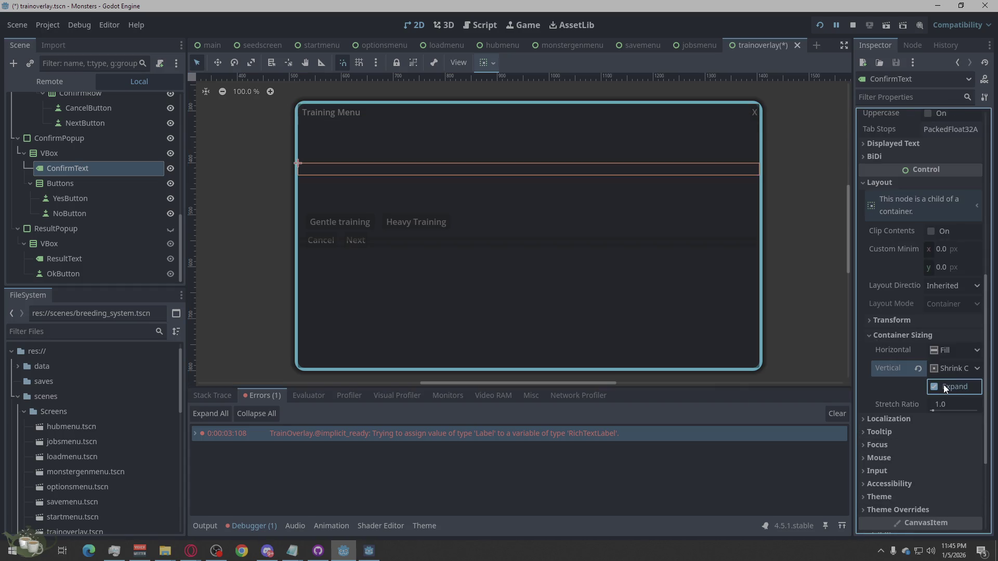
- Set ConfirmText's vertical container sizing to Fill
click(86, 153)
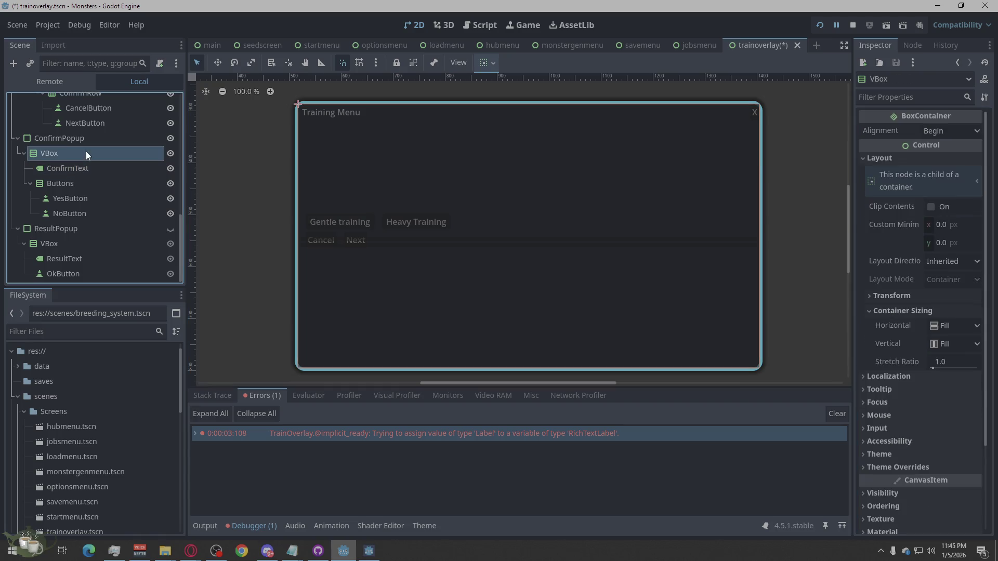
click(85, 168)
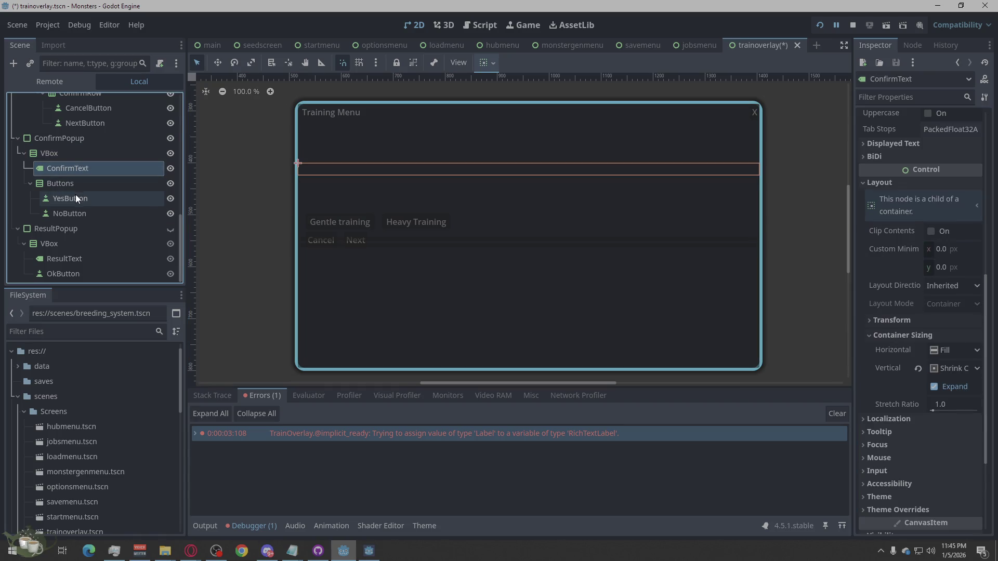
click(70, 183)
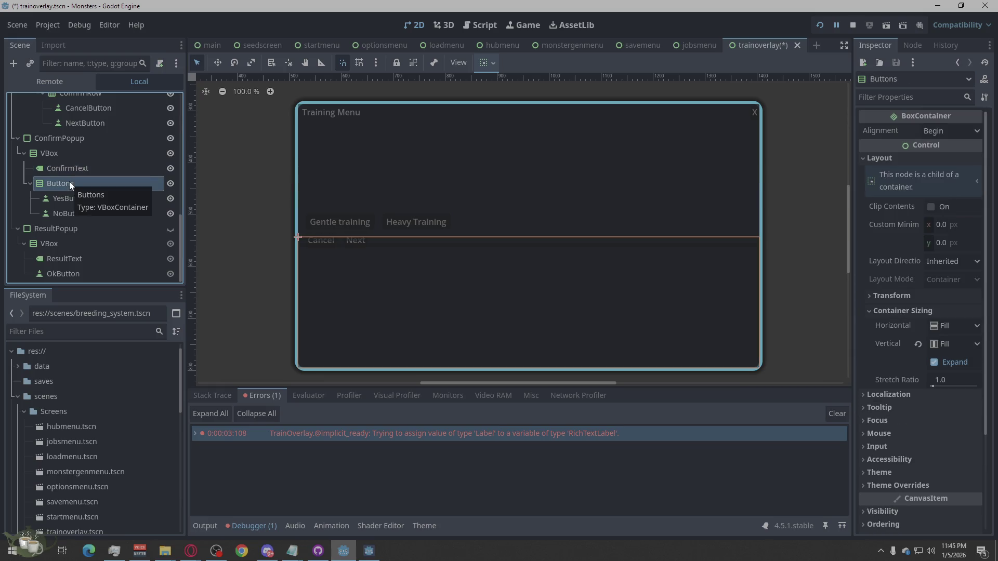
click(73, 169)
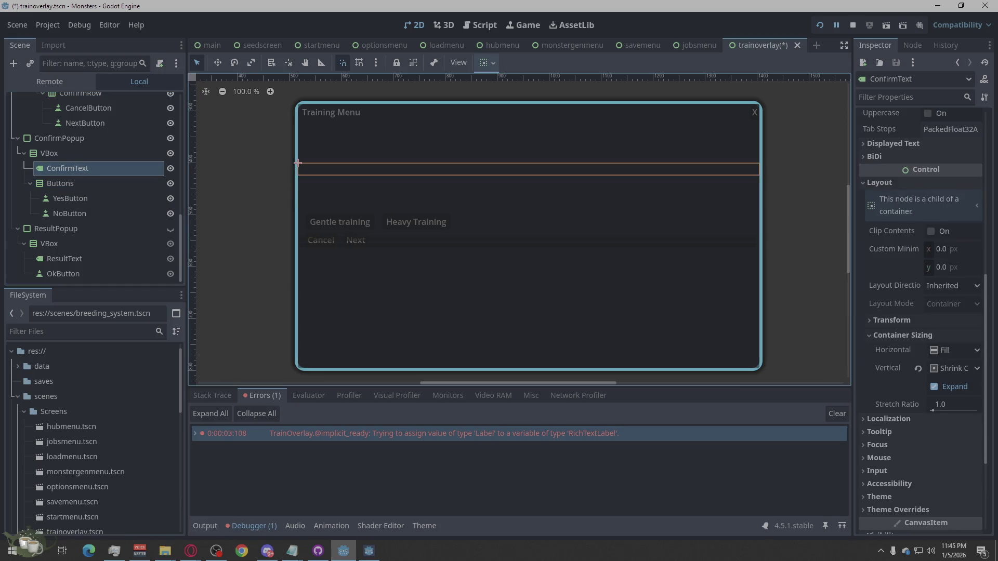
click(951, 367)
click(953, 380)
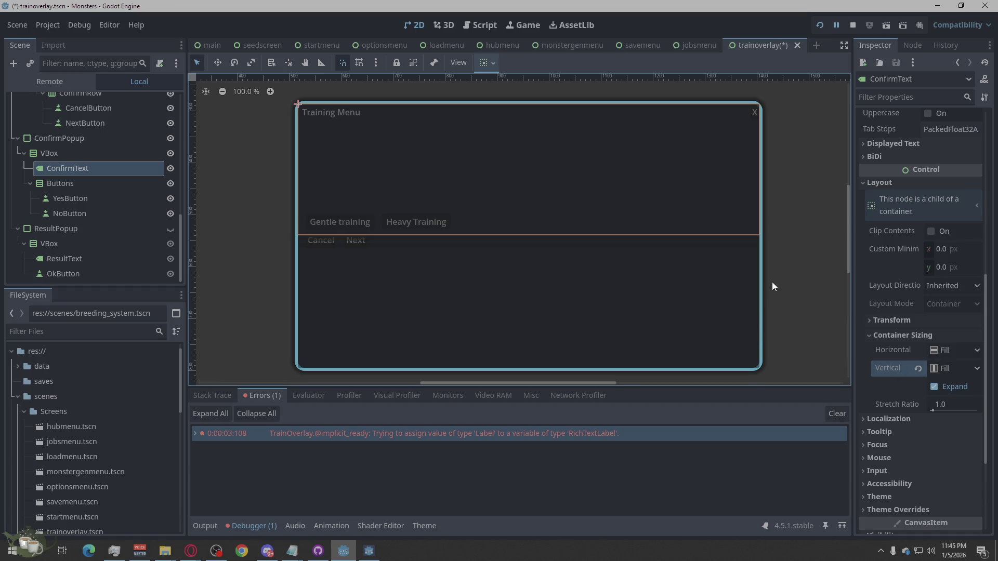
- Reselect ConfirmText and begin editing its Text field
click(79, 185)
click(83, 169)
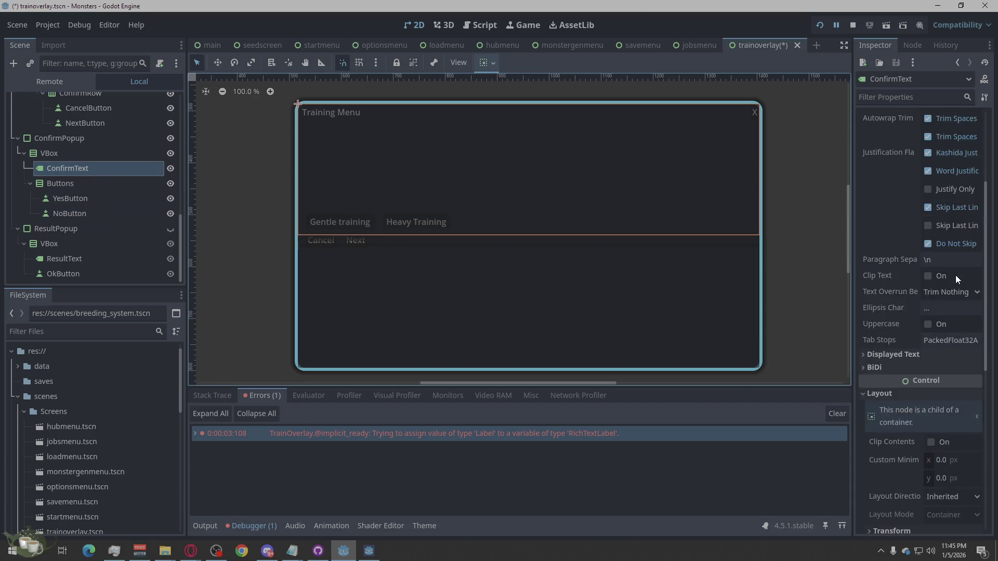
scroll(956, 275, up, 8)
click(907, 157)
- Enter 'Are You Sure?' as ConfirmText's text, correcting the capital S, then switch to Opera
text(Are)
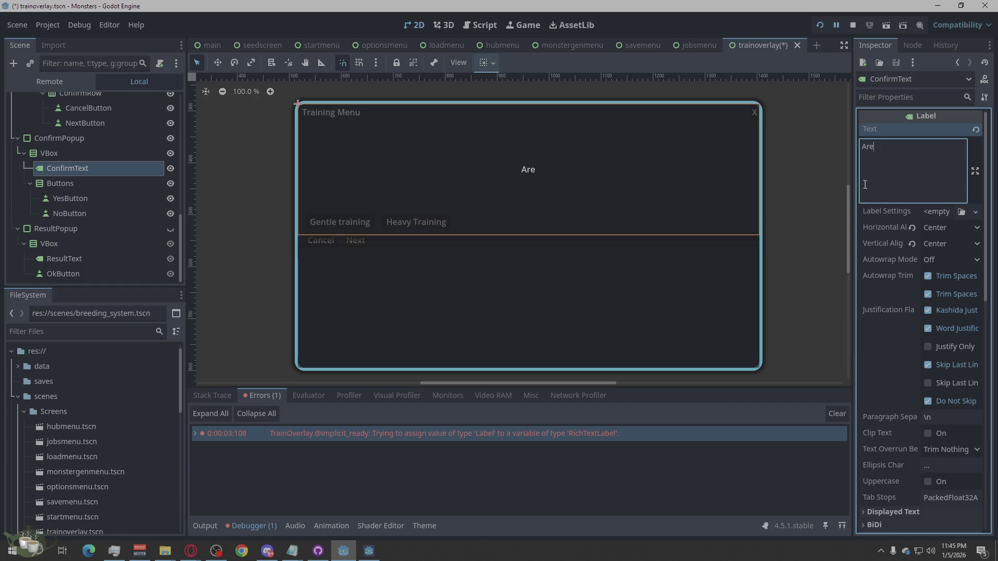
text( You sure?)
click(892, 146)
key(BackSpace)
text(S)
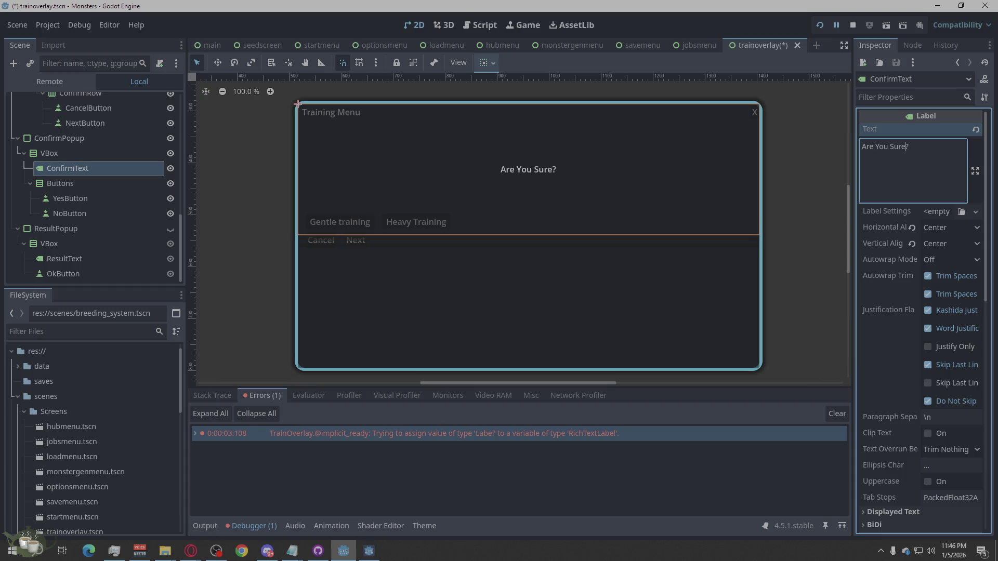
click(190, 551)
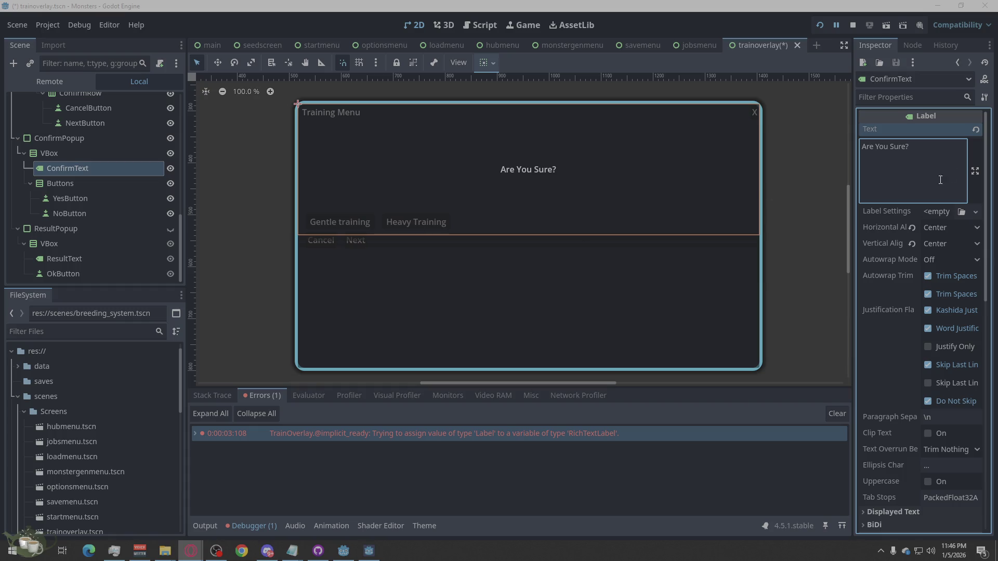
- Replace the ConfirmText message with 'Are you sure about that'
triple_click(912, 145)
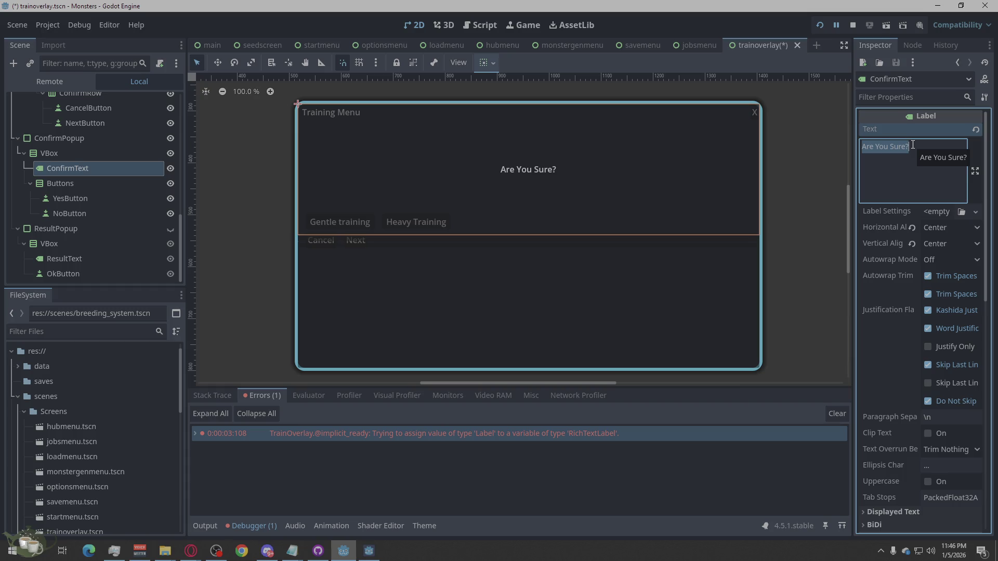
text(Are you sure)
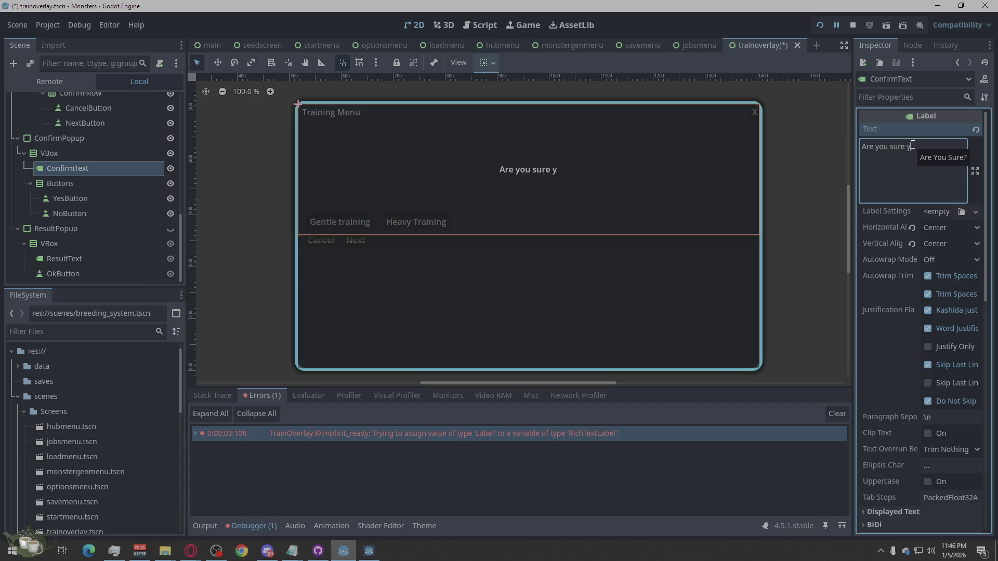
text(about that)
key(BackSpace)
key(BackSpace)
key(BackSpace)
text(that)
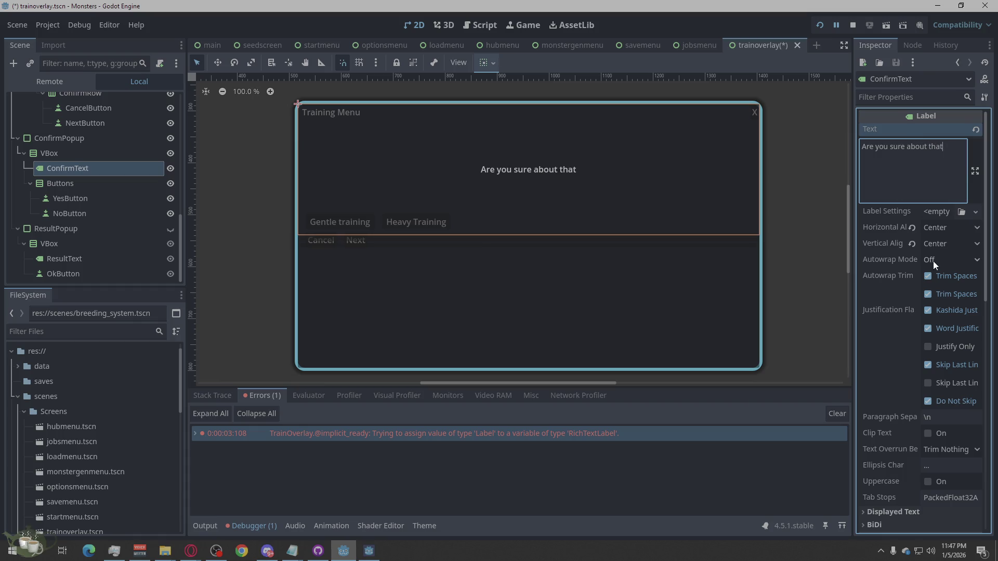
- Set the message's vertical alignment to Bottom
click(936, 244)
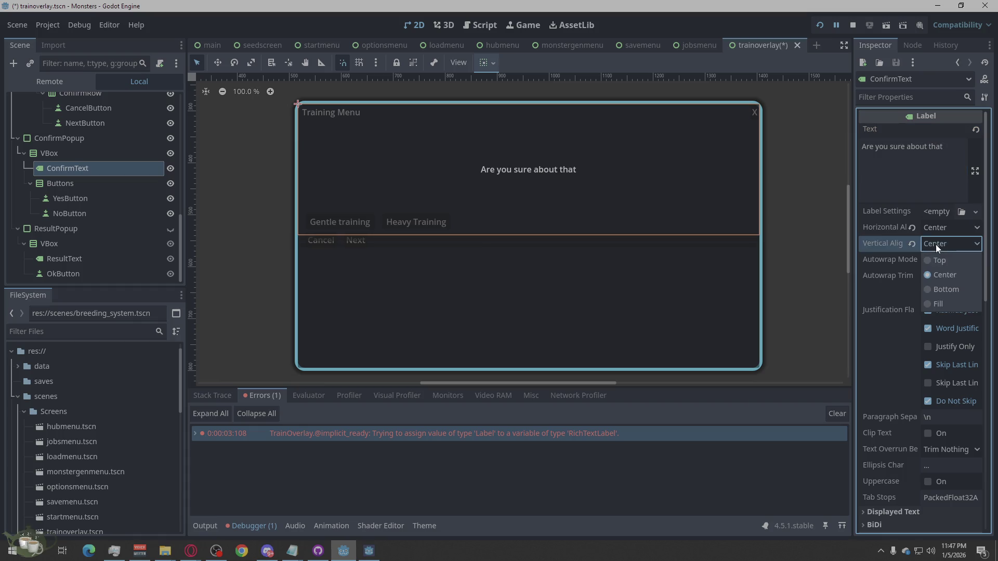
click(944, 285)
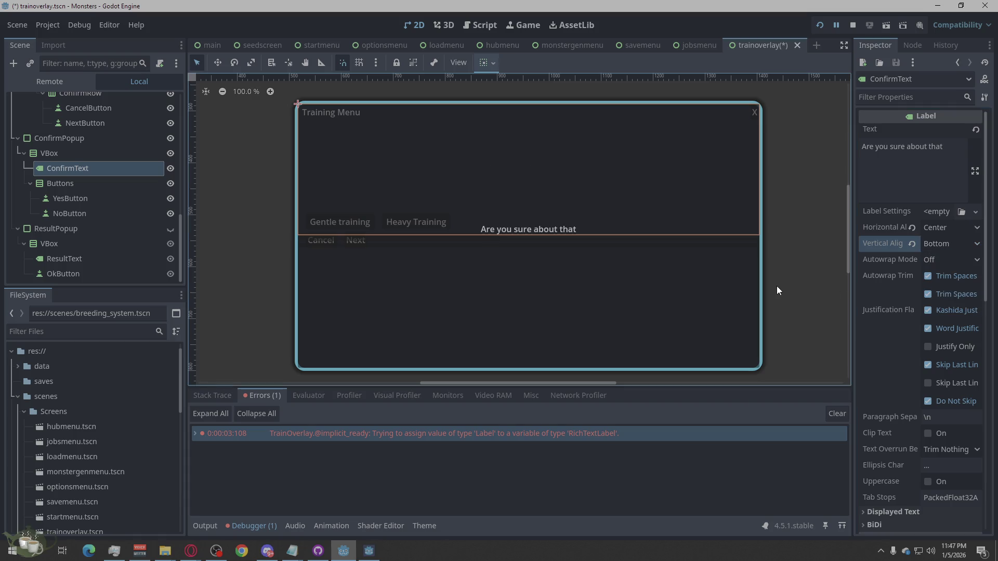
click(86, 197)
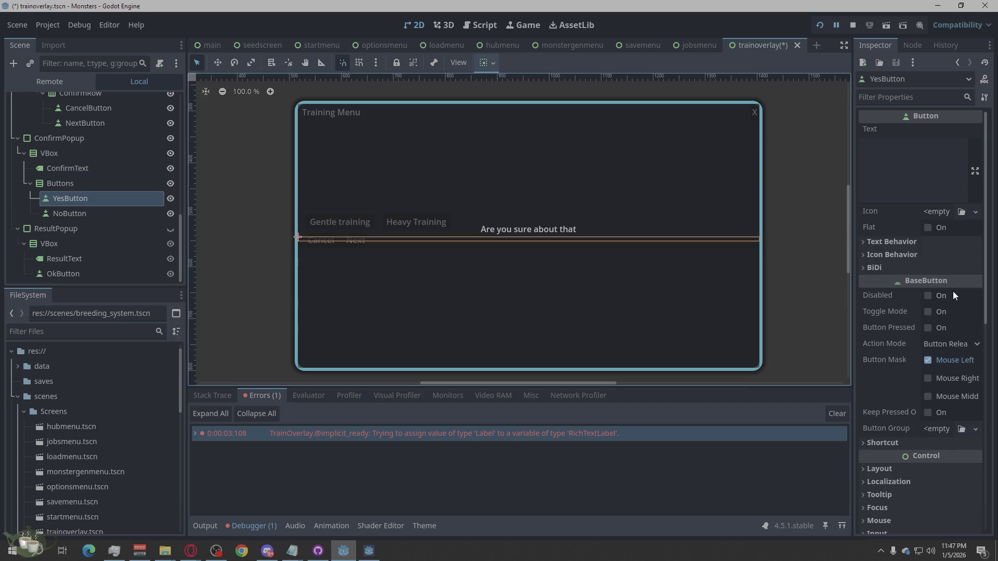
- Set the YesButton text to 'Yes' and the NoButton text to 'No'
click(926, 171)
text(Yes)
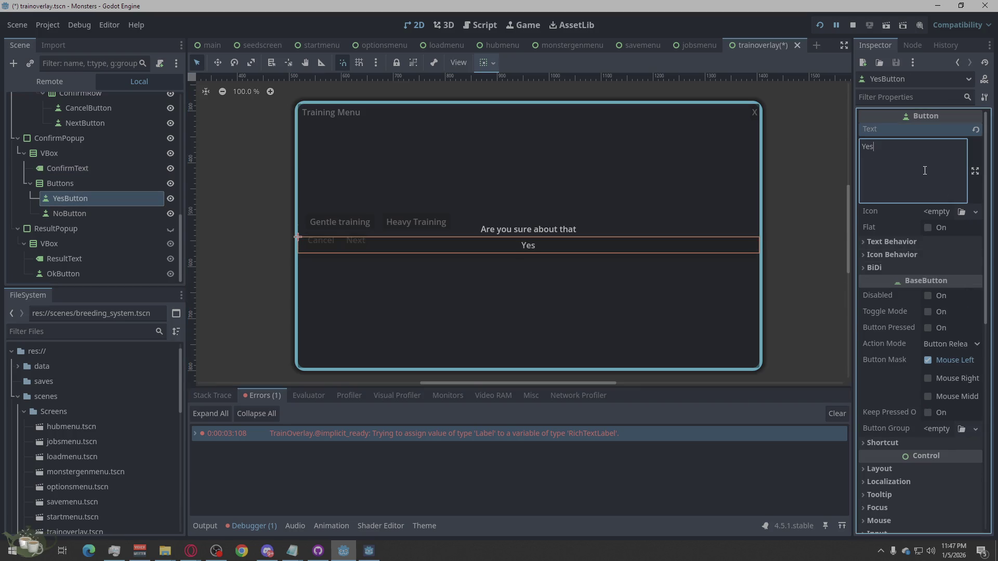
click(59, 209)
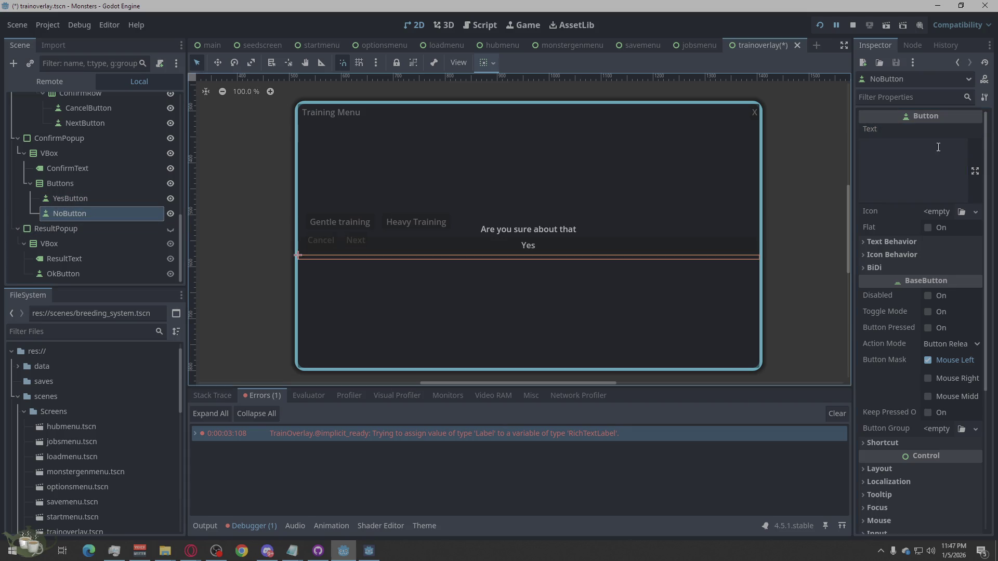
click(926, 157)
text(No)
click(42, 187)
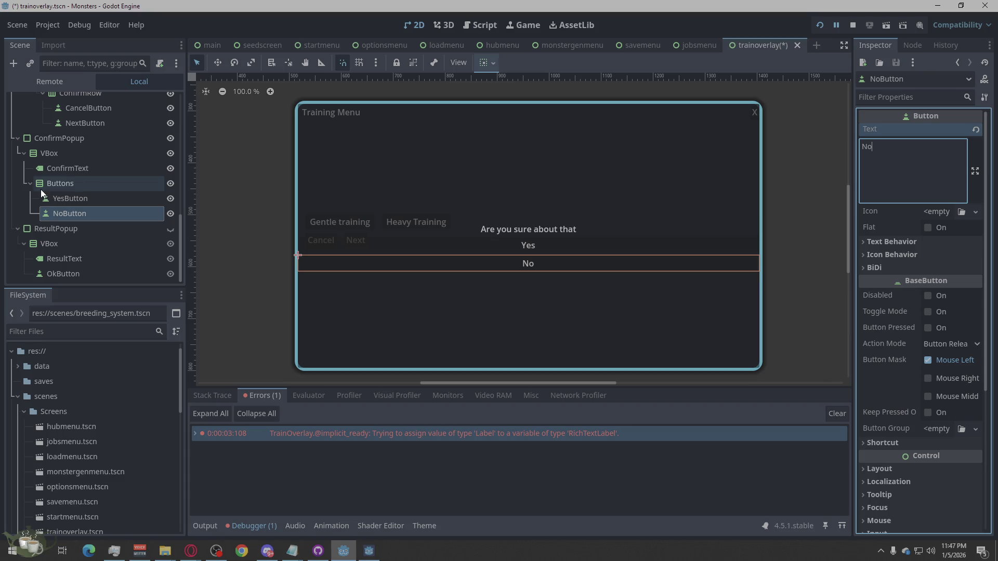
- Set YesButton's horizontal container sizing to Shrink Center
click(78, 198)
scroll(887, 440, down, 5)
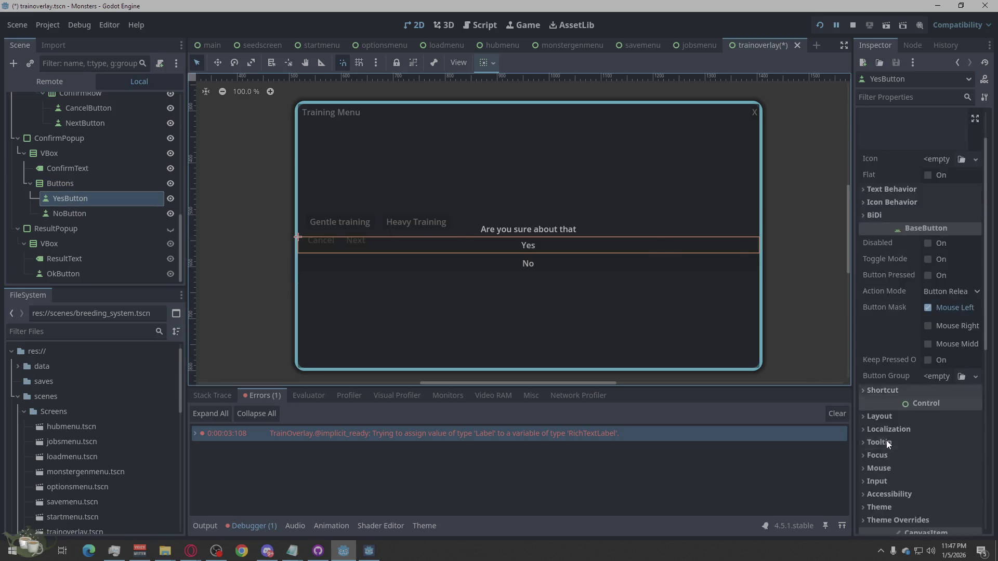
scroll(906, 386, down, 6)
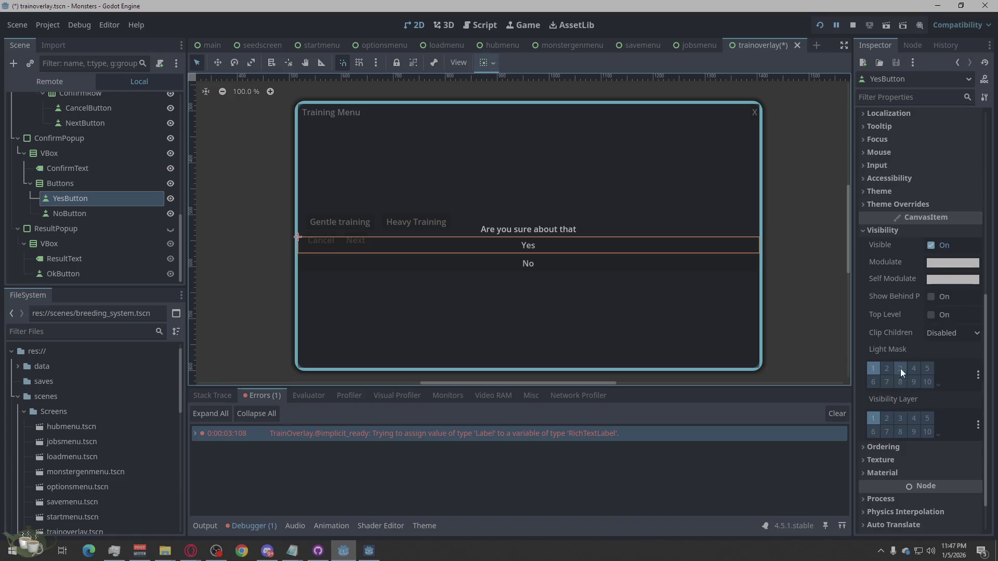
scroll(913, 231, up, 10)
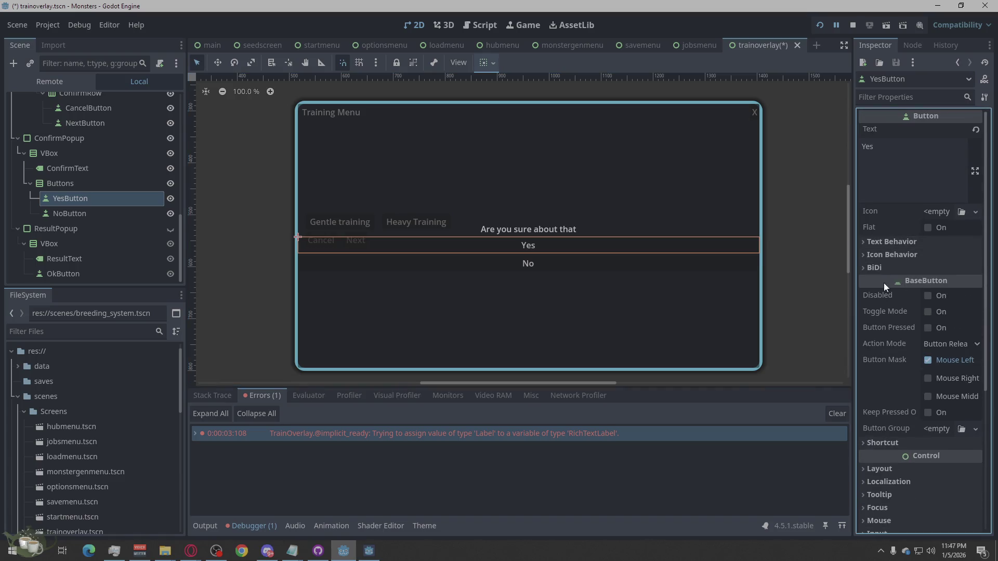
scroll(904, 306, down, 6)
click(877, 257)
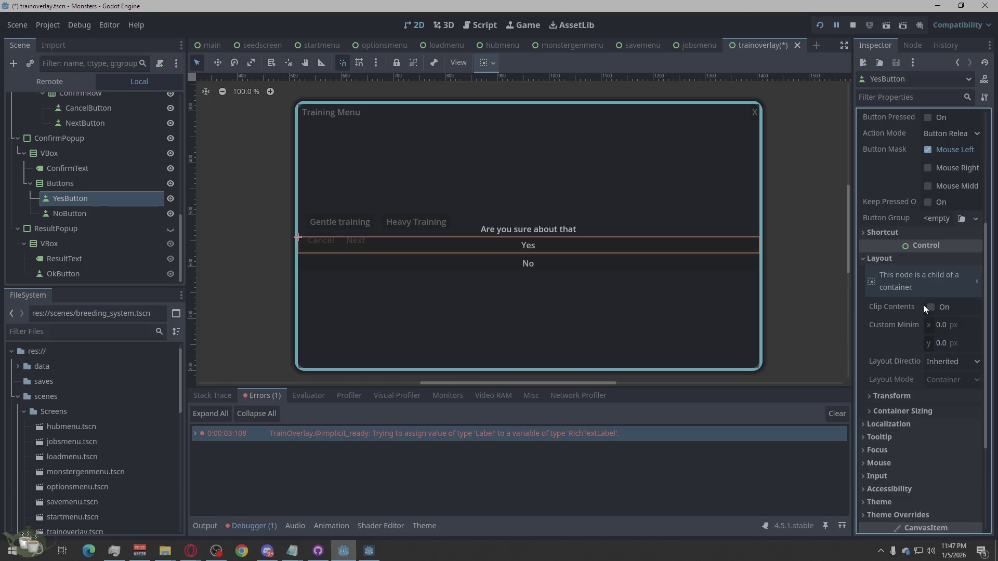
click(886, 411)
click(954, 427)
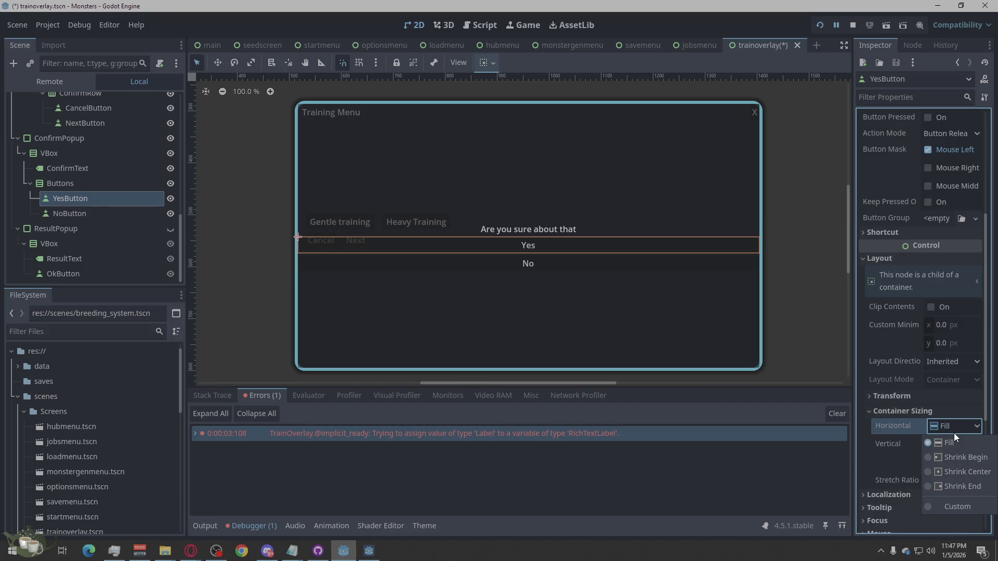
click(948, 474)
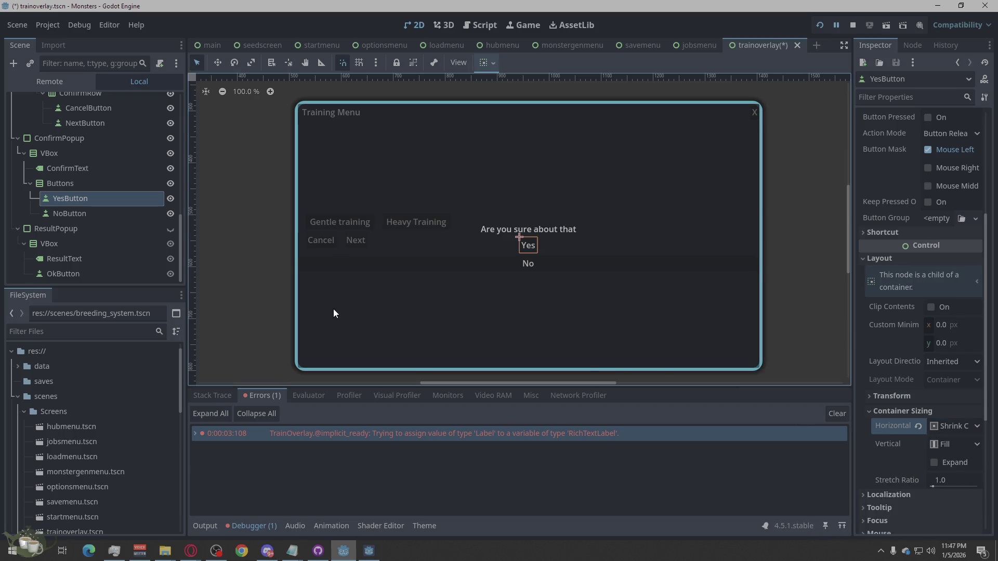
- Compare with NoButton's layout, then set YesButton's horizontal sizing back to Fill
click(114, 214)
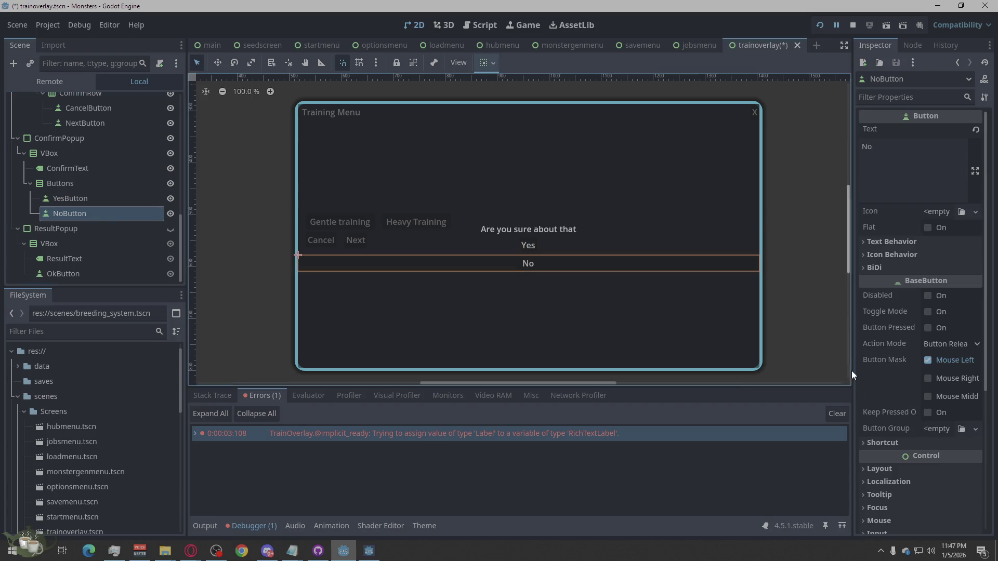
scroll(896, 408, down, 5)
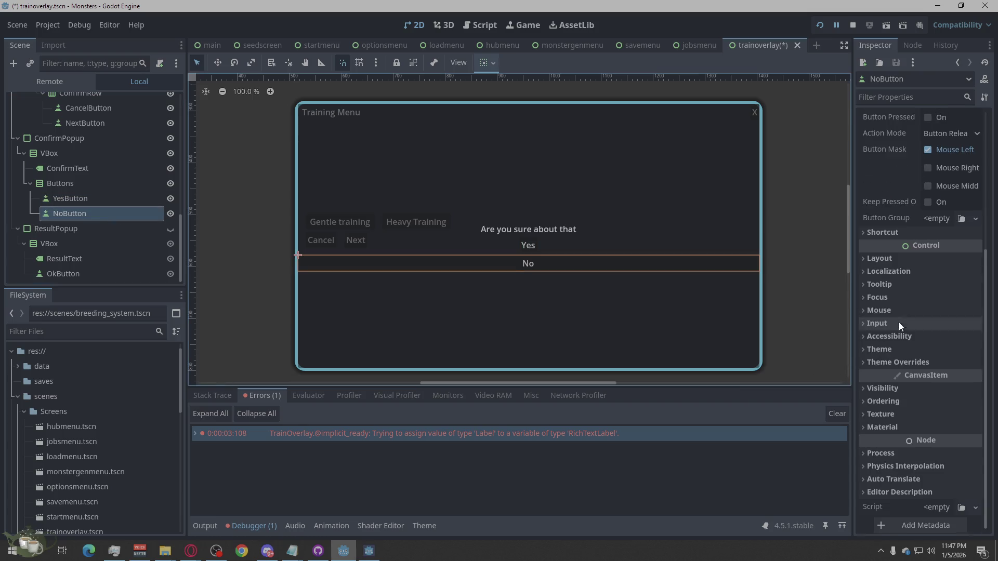
click(879, 258)
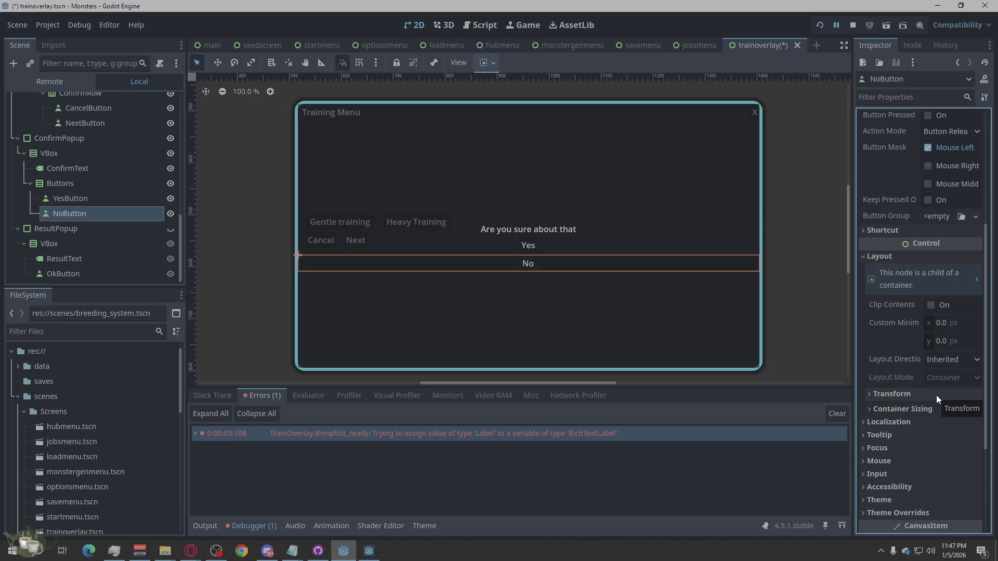
click(119, 196)
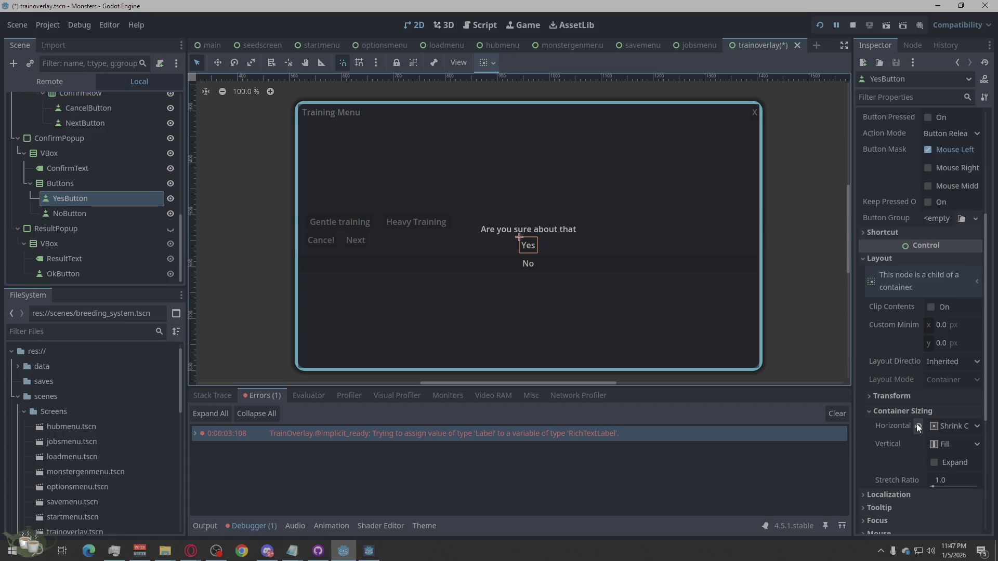
click(951, 428)
click(947, 442)
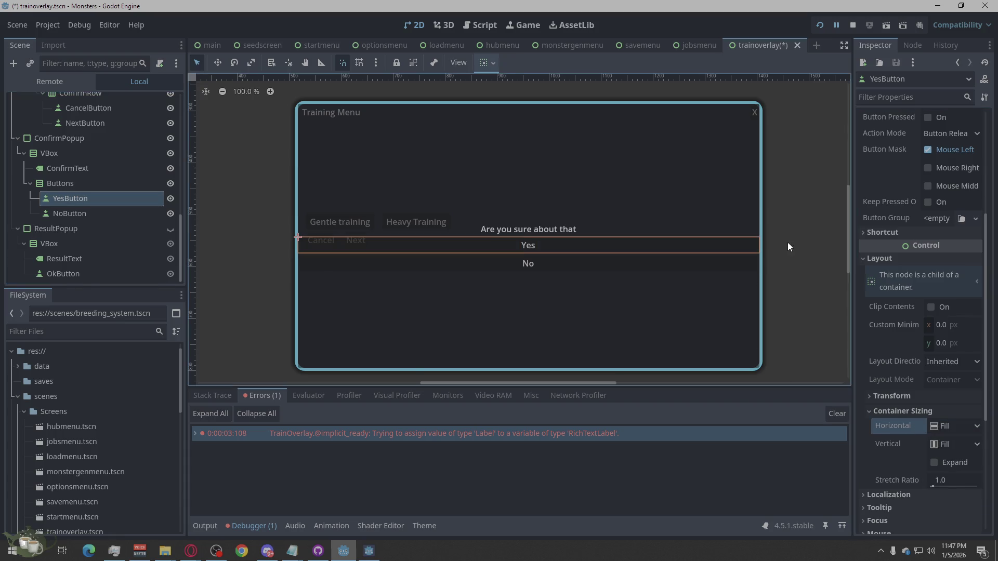
click(573, 274)
- Turn off ConfirmPopup's visibility eye in the Scene tree so the training menu shows
scroll(556, 252, up, 3)
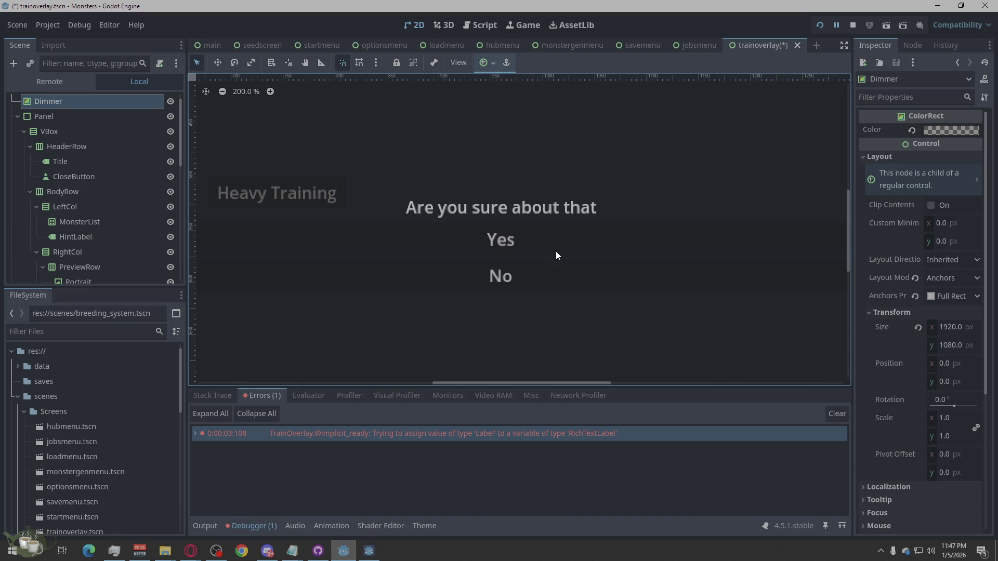
scroll(718, 227, down, 3)
scroll(485, 275, down, 7)
scroll(551, 238, up, 7)
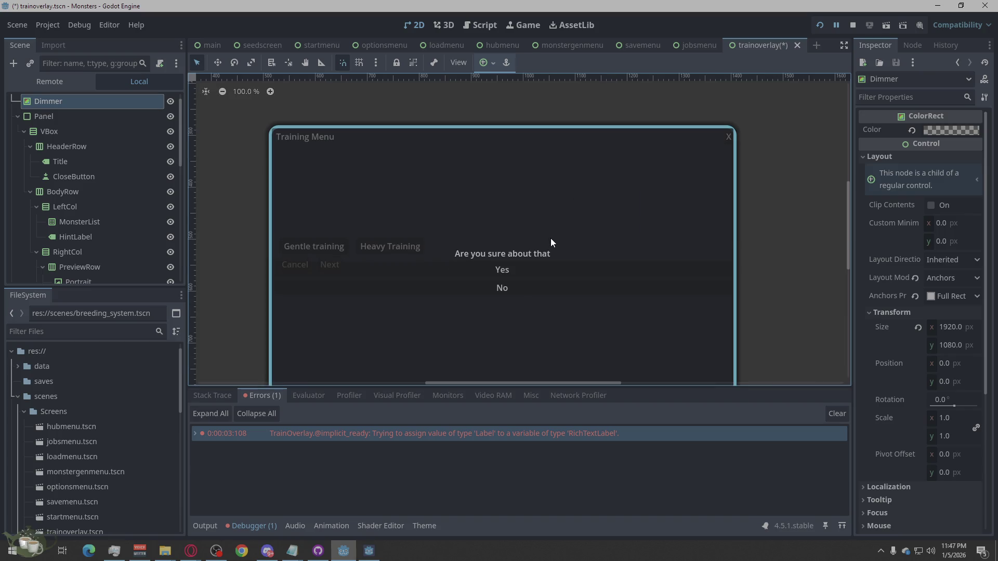
scroll(510, 213, down, 1)
scroll(491, 334, up, 2)
scroll(452, 172, down, 1)
scroll(117, 212, down, 2)
scroll(117, 212, down, 7)
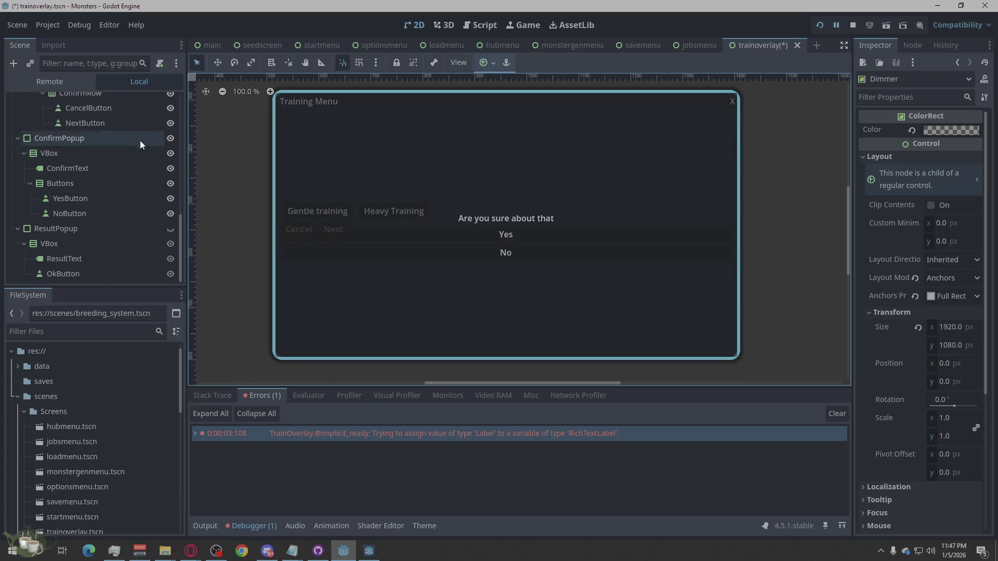
click(171, 139)
click(171, 139)
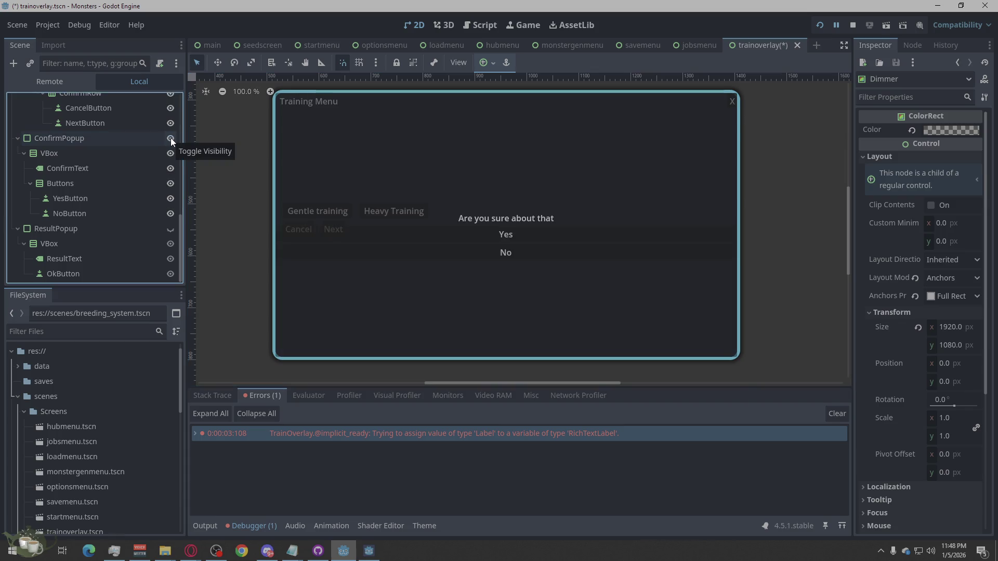
click(170, 138)
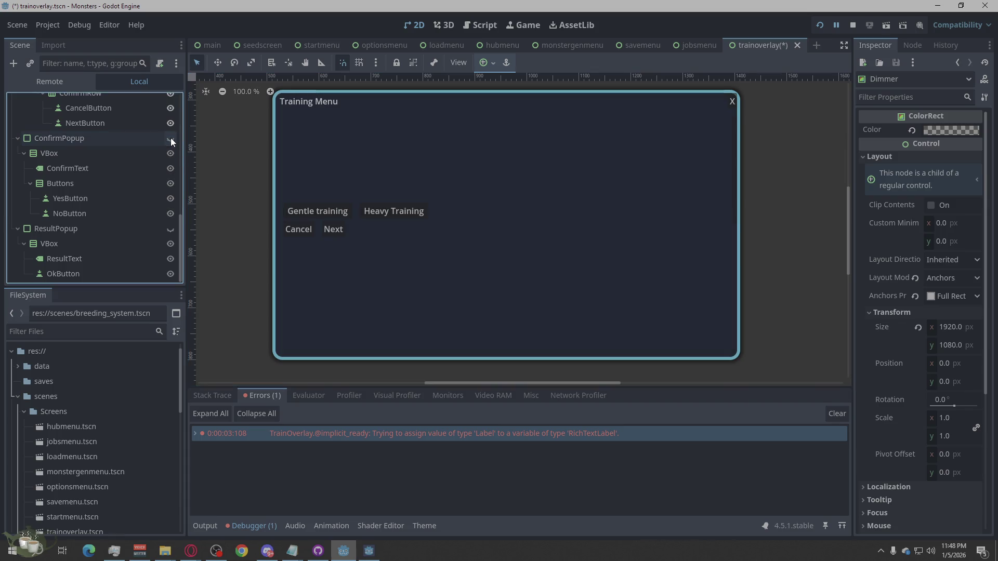
- Make ResultPopup visible and inspect its VBox, ResultText and OkButton children
click(101, 231)
click(171, 228)
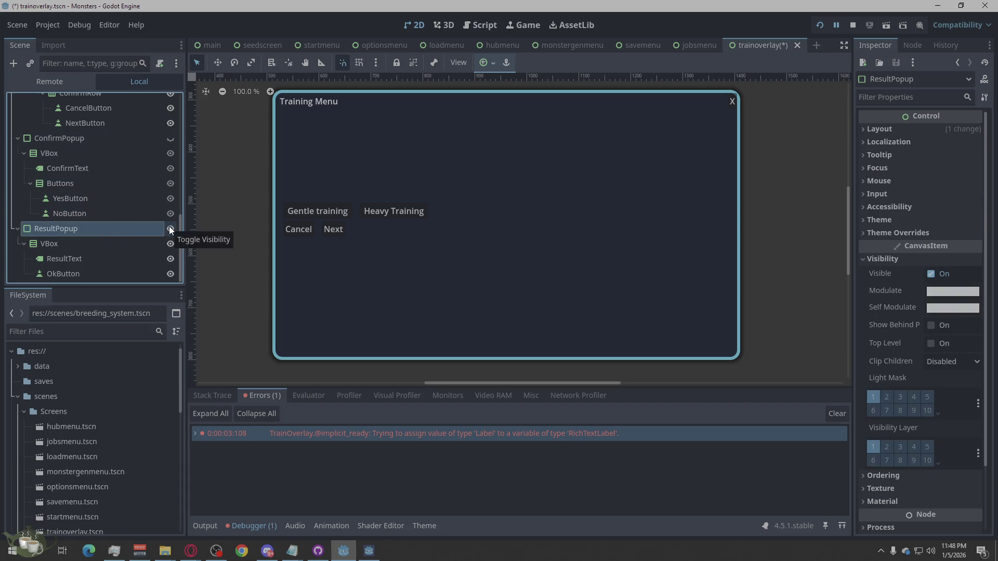
double_click(122, 231)
key(Return)
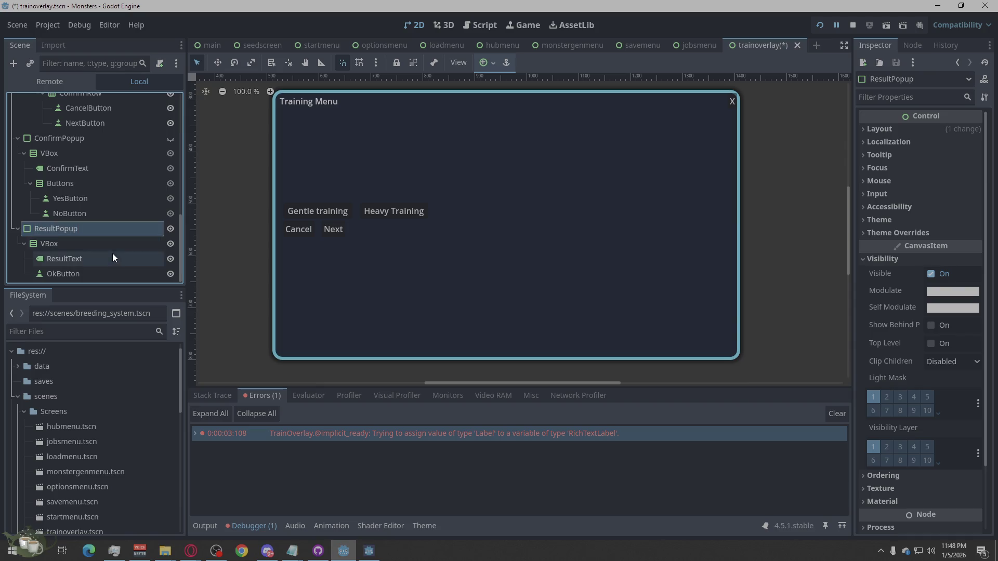
click(112, 256)
click(107, 268)
click(103, 260)
click(105, 241)
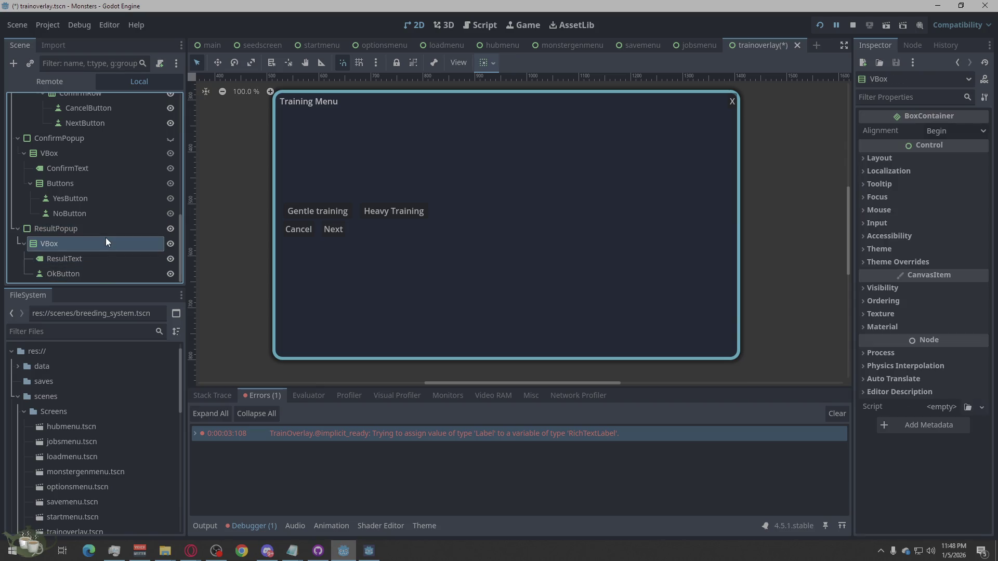
scroll(444, 258, down, 5)
scroll(444, 256, up, 4)
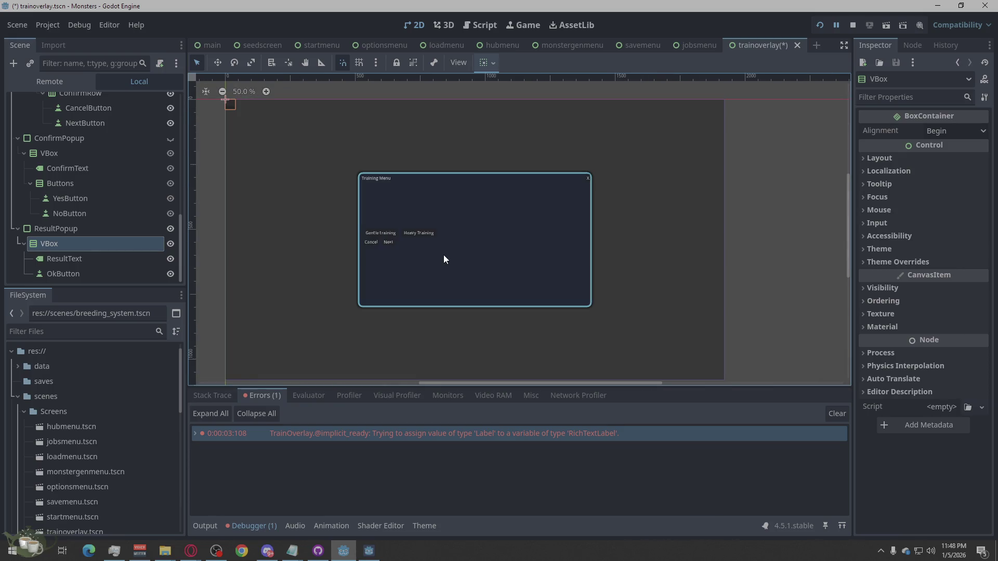
click(103, 229)
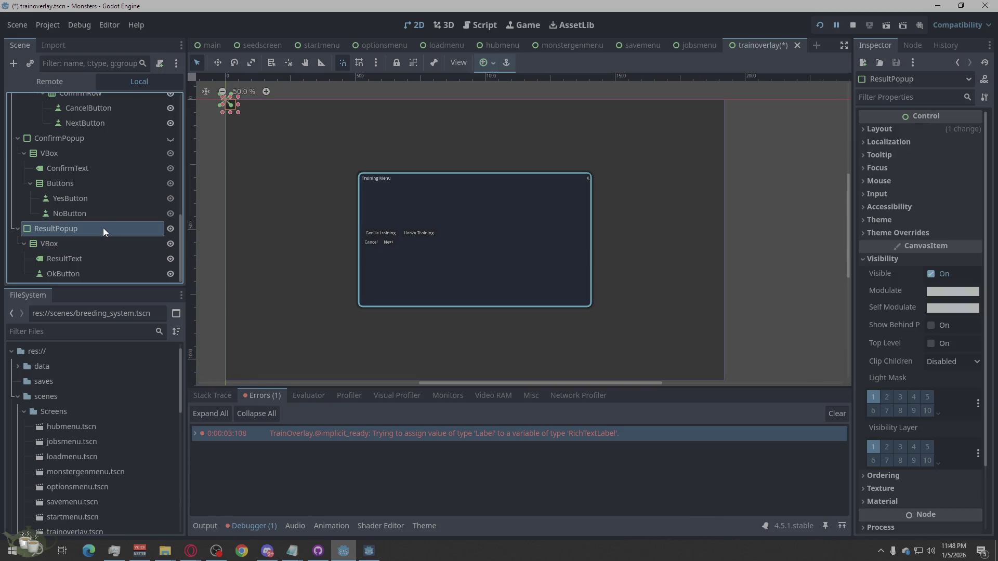
- Review ResultPopup's child nodes and its Layout and Transform properties
scroll(93, 229, up, 10)
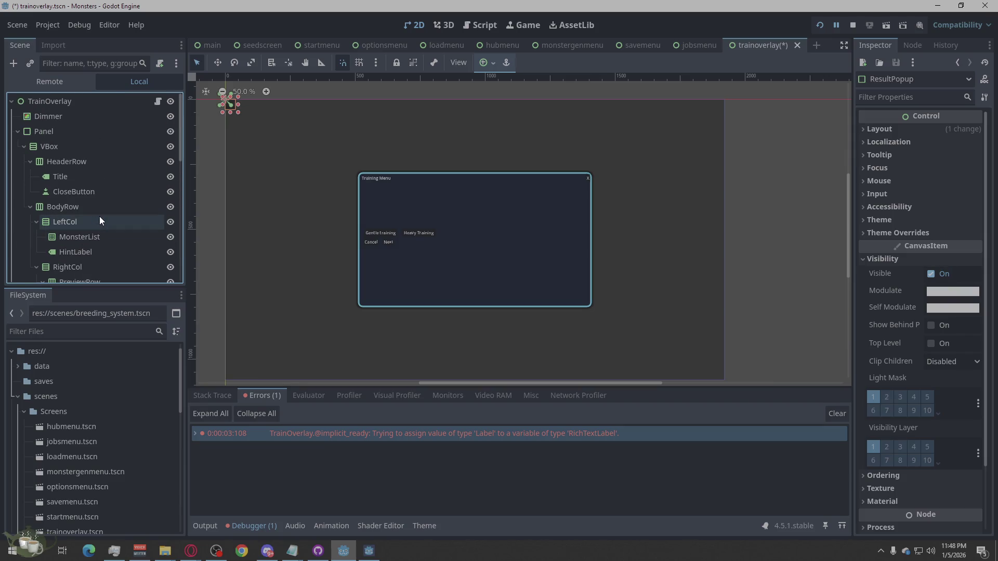
scroll(100, 216, down, 5)
scroll(101, 215, down, 3)
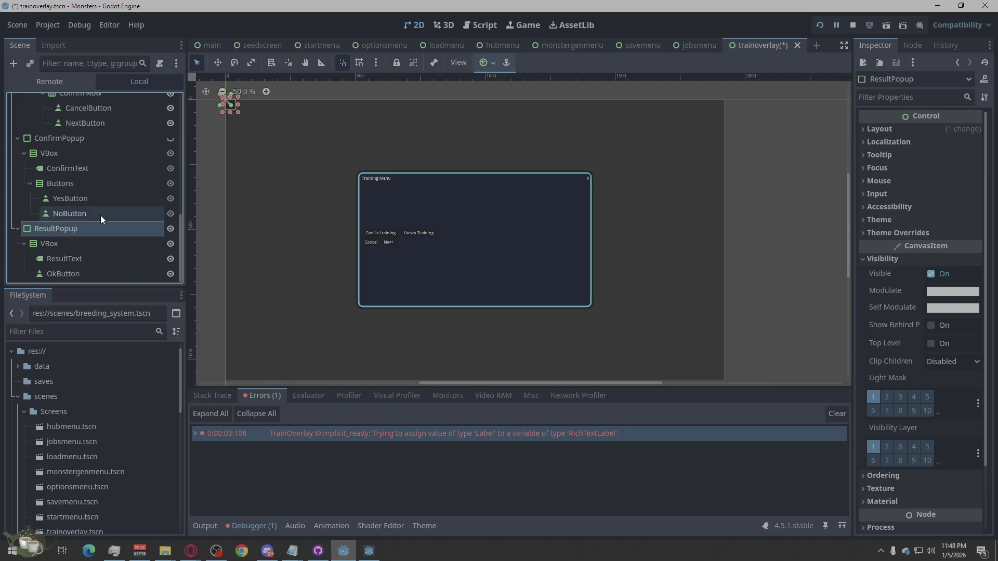
click(81, 250)
click(82, 261)
click(88, 277)
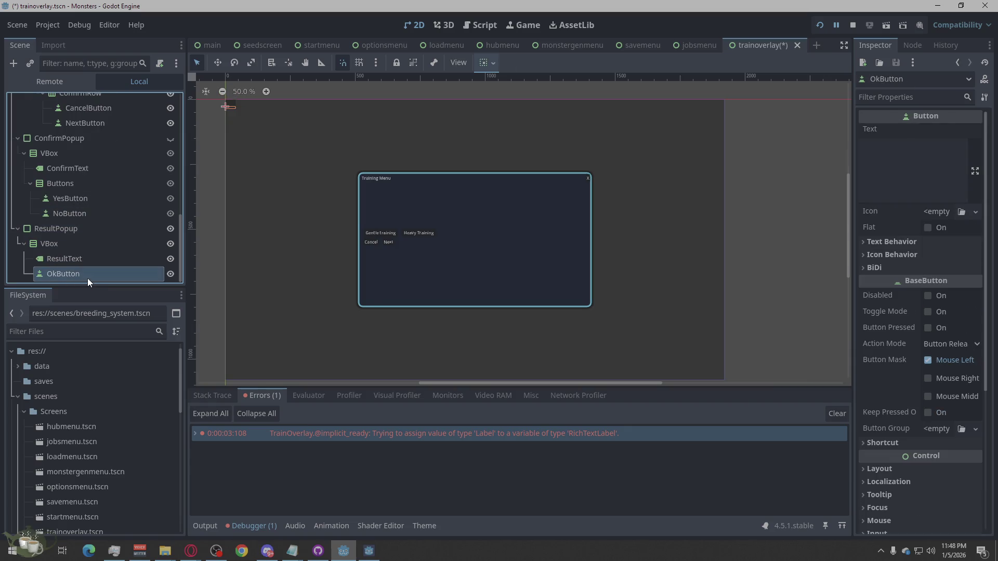
click(92, 228)
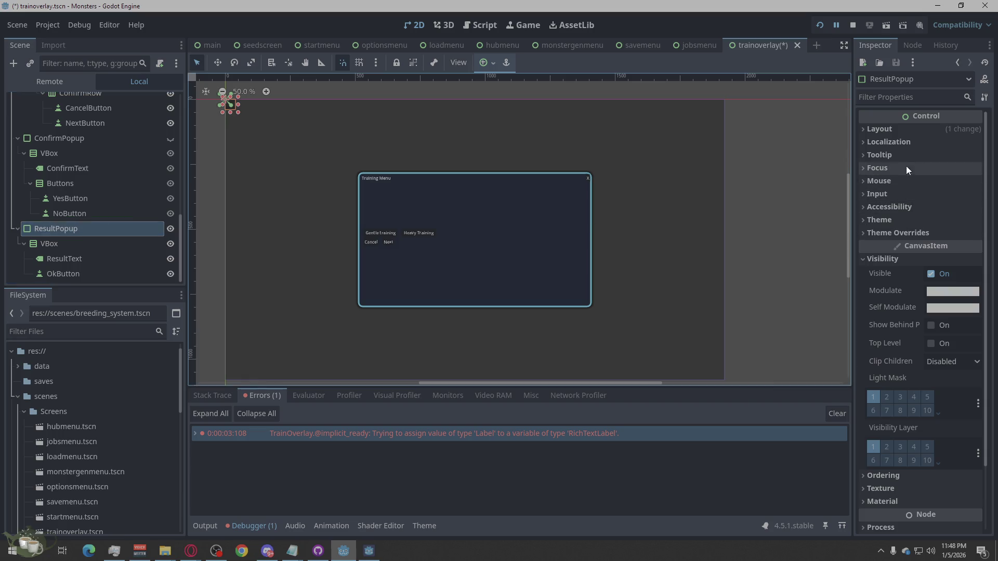
click(909, 129)
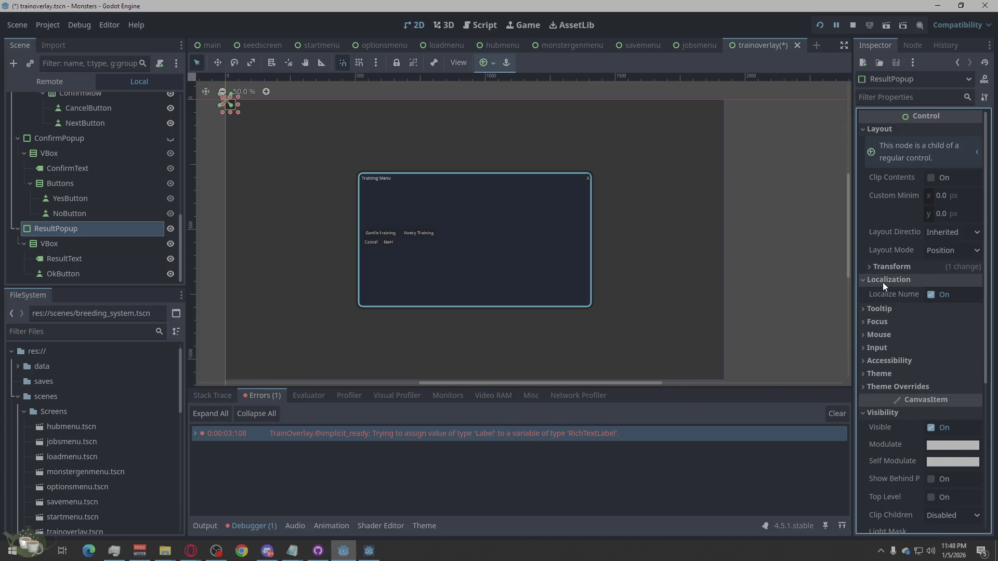
click(886, 268)
click(886, 269)
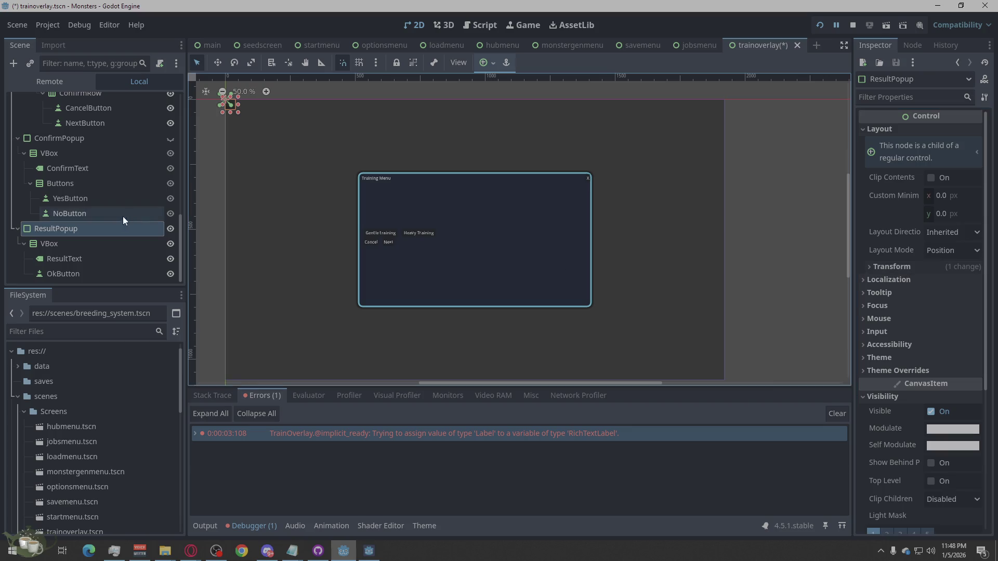
click(60, 241)
click(71, 229)
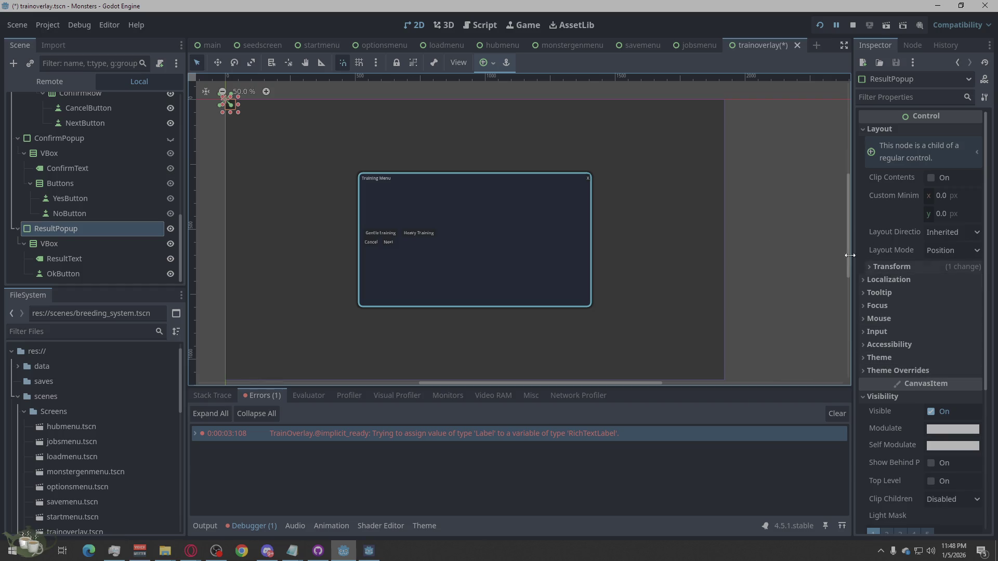
- Set ResultPopup's Layout Mode to Anchors with the Full Rect anchors preset
scroll(124, 197, up, 10)
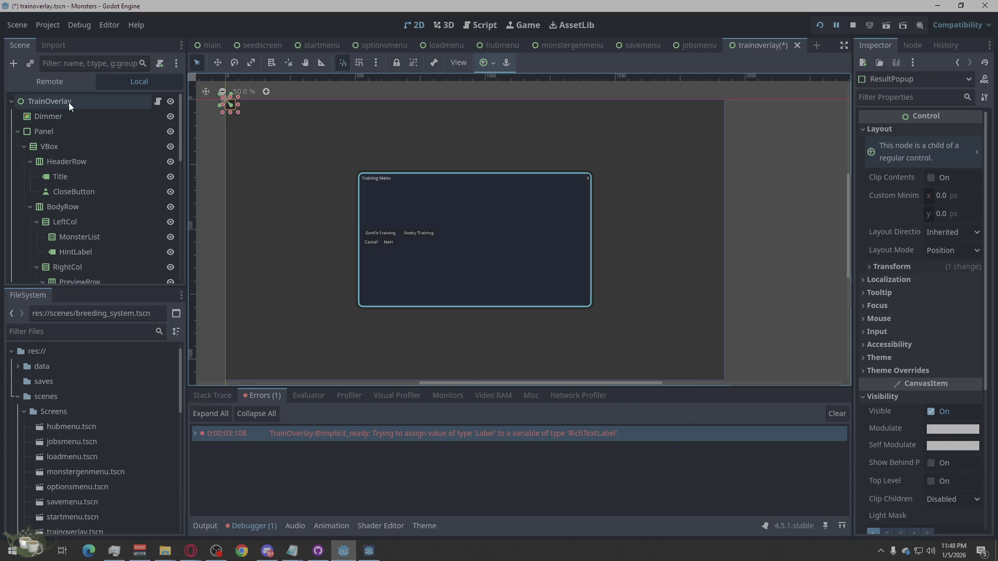
click(69, 102)
scroll(69, 103, down, 10)
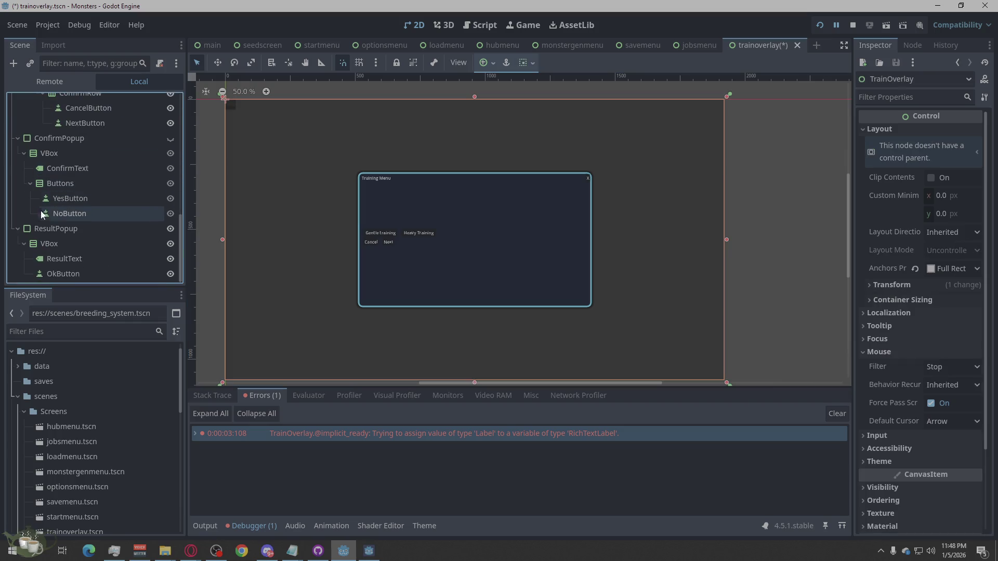
click(43, 228)
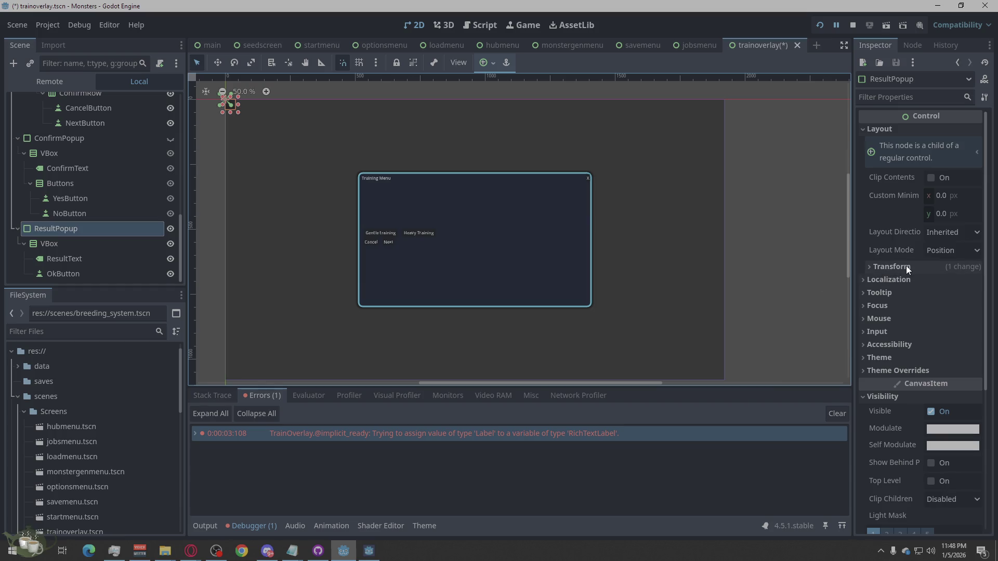
click(951, 250)
click(939, 281)
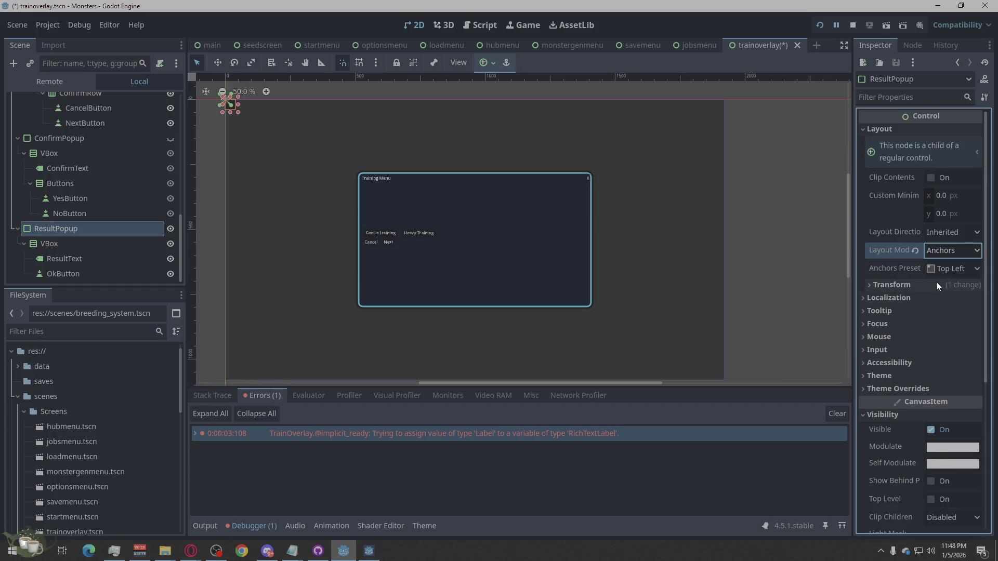
click(940, 269)
click(951, 298)
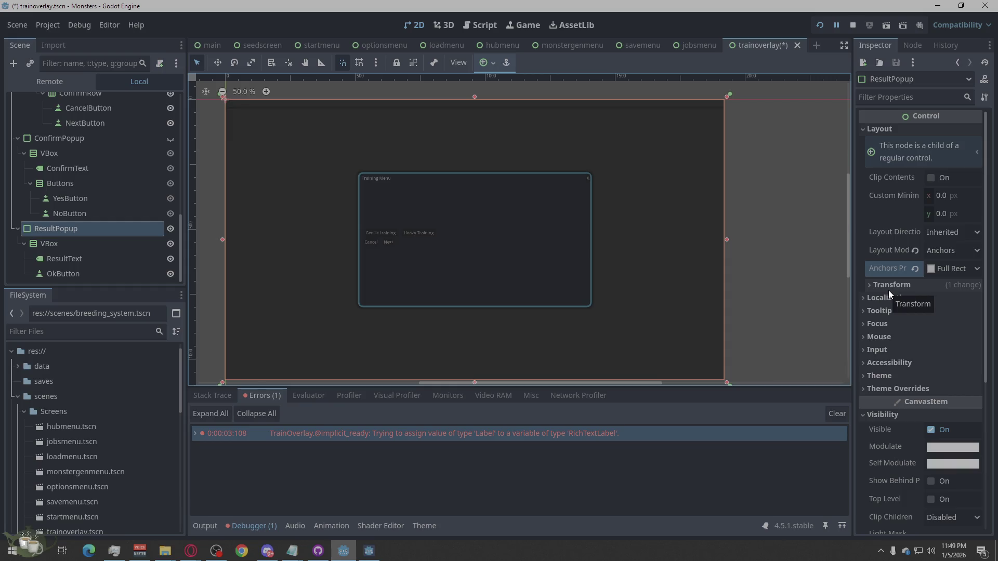
- Compare against the Panel's Layout settings, then reselect ResultPopup
scroll(165, 228, up, 5)
scroll(165, 229, up, 3)
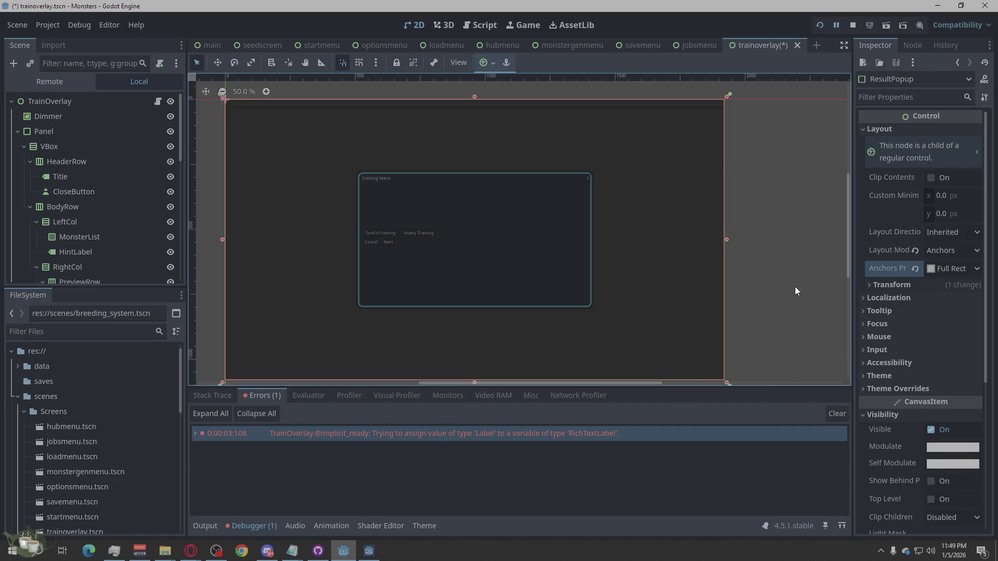
click(92, 131)
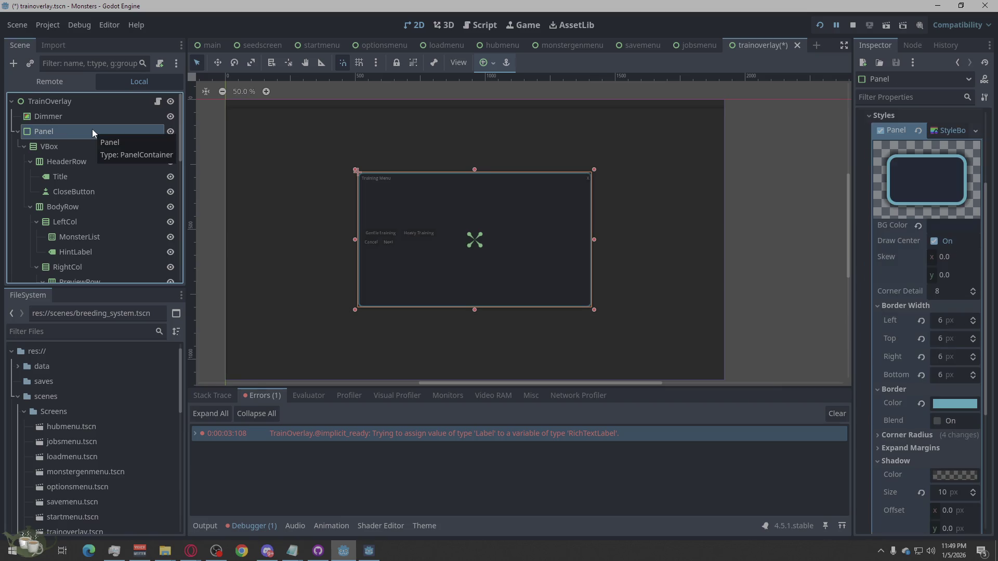
scroll(920, 326, down, 3)
scroll(899, 324, up, 3)
scroll(899, 323, up, 5)
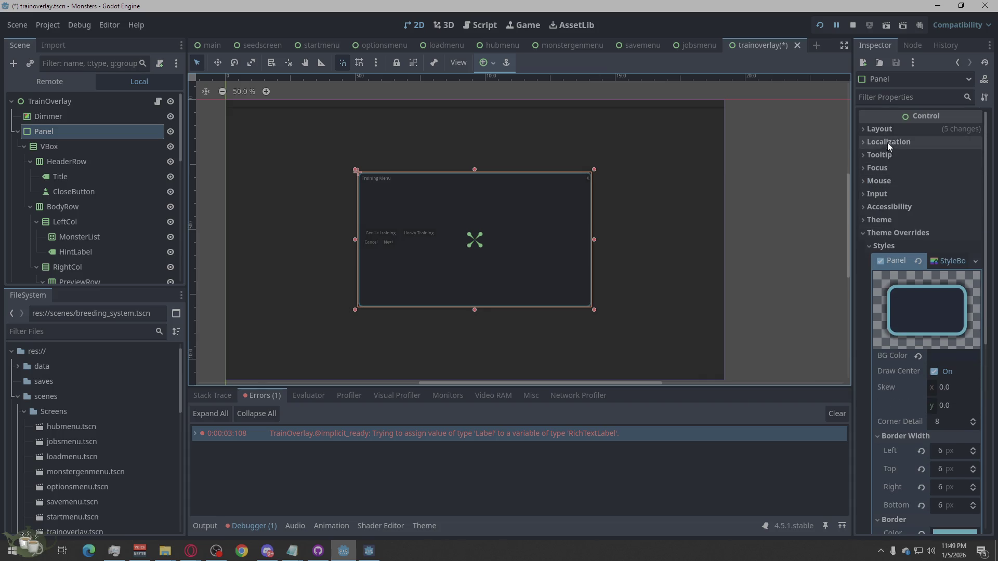
click(866, 129)
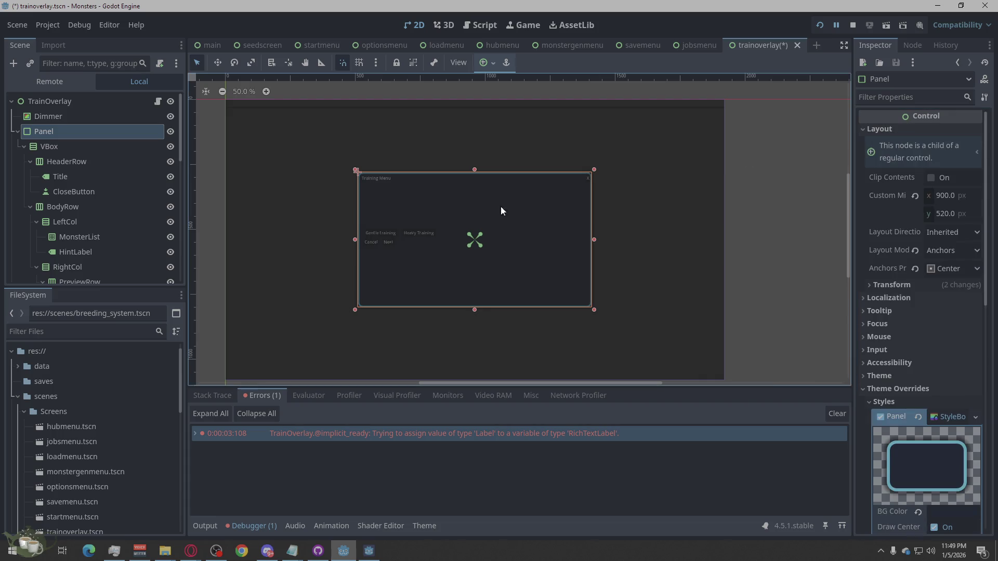
scroll(49, 231, down, 5)
click(41, 233)
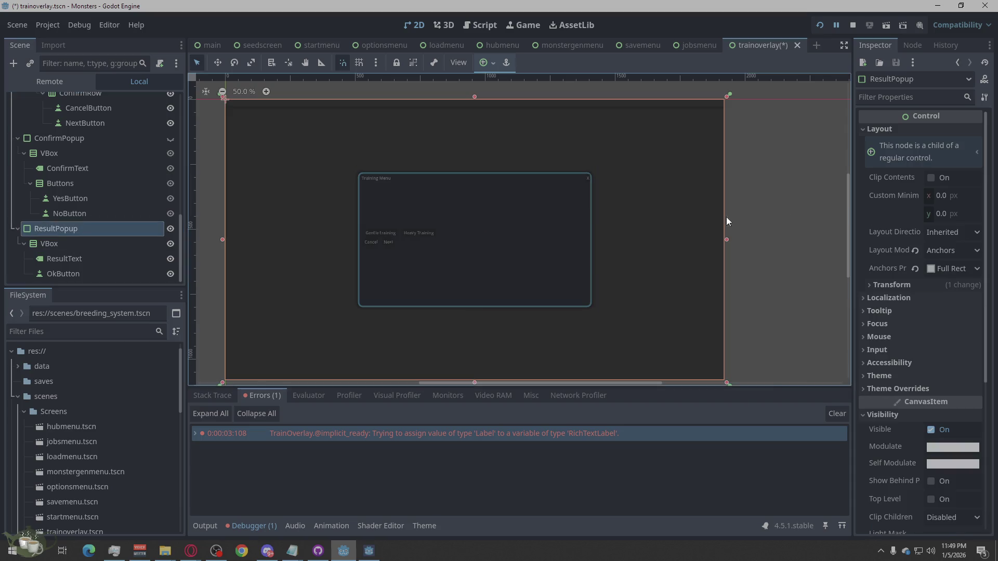
- Try a 900 × 520 minimum size and toggle clipping, then reset the minimum size to zero
click(945, 196)
text(900)
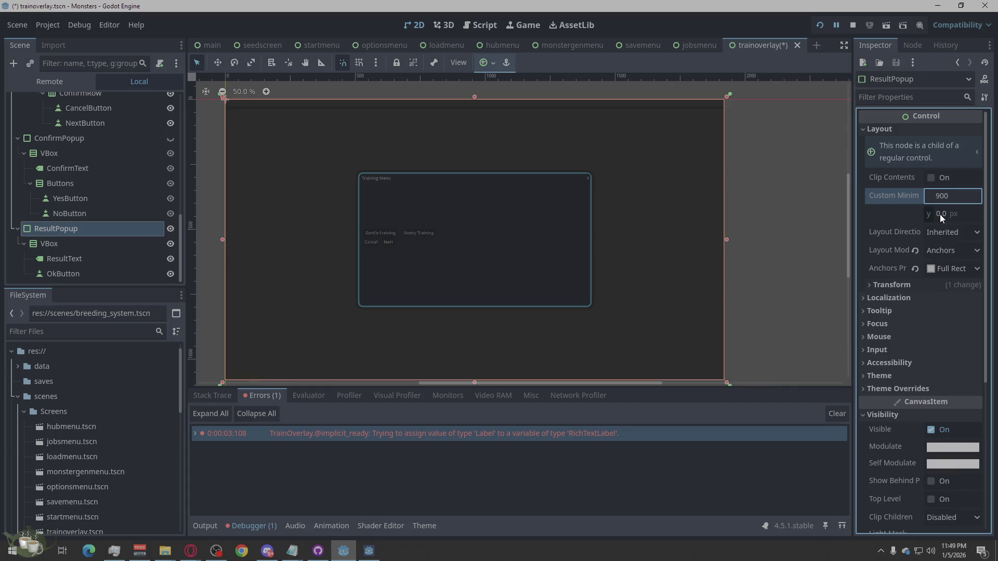
click(941, 214)
text(520)
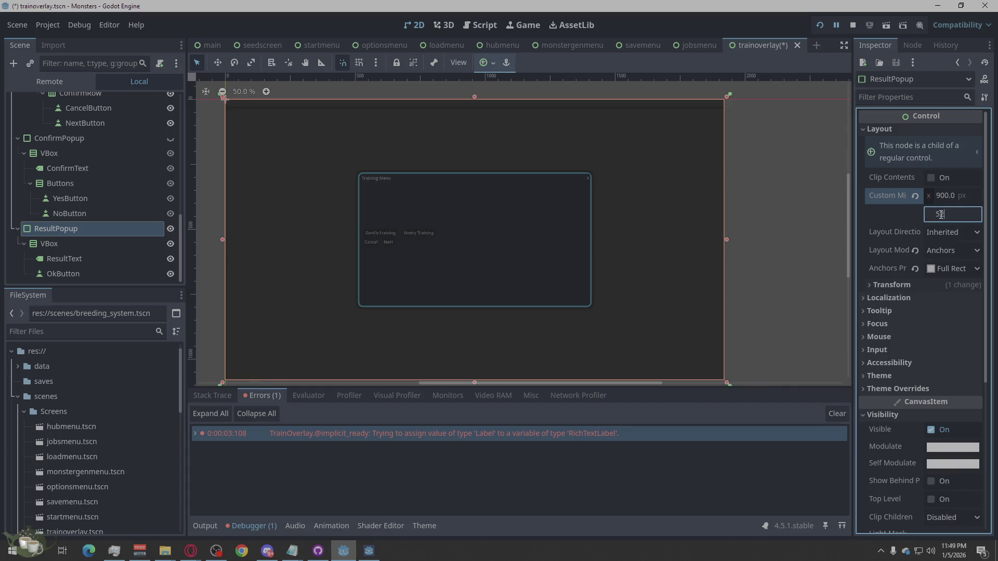
key(Return)
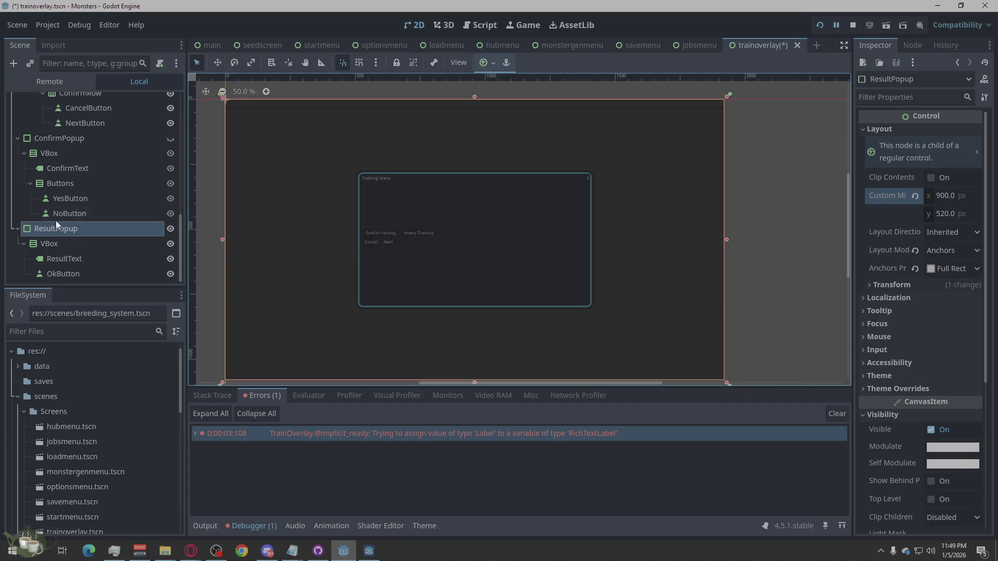
click(56, 229)
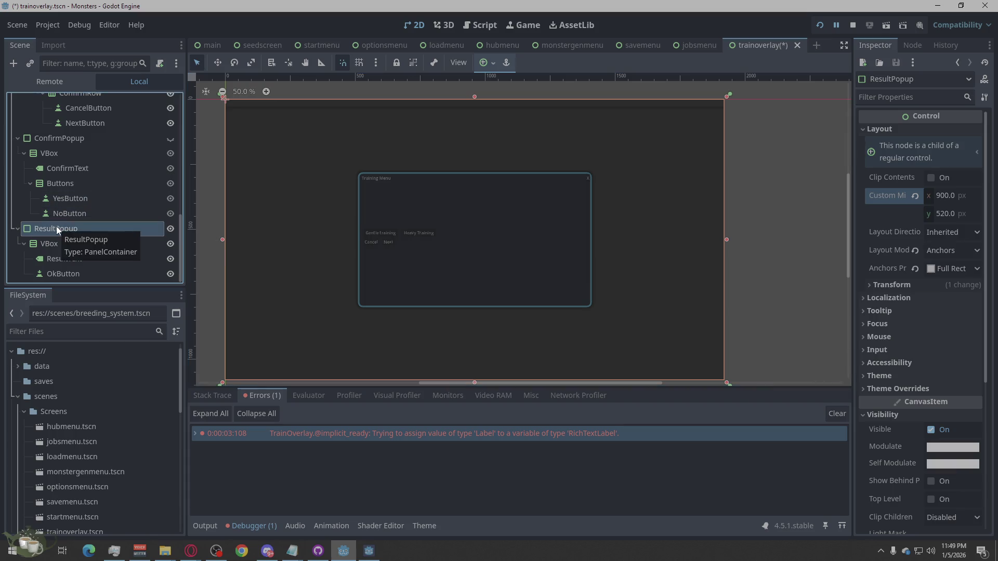
click(931, 178)
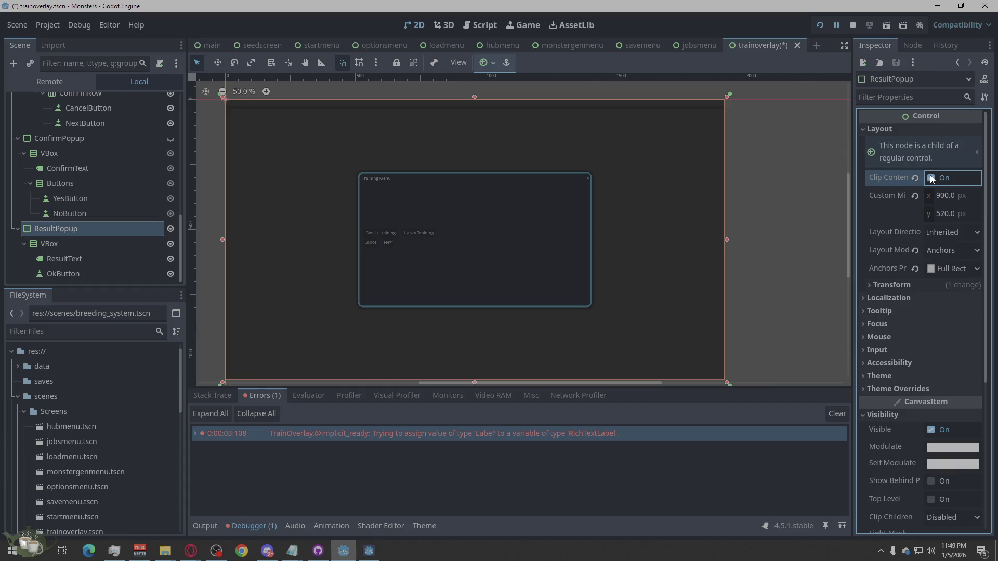
click(915, 197)
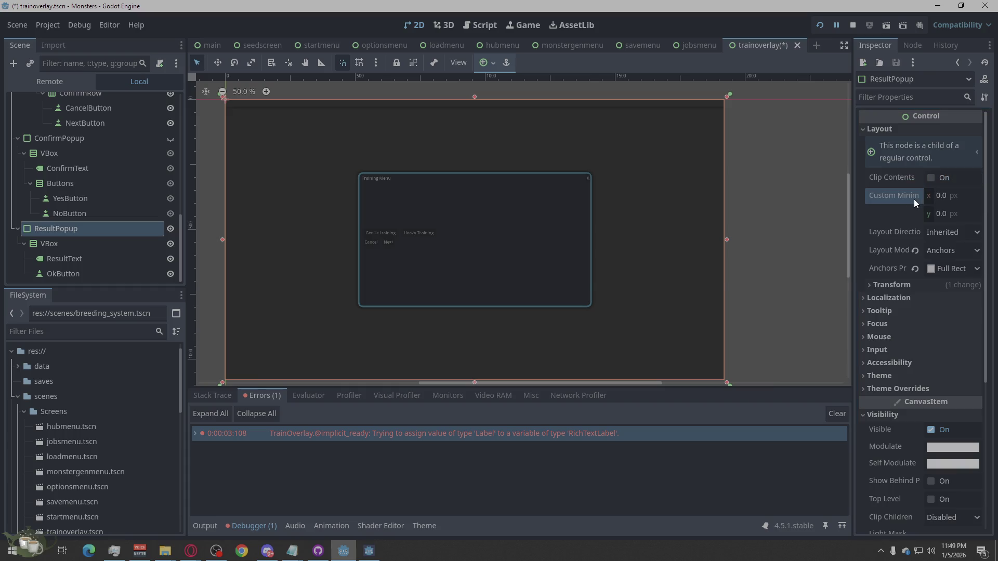
- Set ResultPopup's anchors preset to Center
scroll(60, 225, up, 10)
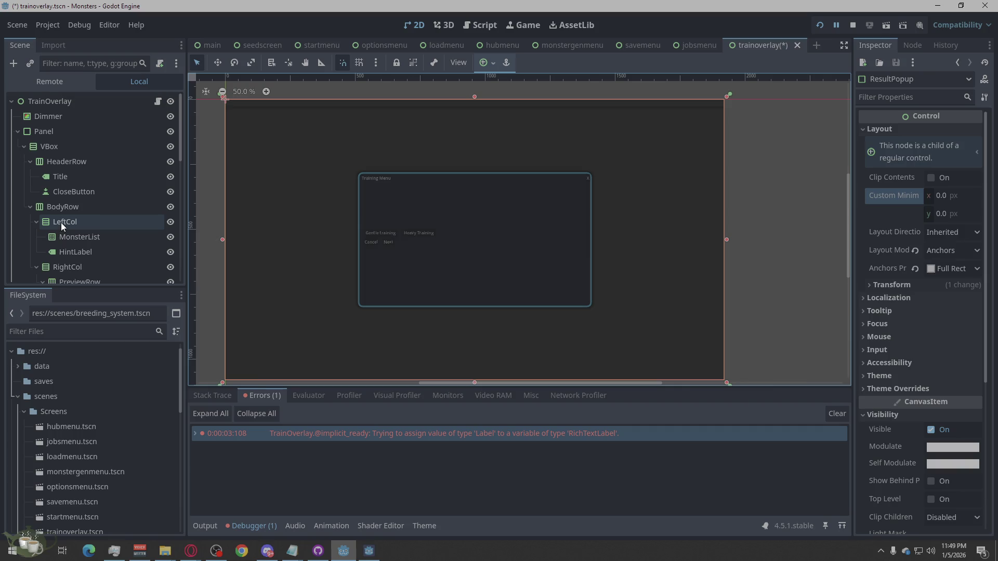
scroll(61, 221, down, 10)
click(38, 244)
click(48, 229)
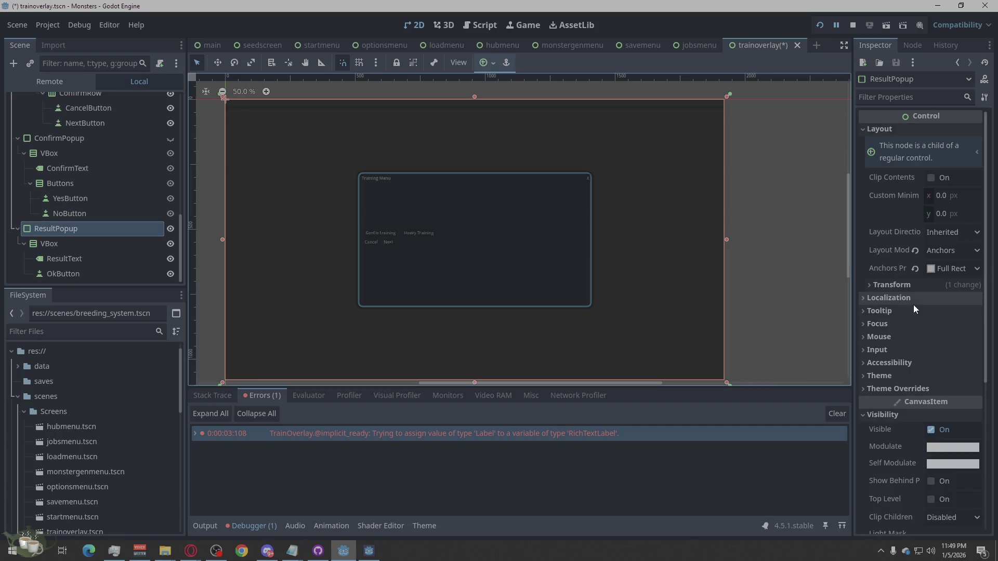
click(953, 269)
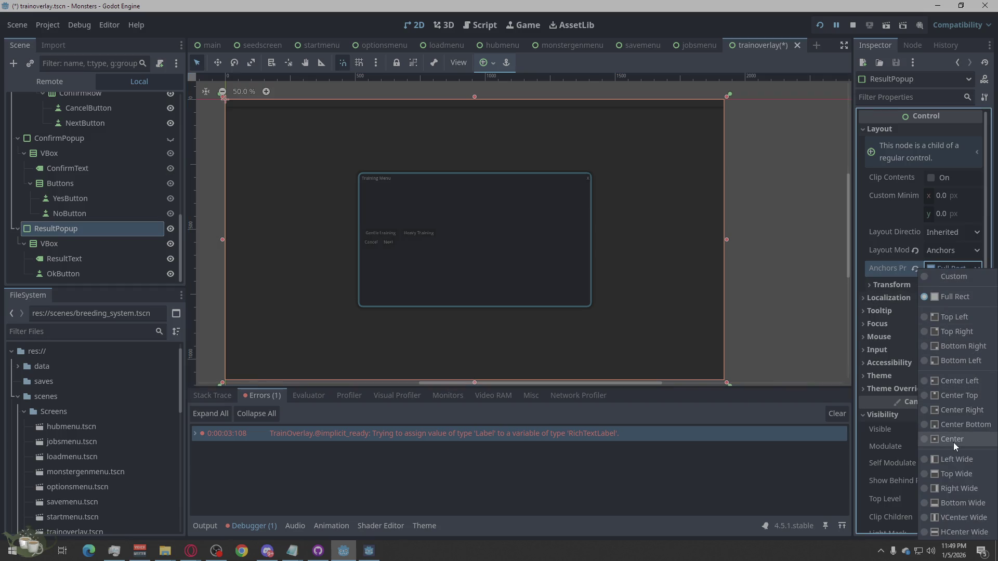
click(953, 443)
- Set ResultPopup's custom minimum size, settling on 800 width and 420 height
click(942, 196)
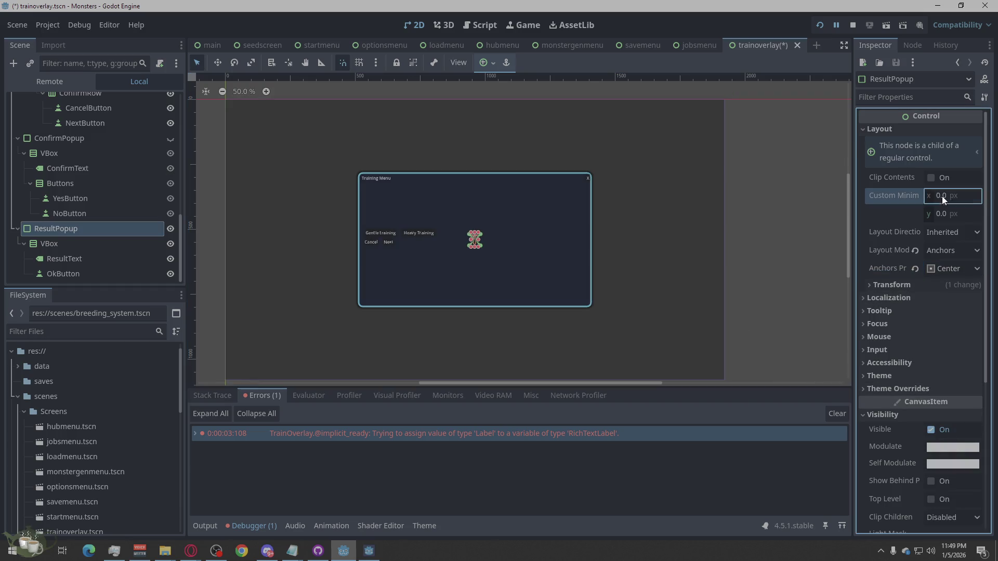
text(900)
click(940, 216)
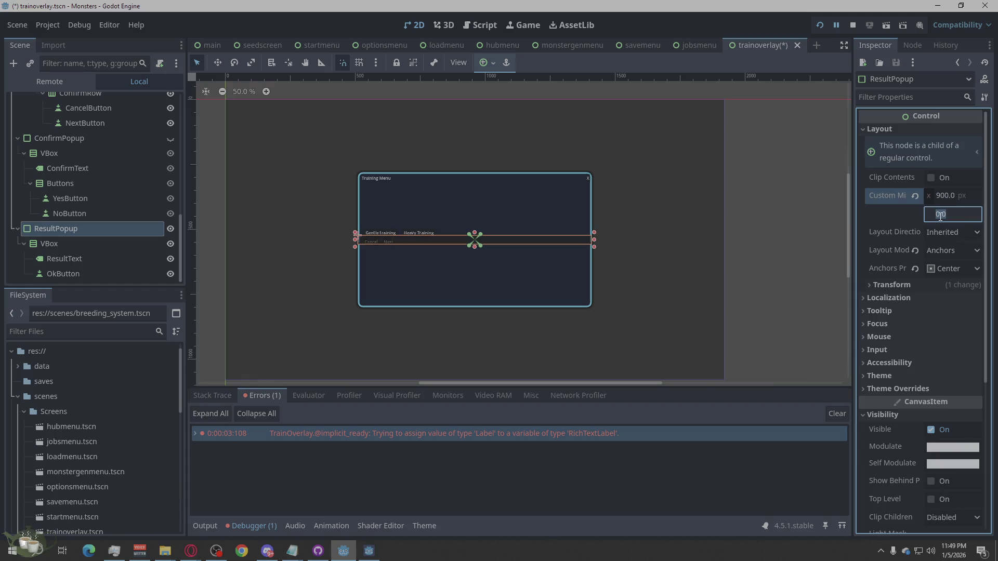
text(520)
key(Return)
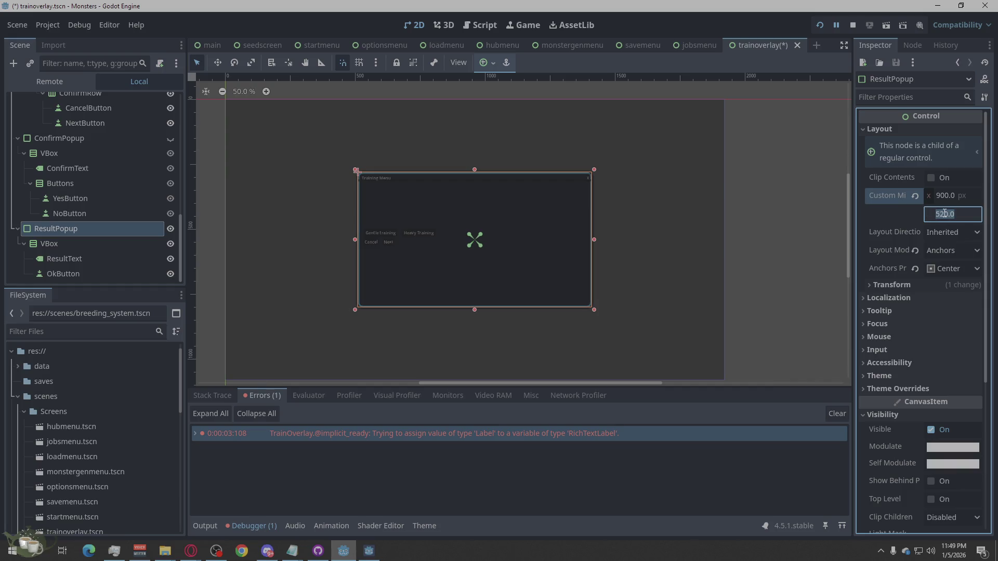
text(420)
click(951, 196)
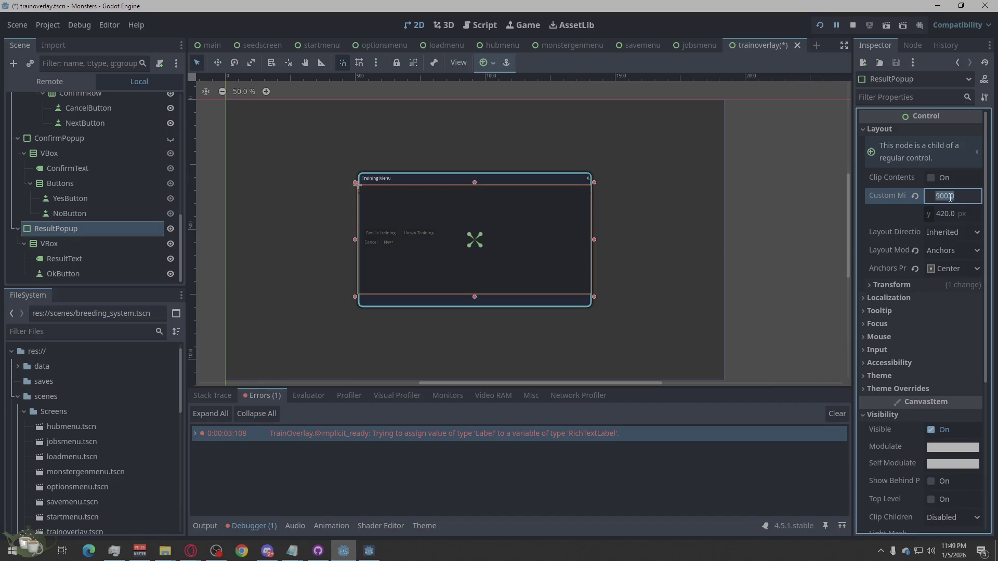
text(800)
key(Return)
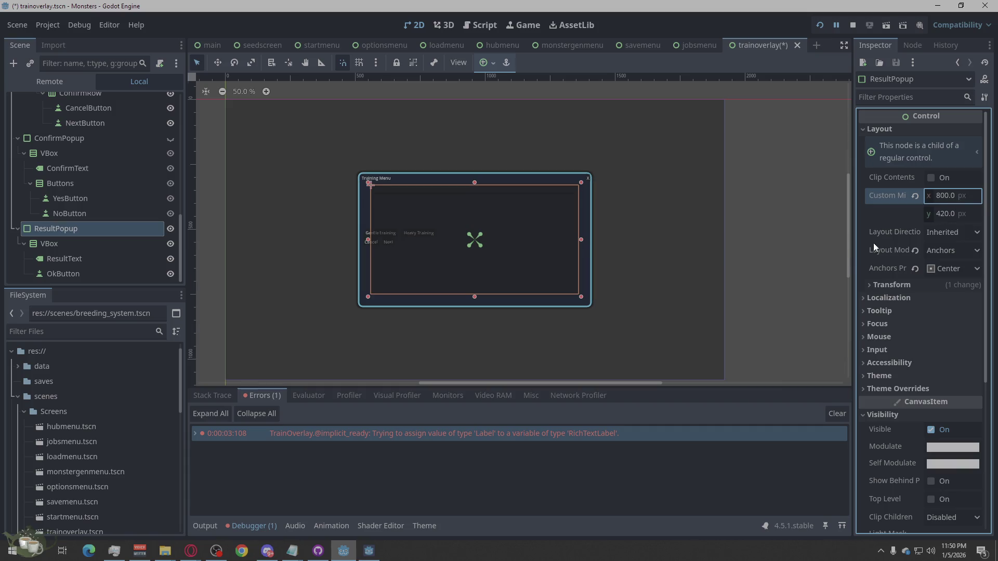
click(759, 273)
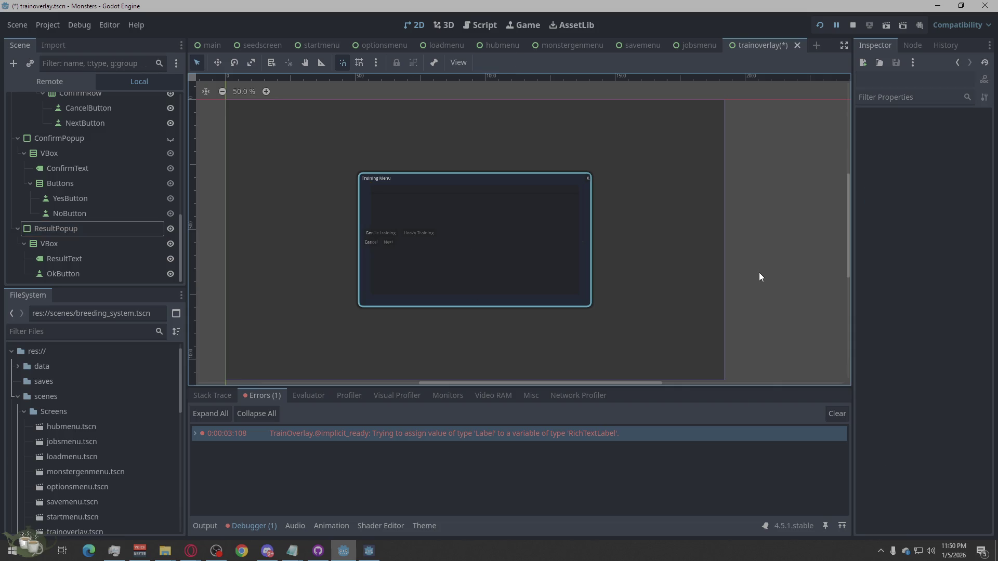
- Hide ResultPopup and show ConfirmPopup with the Scene tree eye icons, then select ConfirmPopup
scroll(476, 209, up, 1)
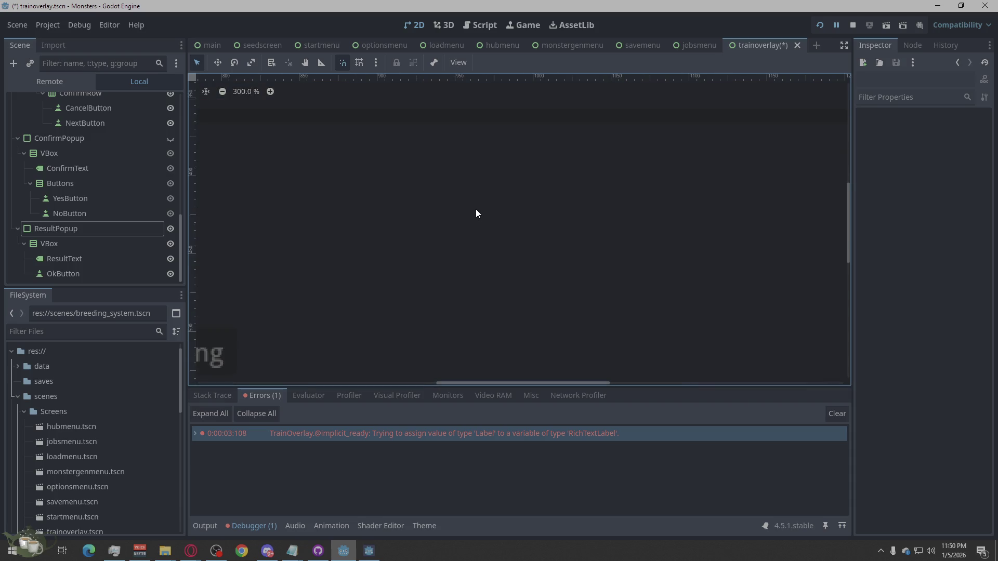
scroll(557, 203, down, 1)
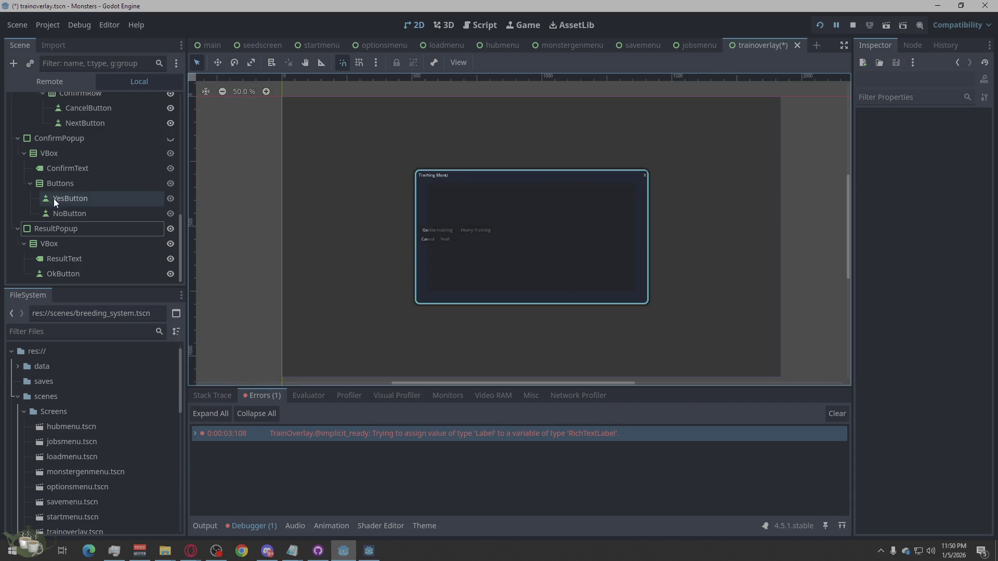
click(171, 232)
click(348, 166)
click(172, 229)
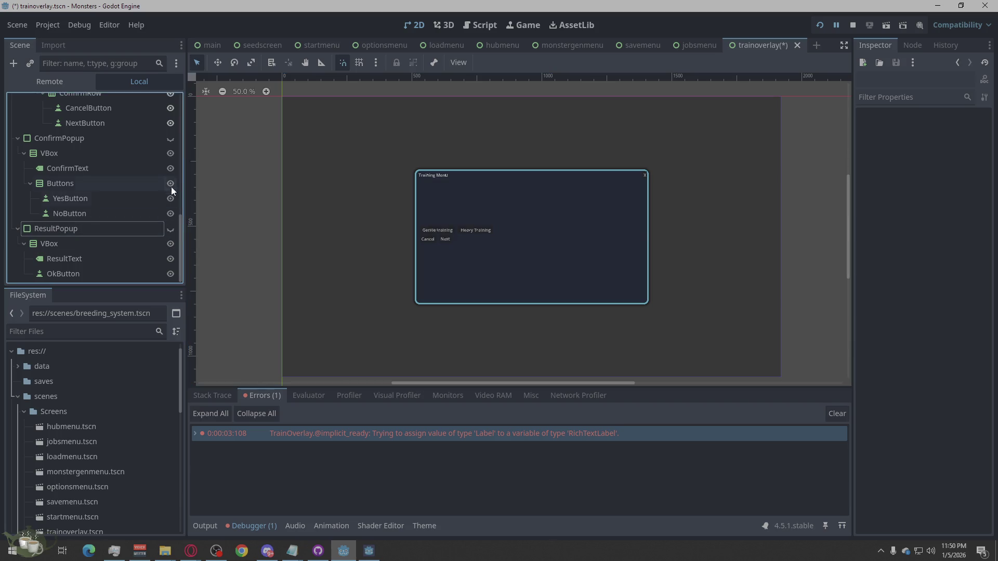
click(169, 139)
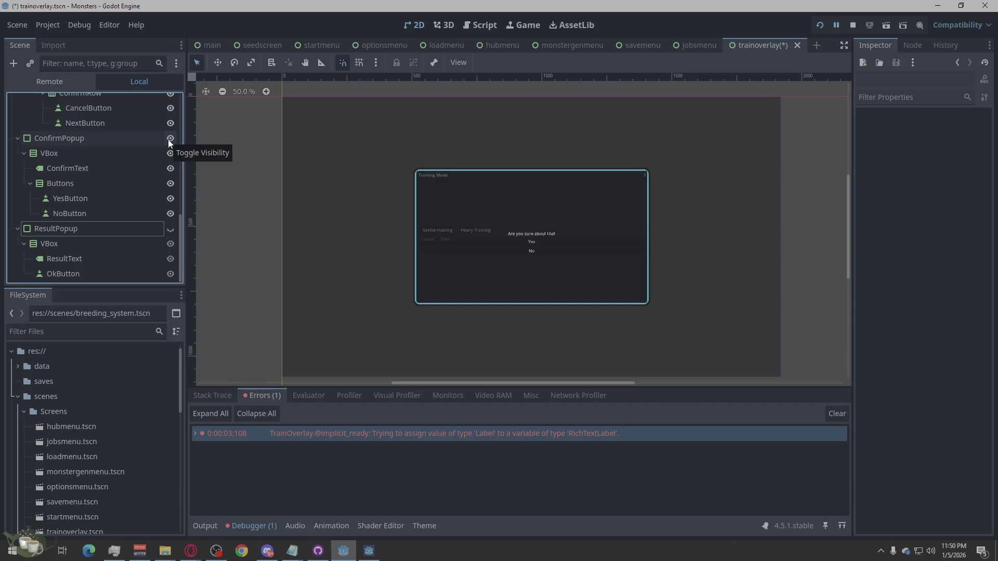
click(169, 139)
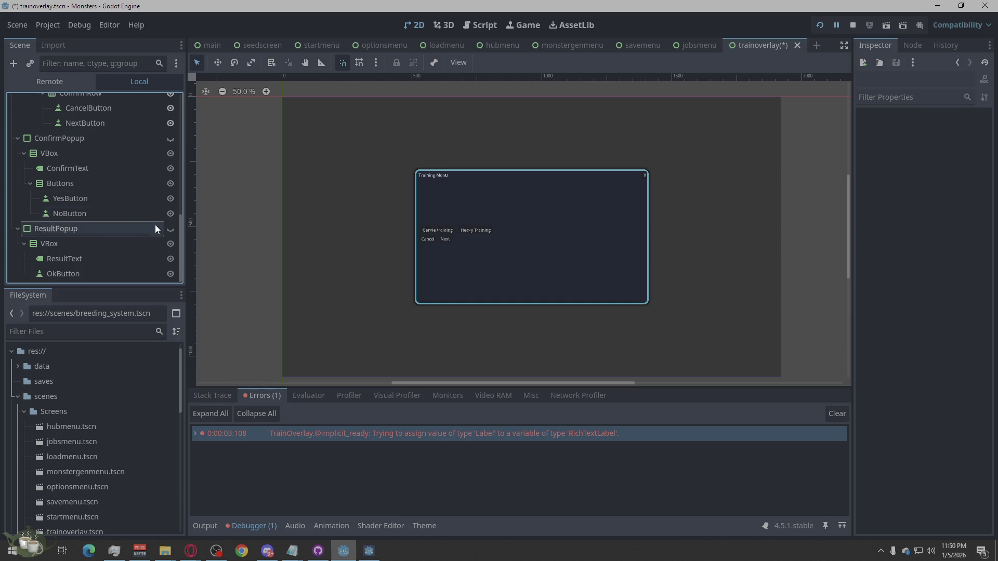
click(169, 230)
click(171, 229)
click(170, 137)
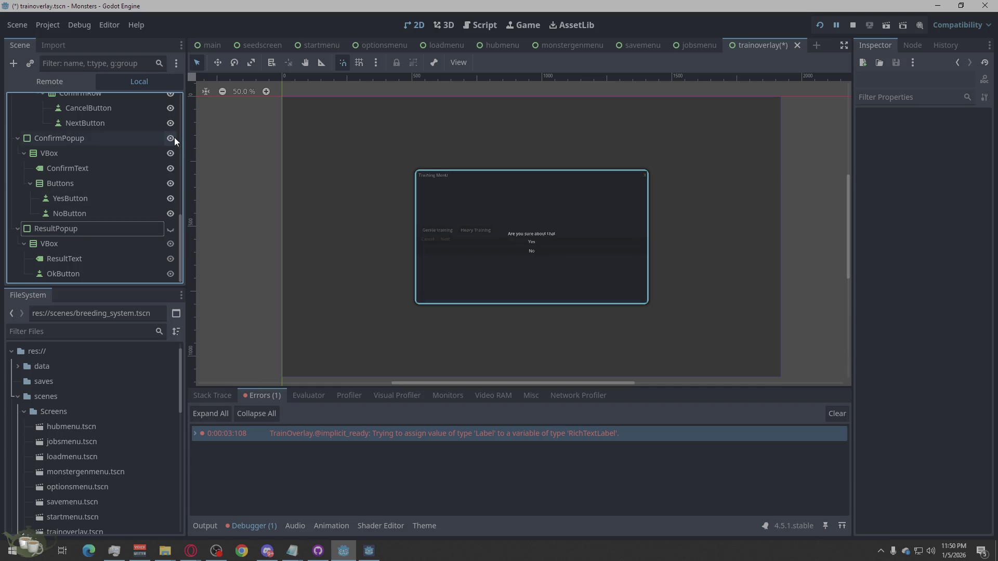
click(122, 139)
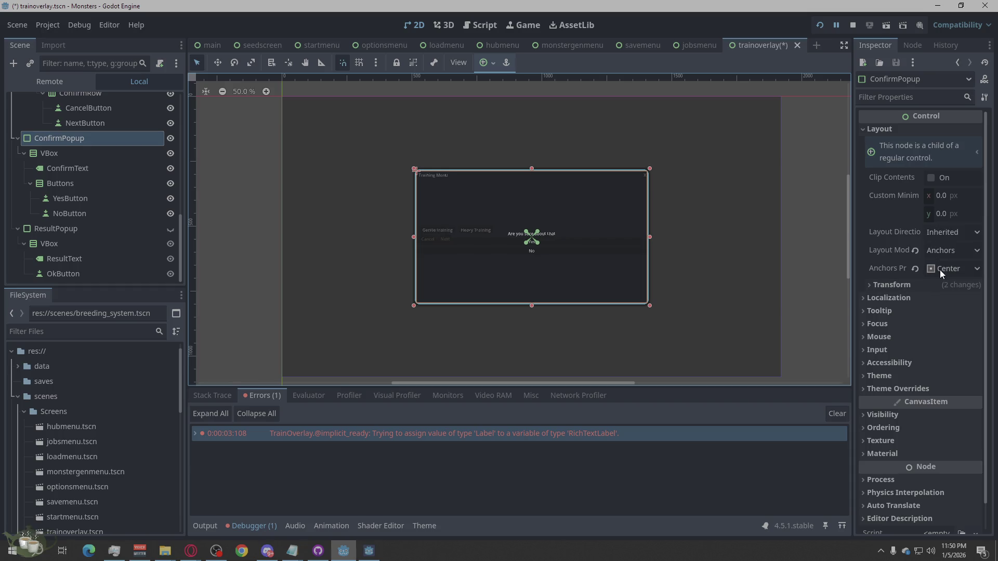
- Set ConfirmPopup's custom minimum size, fixing swapped 420/800 values to x 800, y 420
click(944, 194)
text(420)
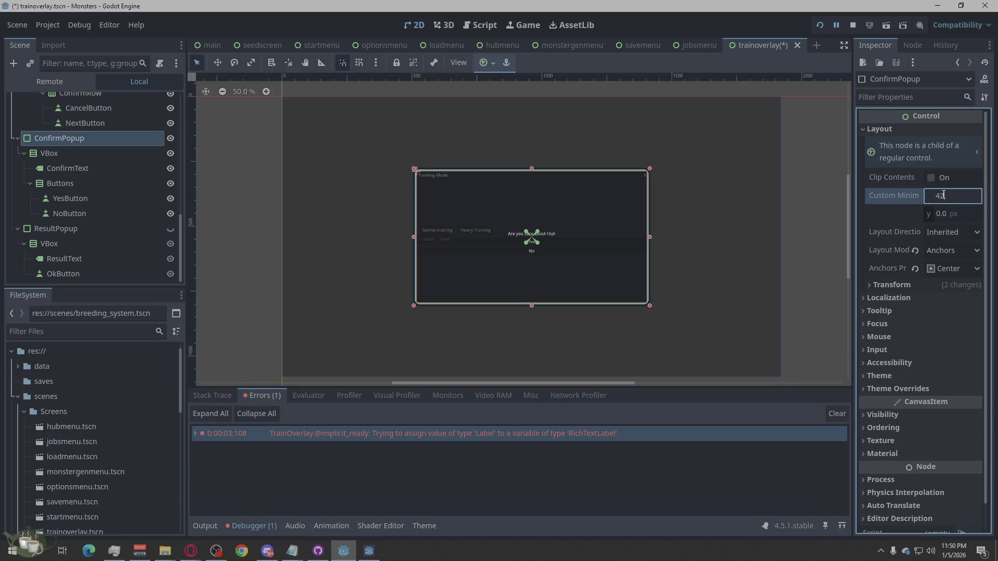
click(946, 216)
text(800)
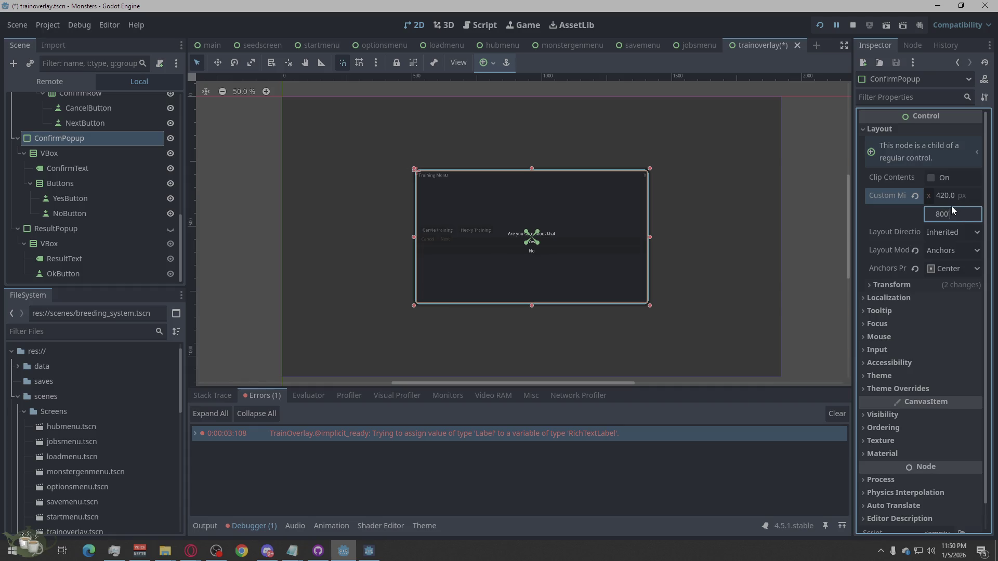
key(Return)
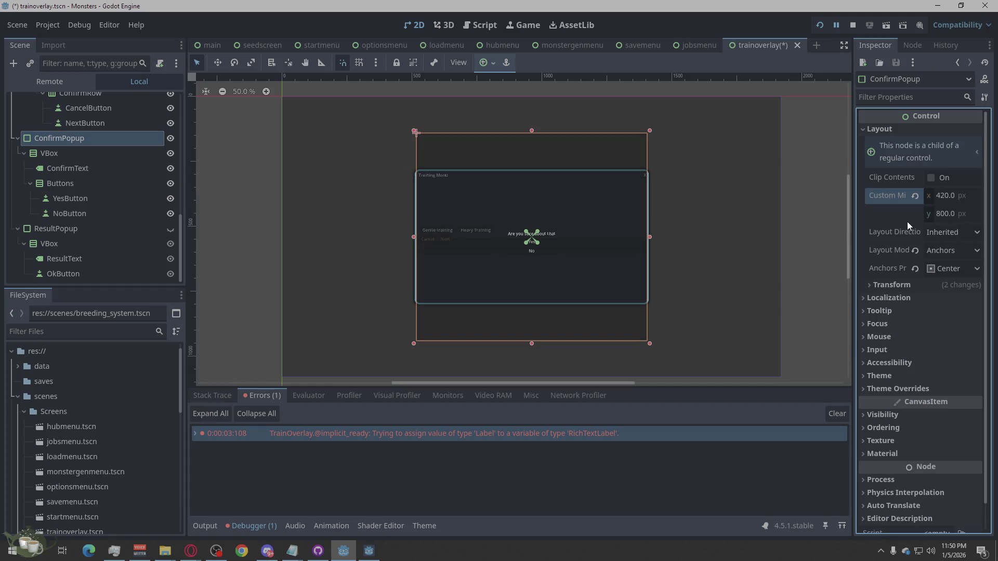
click(944, 197)
text(800)
click(949, 214)
text(420)
key(Return)
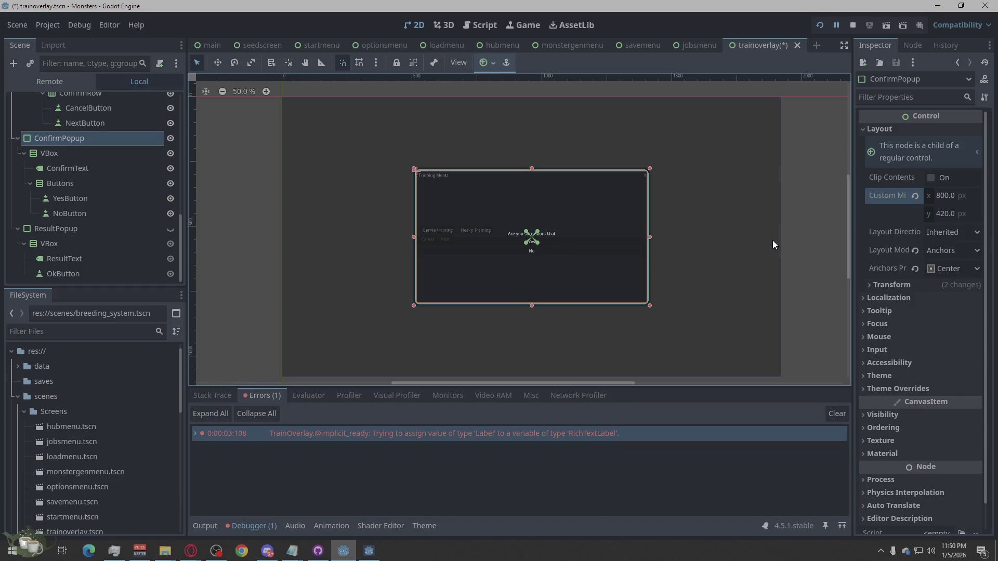
click(72, 228)
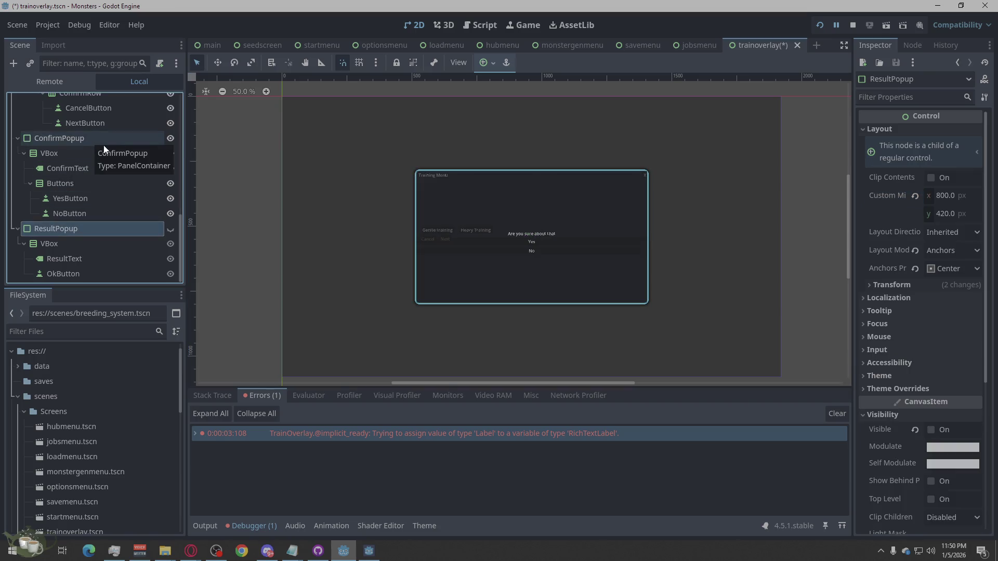
- Set the ConfirmPopup's Transform size to 800 × 420
click(167, 139)
click(167, 138)
click(136, 141)
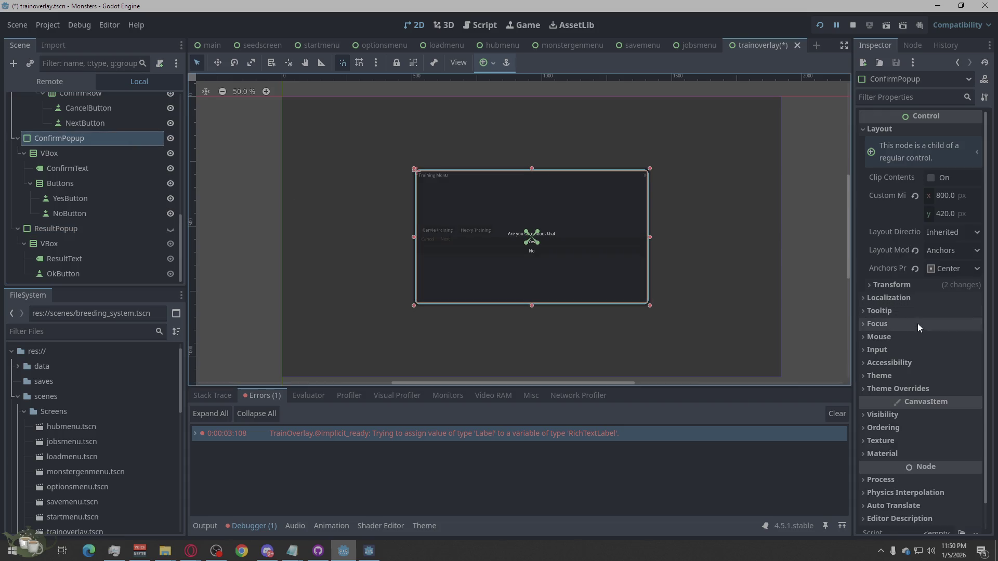
click(868, 284)
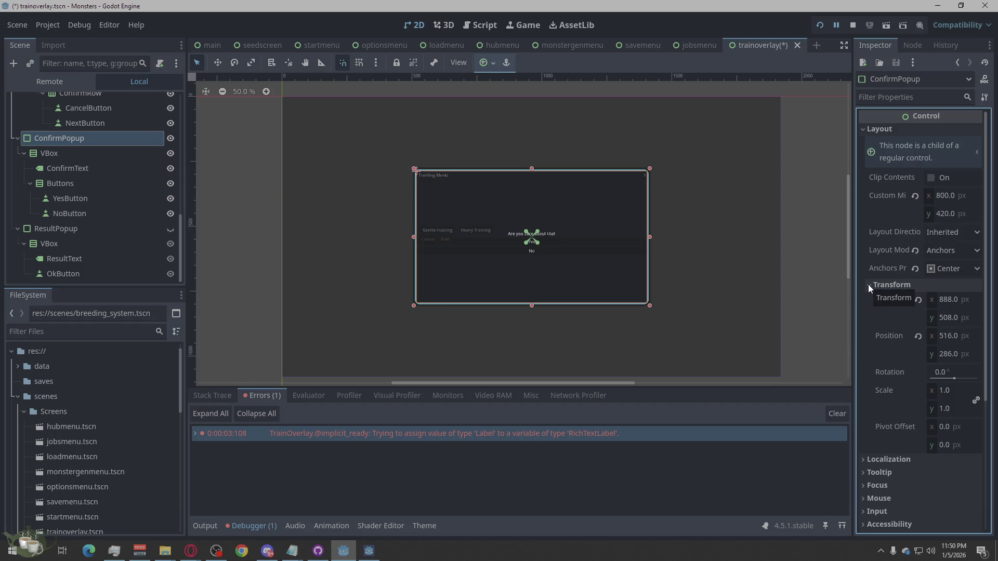
click(948, 300)
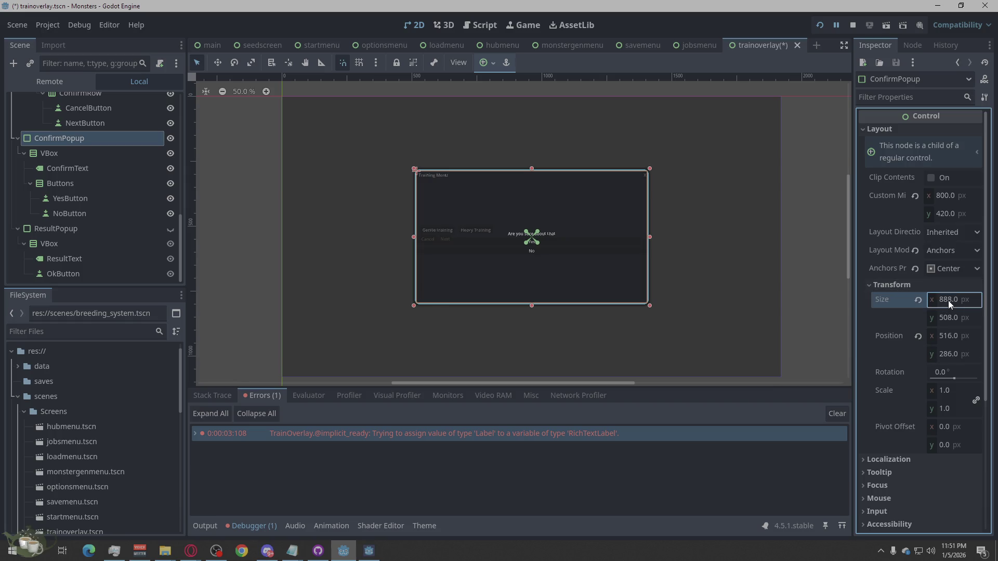
key(Tab)
text(420)
key(shift+Tab)
text(800)
key(Return)
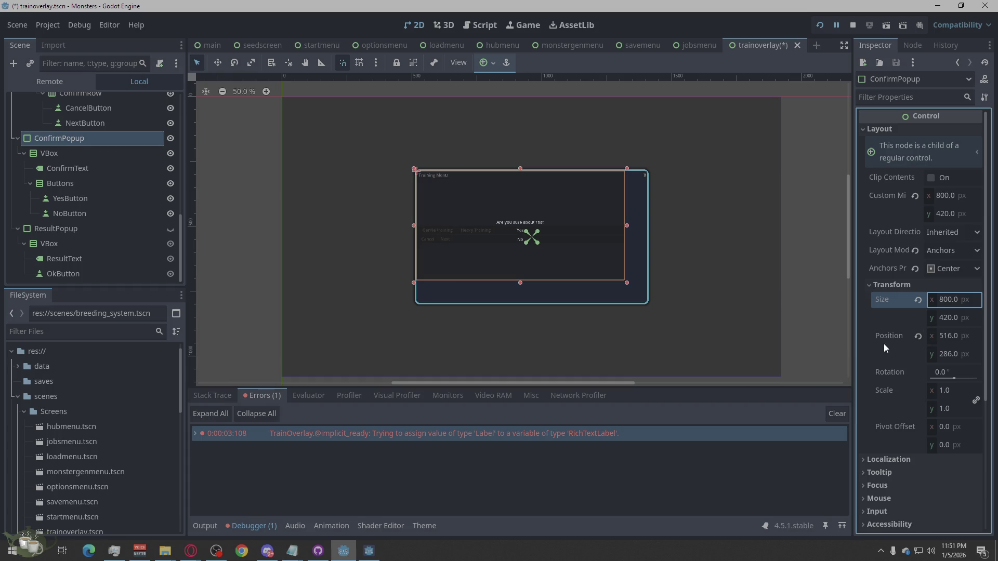
- Re-centre the ConfirmPopup at 560, 330 by applying the Full Rect preset, then the Center anchor preset
click(935, 270)
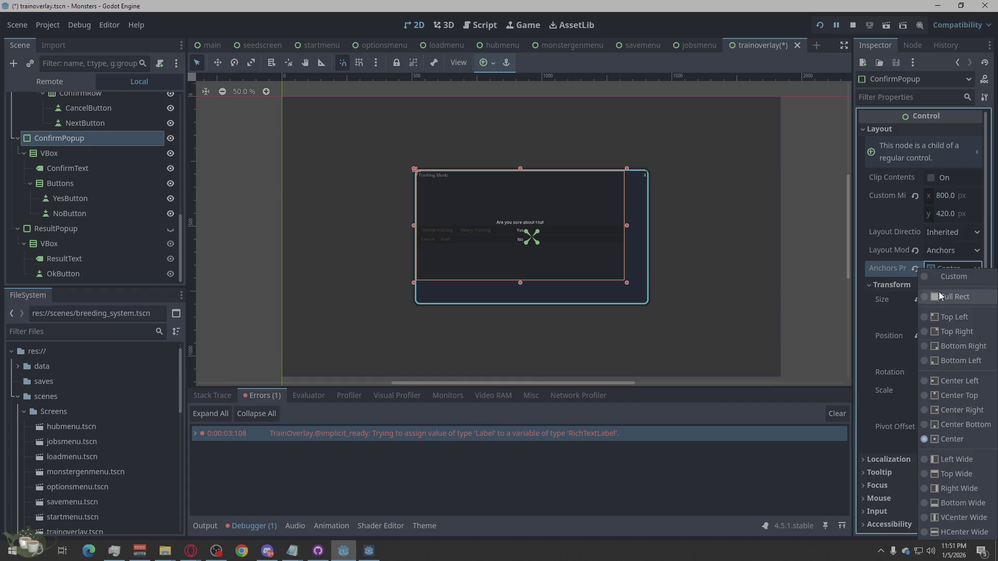
click(944, 300)
click(946, 267)
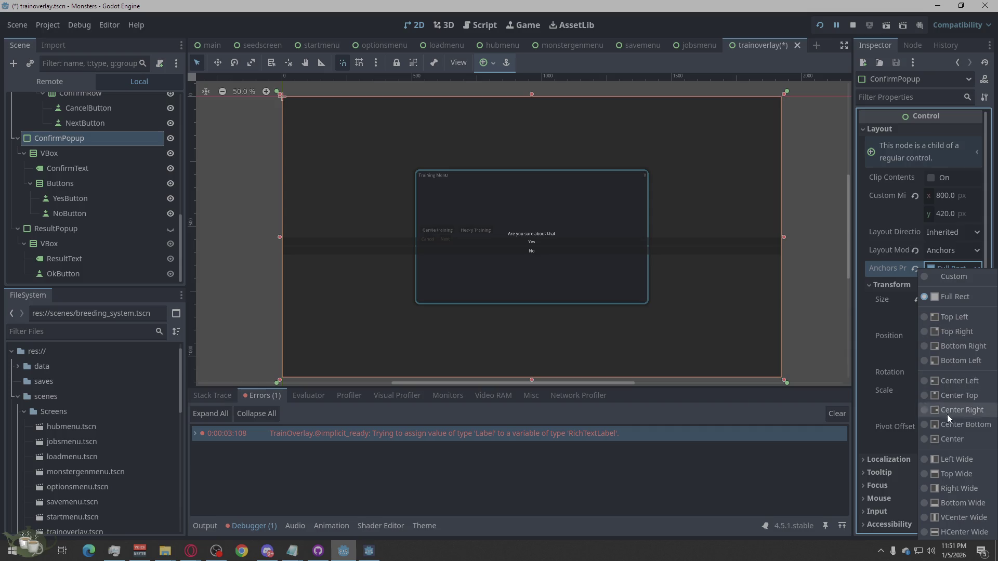
click(946, 437)
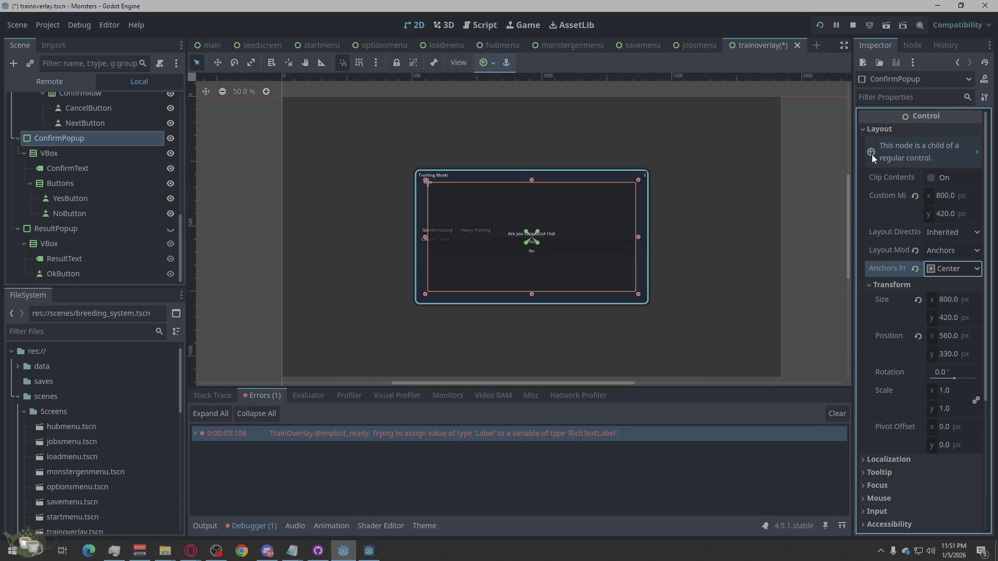
click(815, 149)
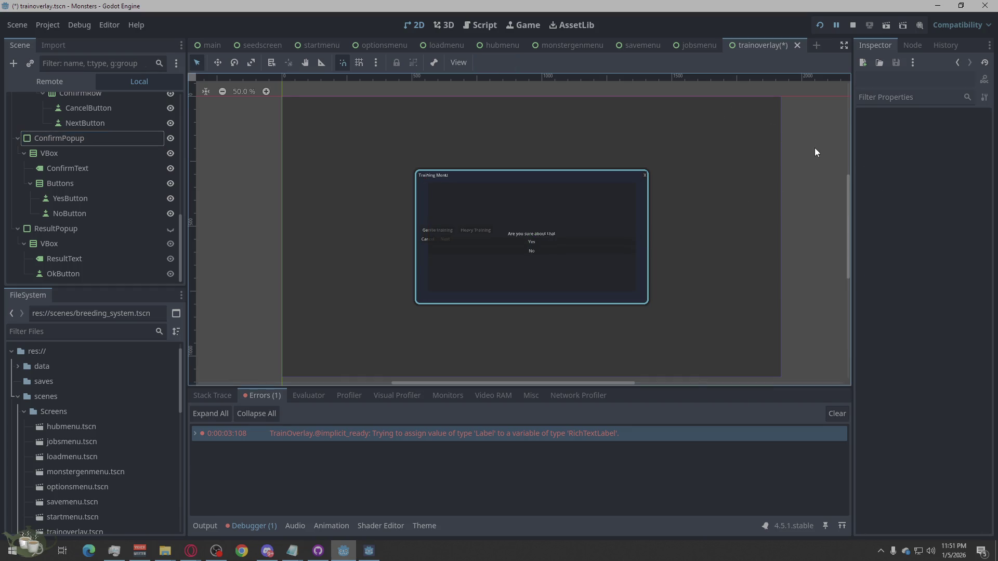
scroll(521, 266, up, 4)
scroll(520, 266, down, 2)
scroll(521, 266, down, 2)
click(64, 138)
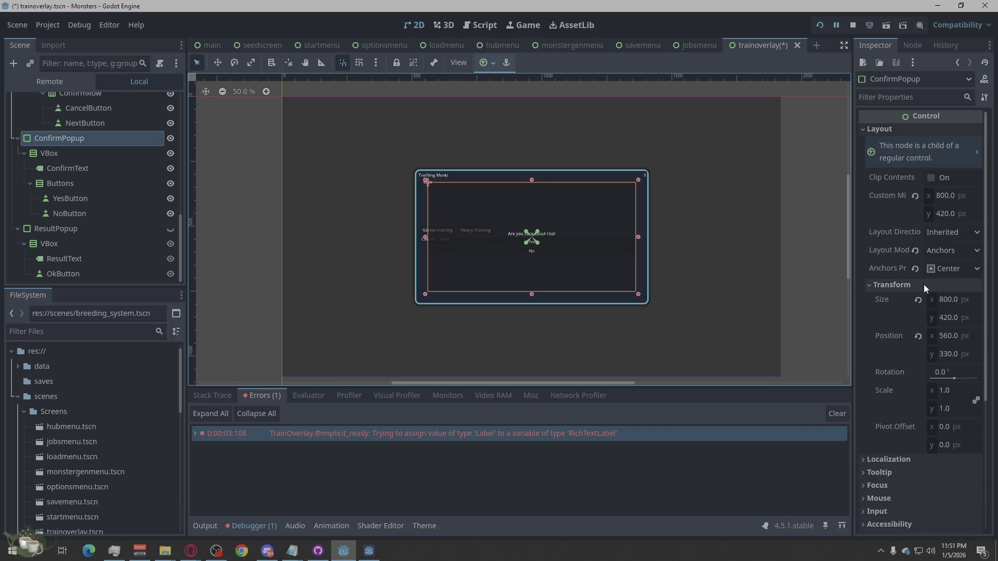
click(953, 300)
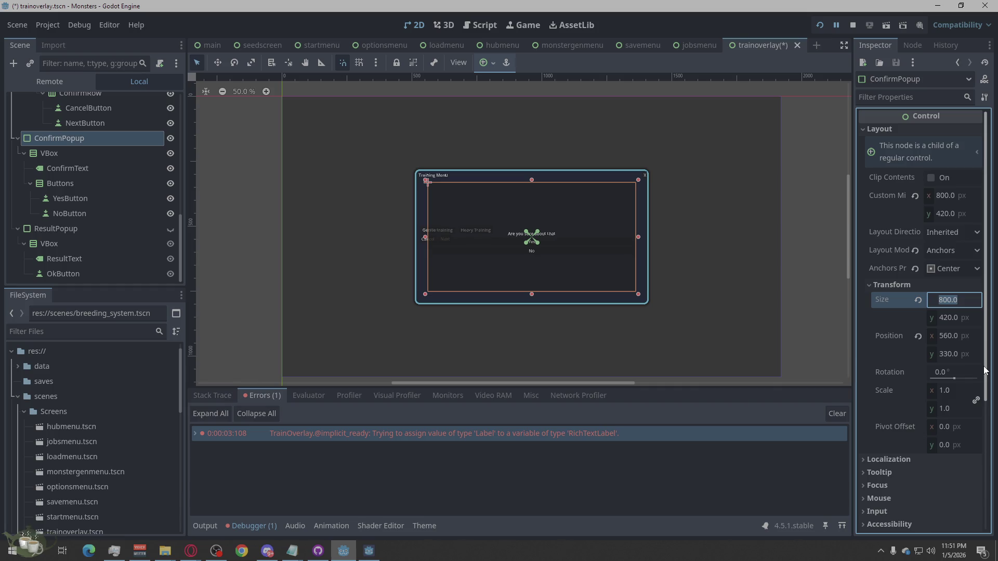
- Narrow the ConfirmPopup to 400 and give it a 400 × 210 Custom Minimum Size
text(400)
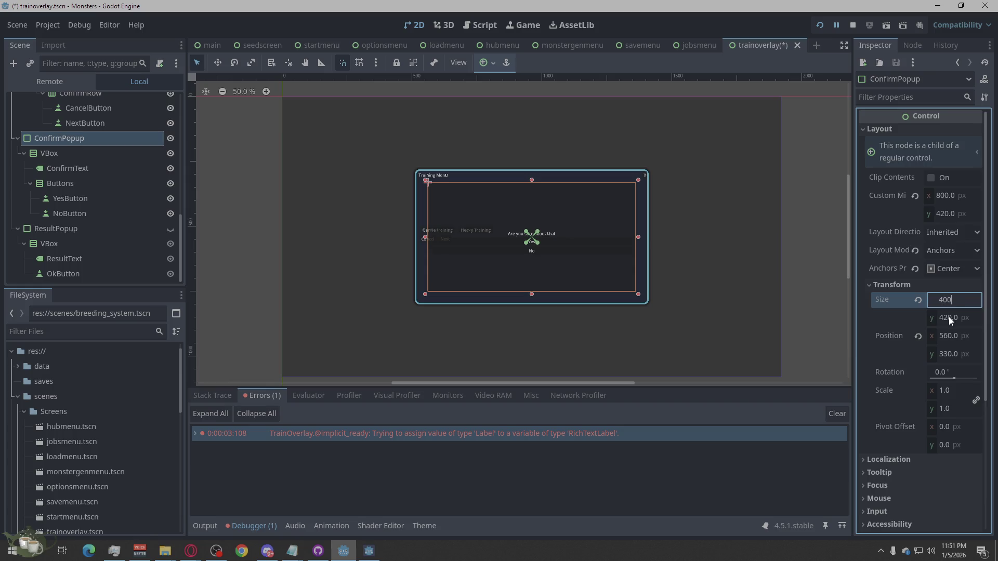
click(950, 318)
text(400)
key(Return)
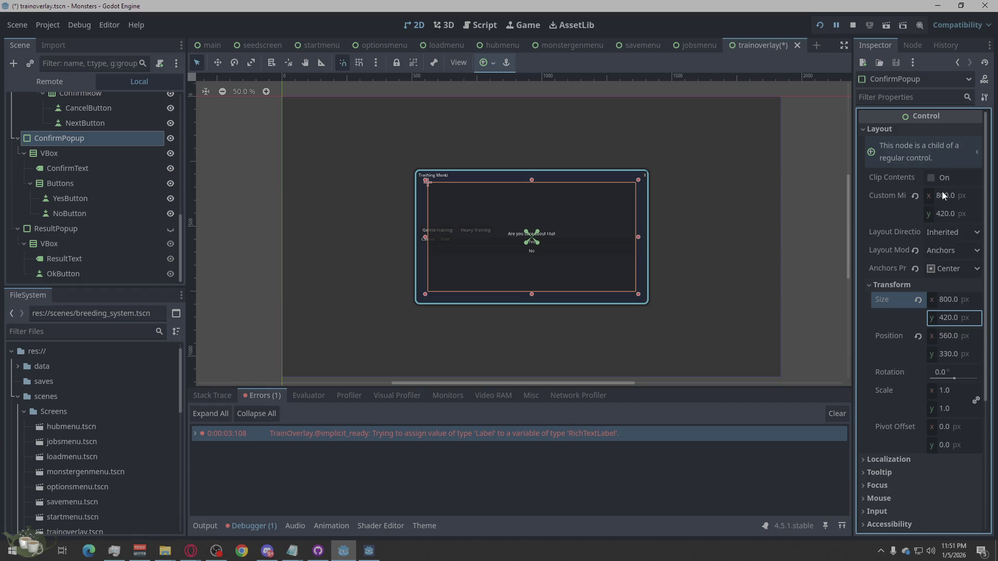
click(944, 195)
text(400)
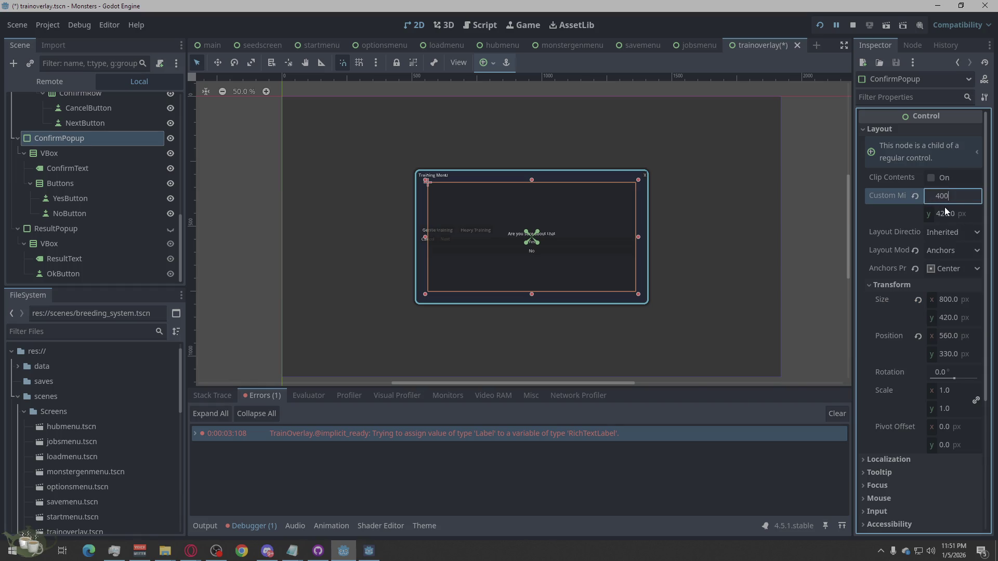
click(945, 215)
text(210)
key(Return)
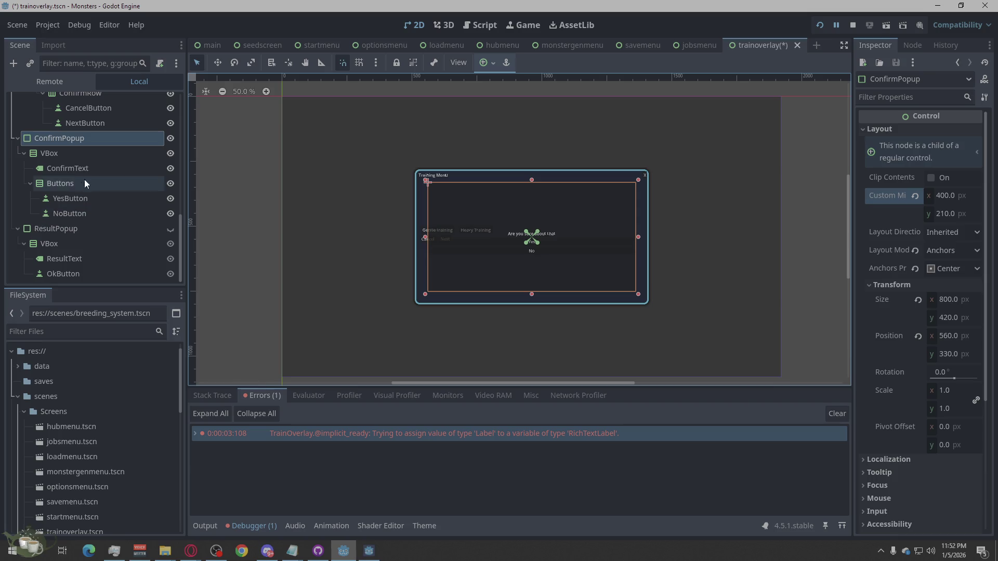
- Re-centre the ConfirmPopup at 760, 435 using the Full Rect, then Center anchor presets
click(93, 142)
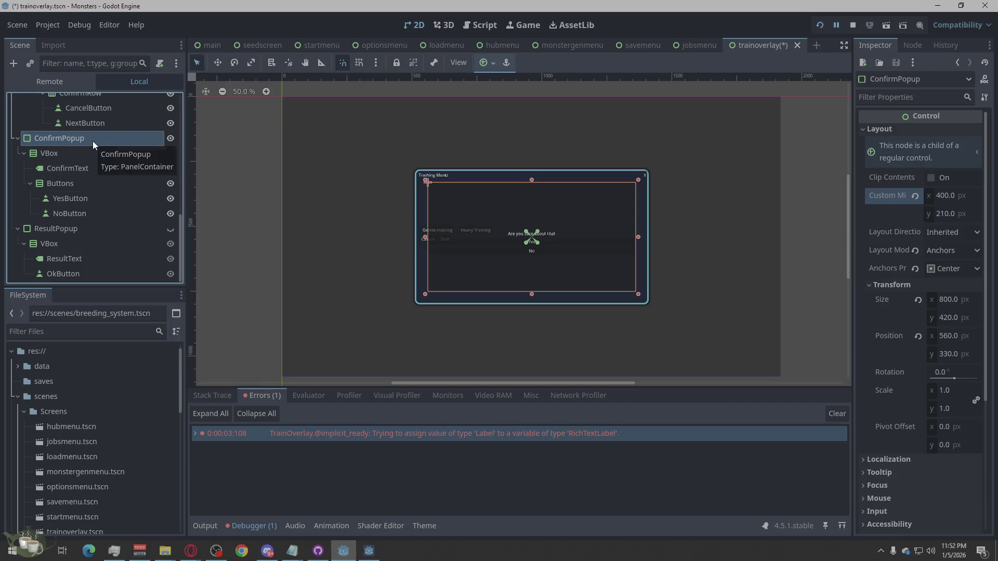
click(944, 271)
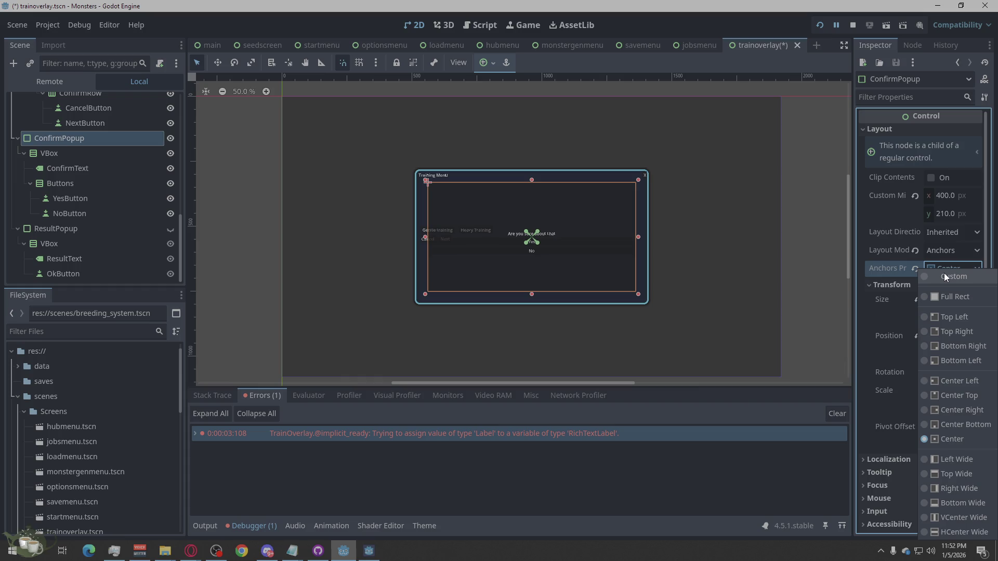
click(945, 293)
click(947, 264)
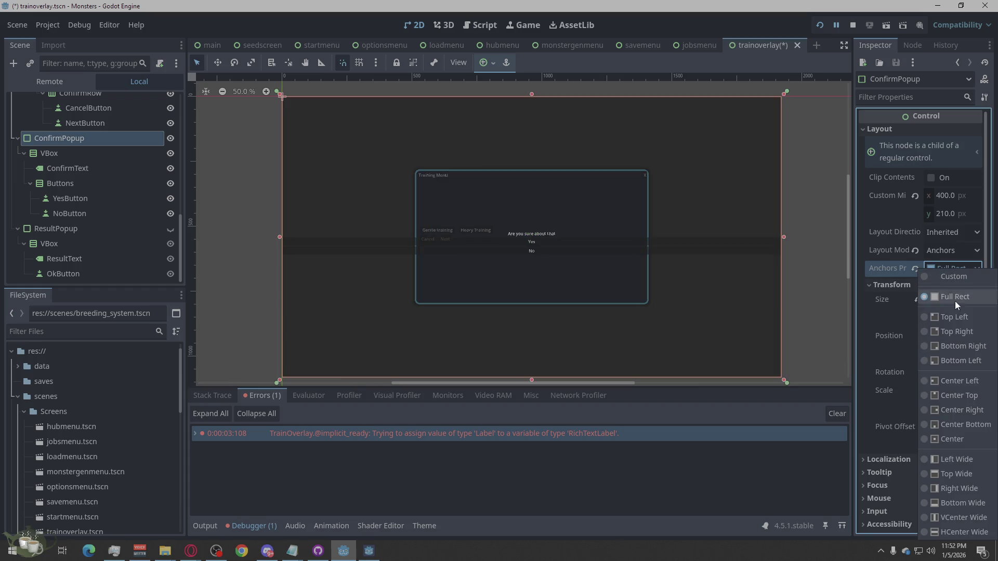
click(948, 437)
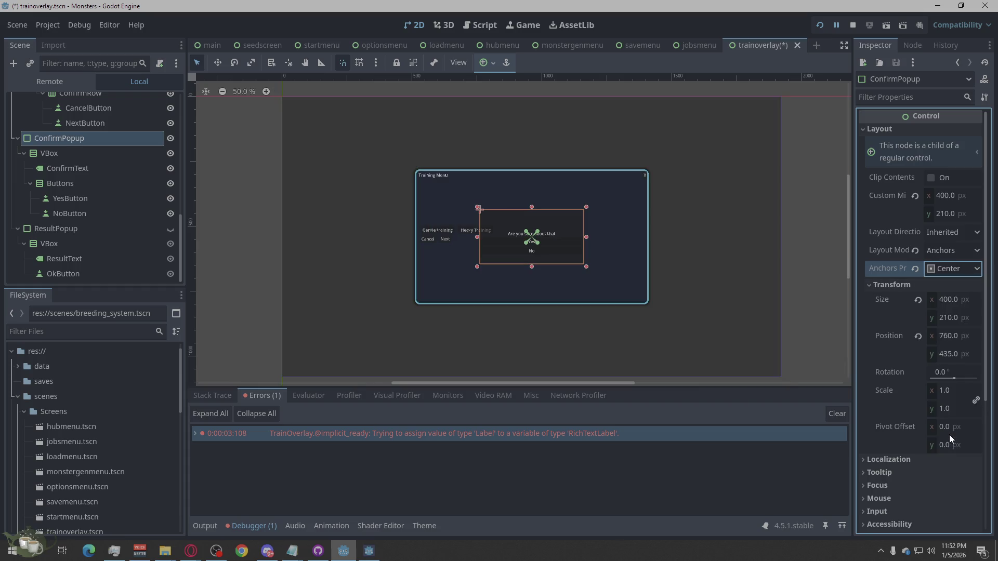
click(721, 301)
click(809, 249)
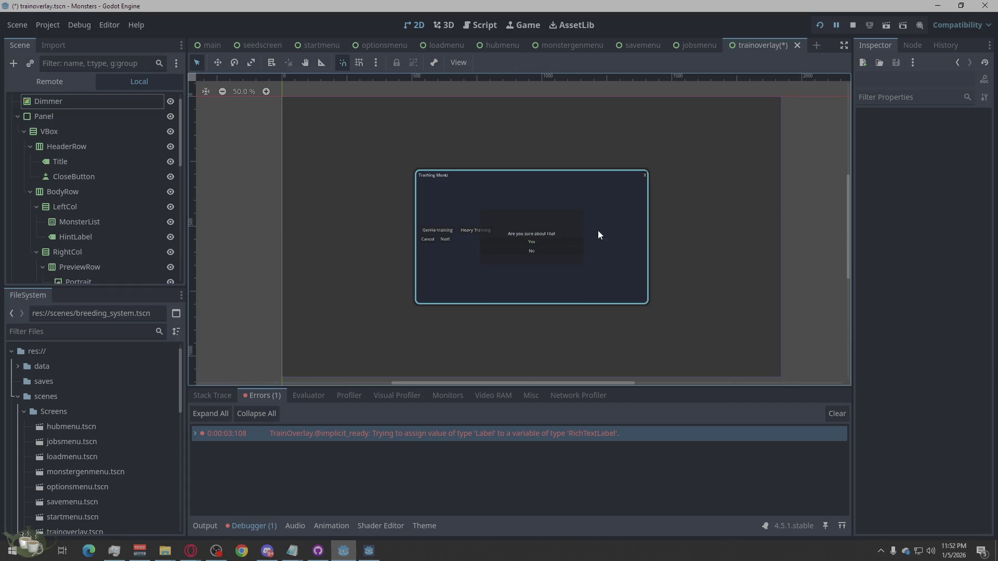
click(66, 115)
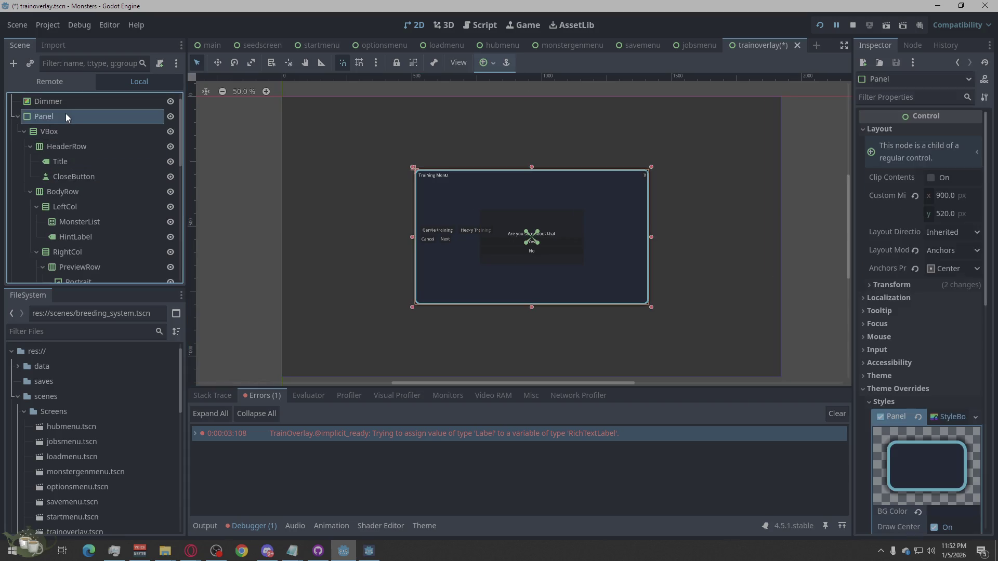
click(58, 132)
click(59, 190)
scroll(101, 205, down, 5)
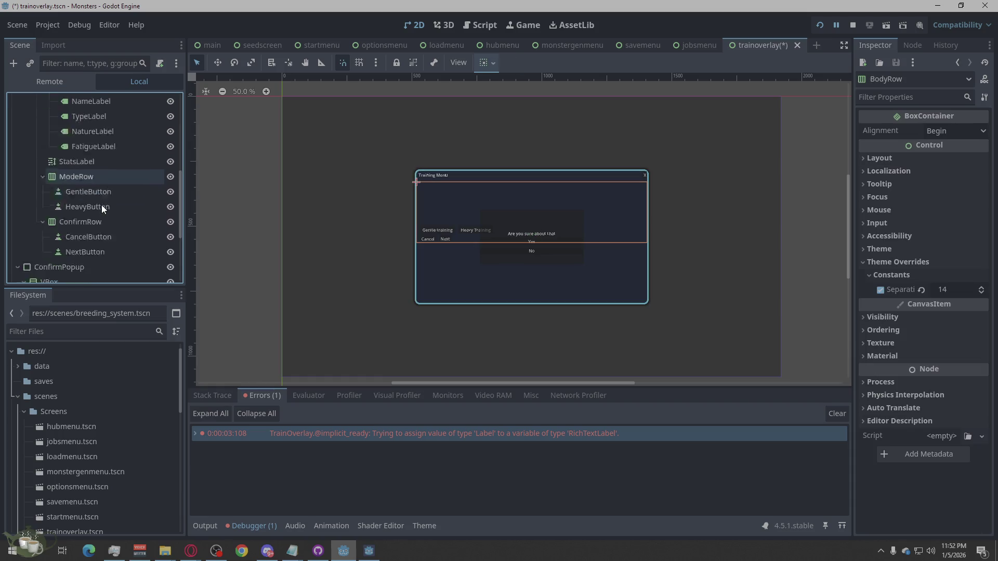
click(59, 221)
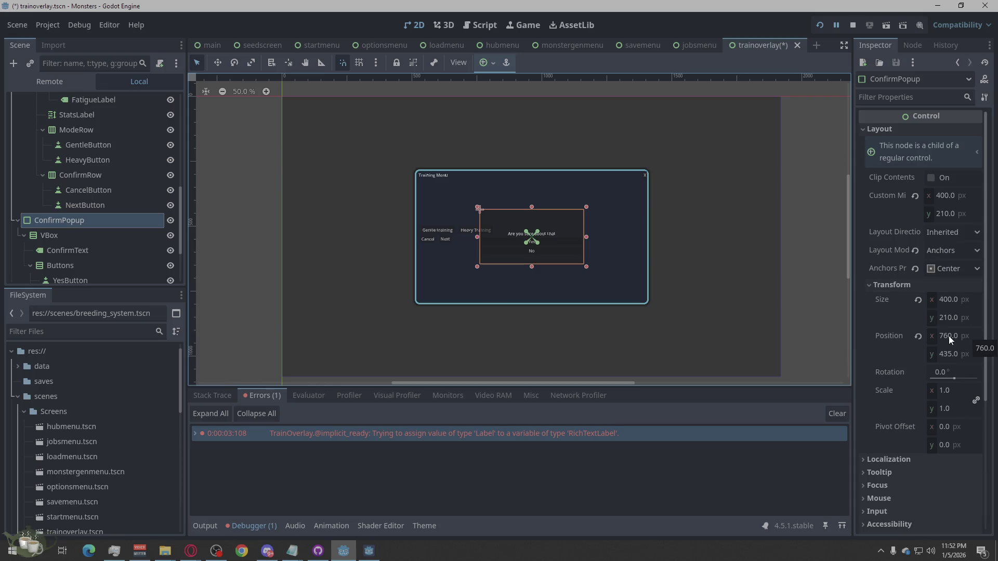
click(945, 266)
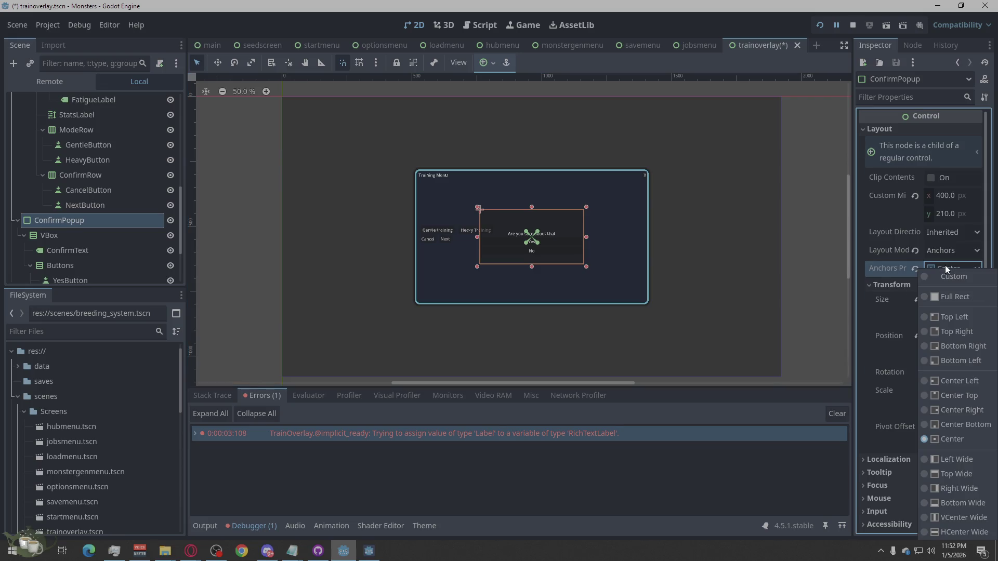
click(940, 277)
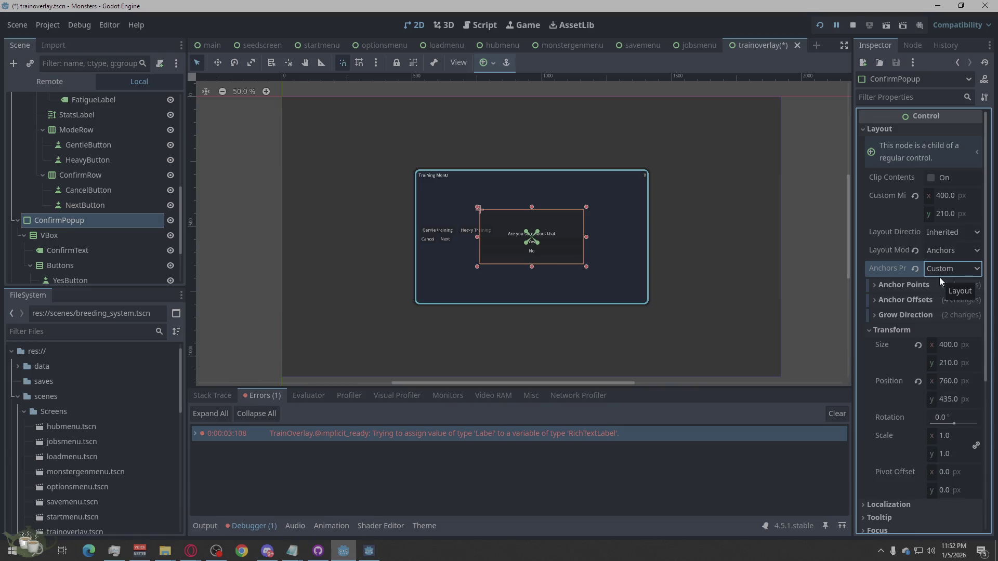
click(940, 270)
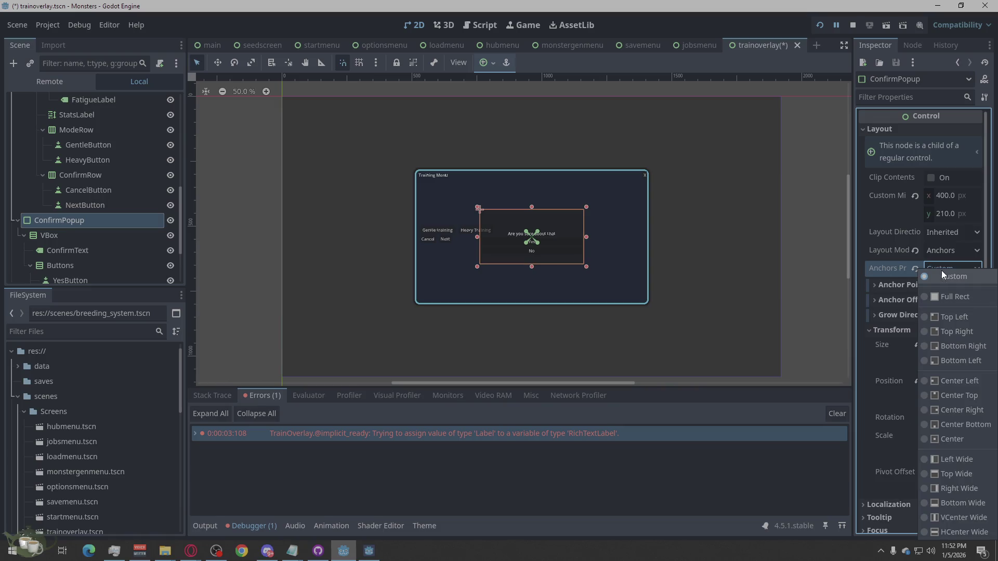
click(955, 441)
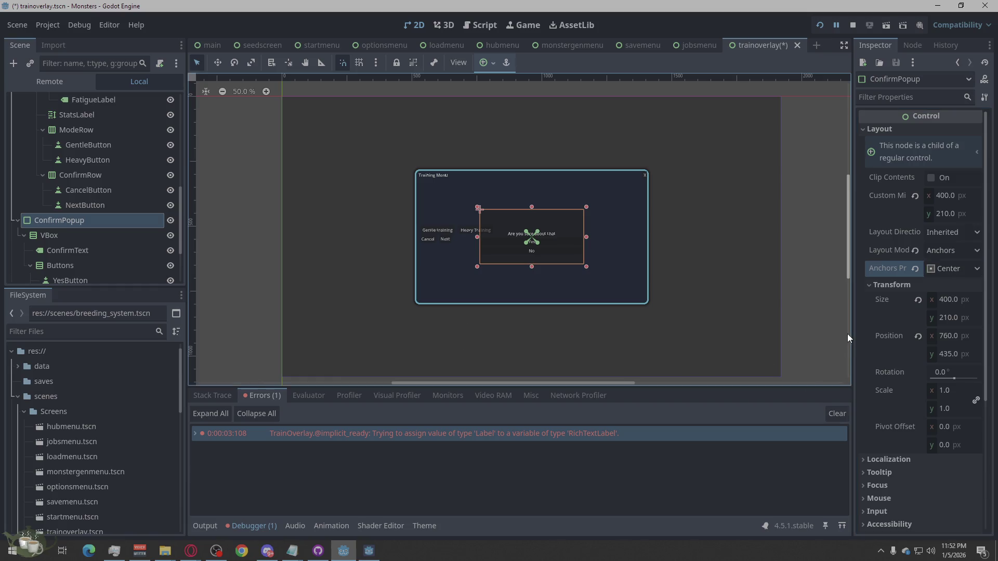
click(833, 273)
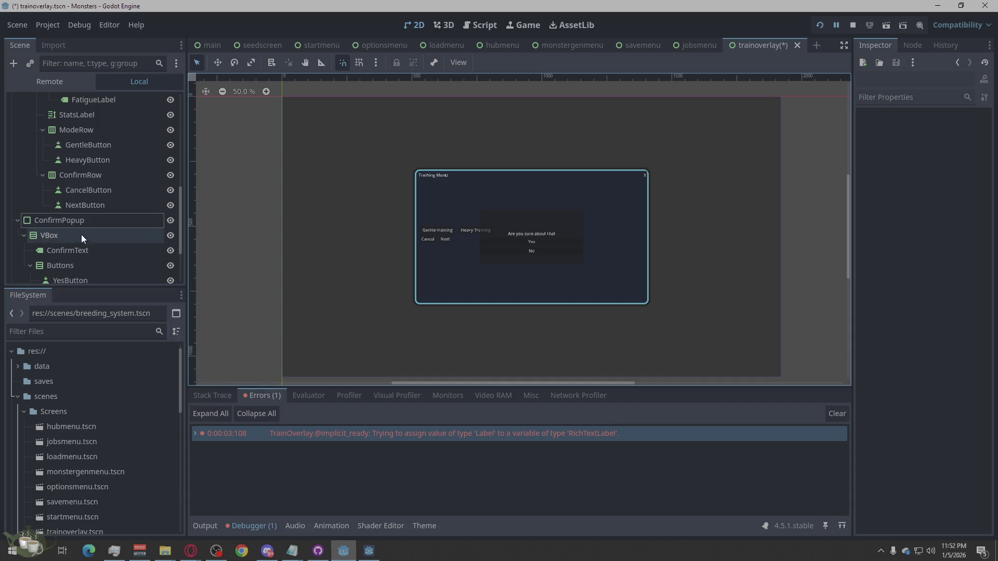
click(87, 252)
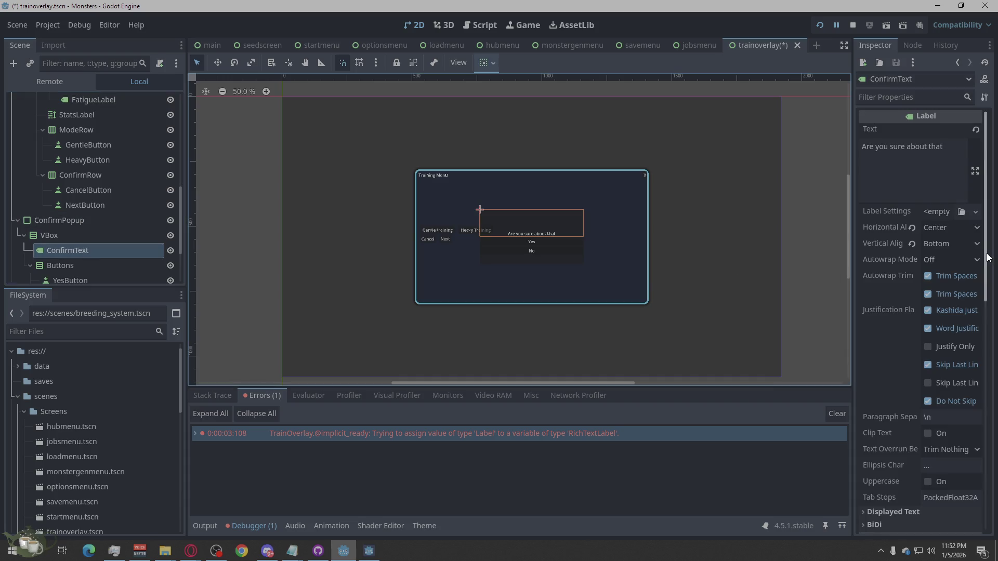
- Set ConfirmText's Vertical Alignment to Center
click(942, 247)
click(946, 280)
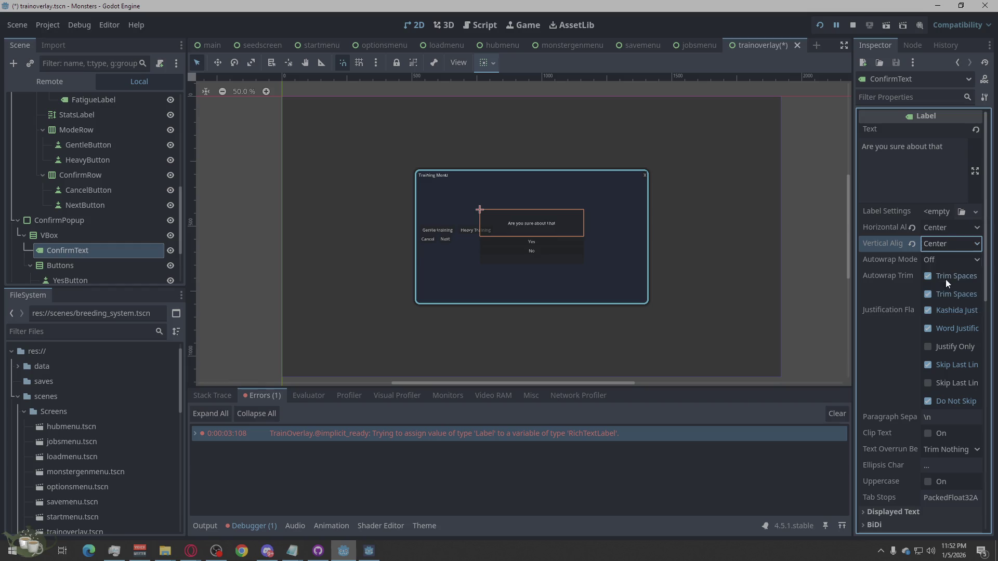
click(790, 260)
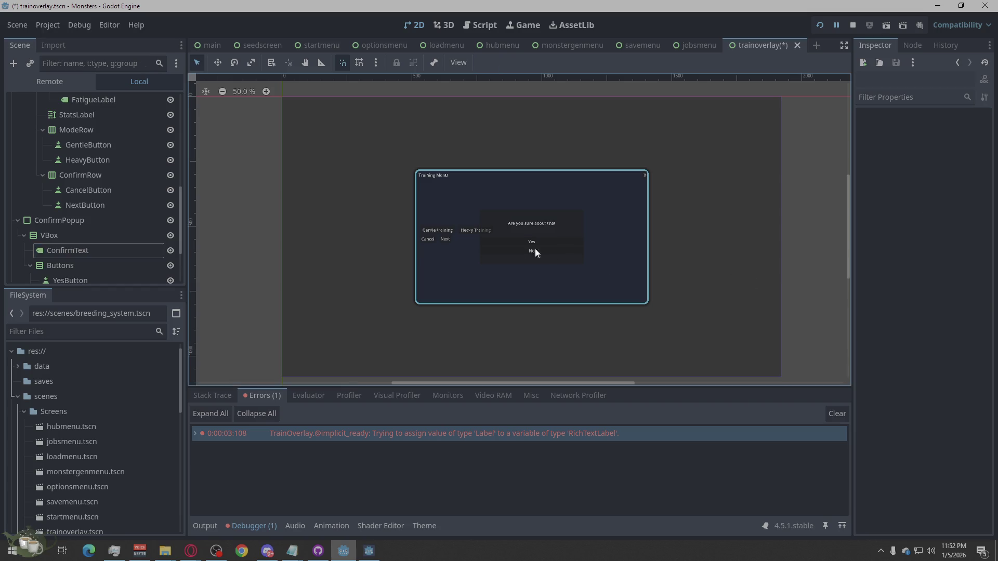
scroll(527, 264, up, 4)
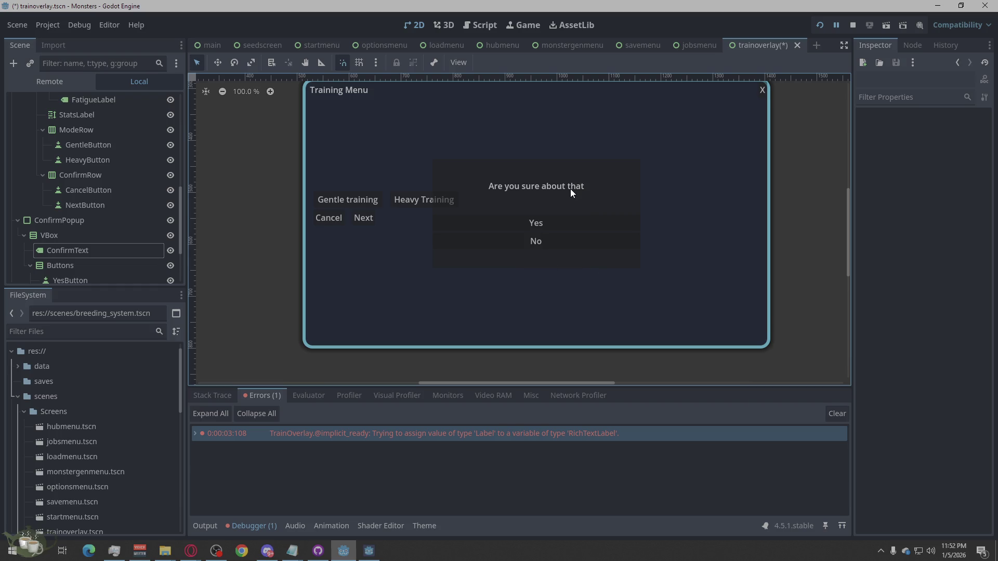
scroll(519, 269, down, 4)
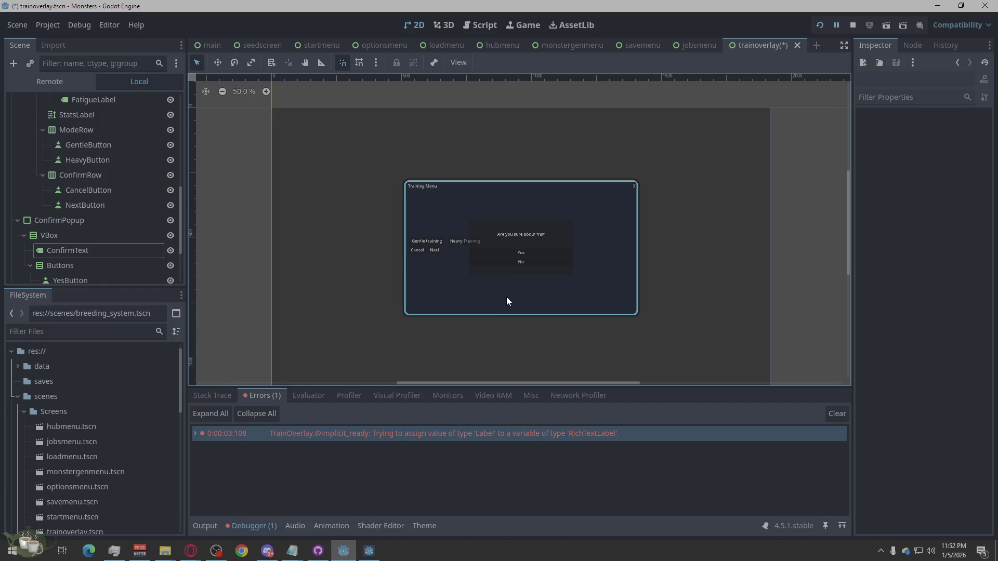
- Hide the ConfirmPopup in the Scene dock
click(88, 223)
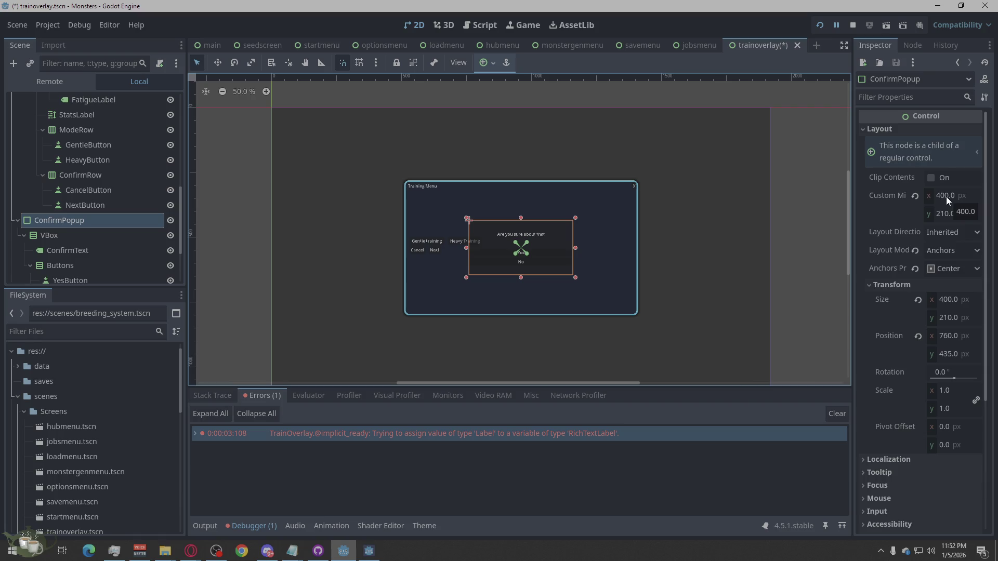
click(822, 223)
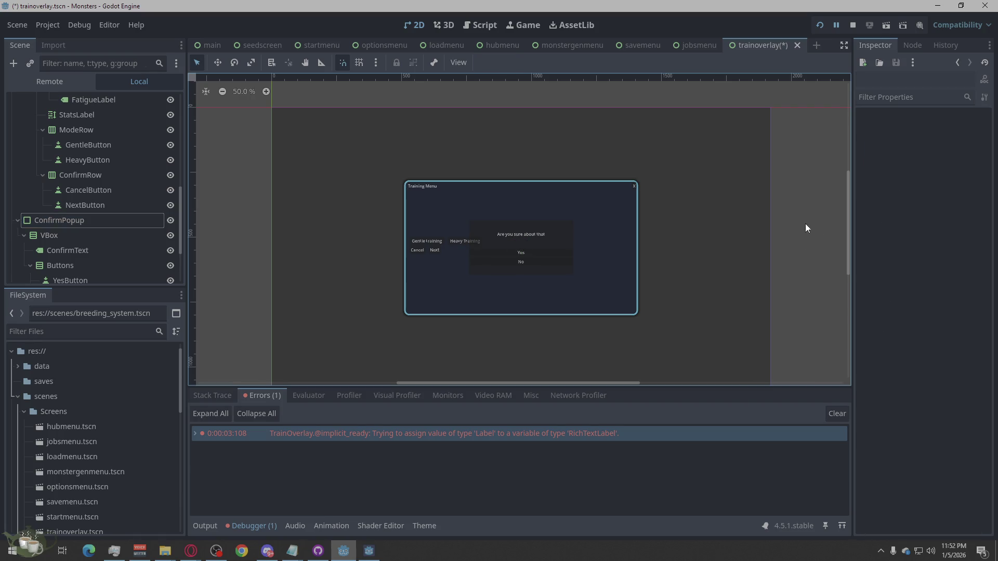
click(170, 220)
click(170, 221)
click(170, 221)
scroll(122, 219, down, 5)
- Make the ResultPopup visible and set its OkButton's text to 'OK'
click(170, 228)
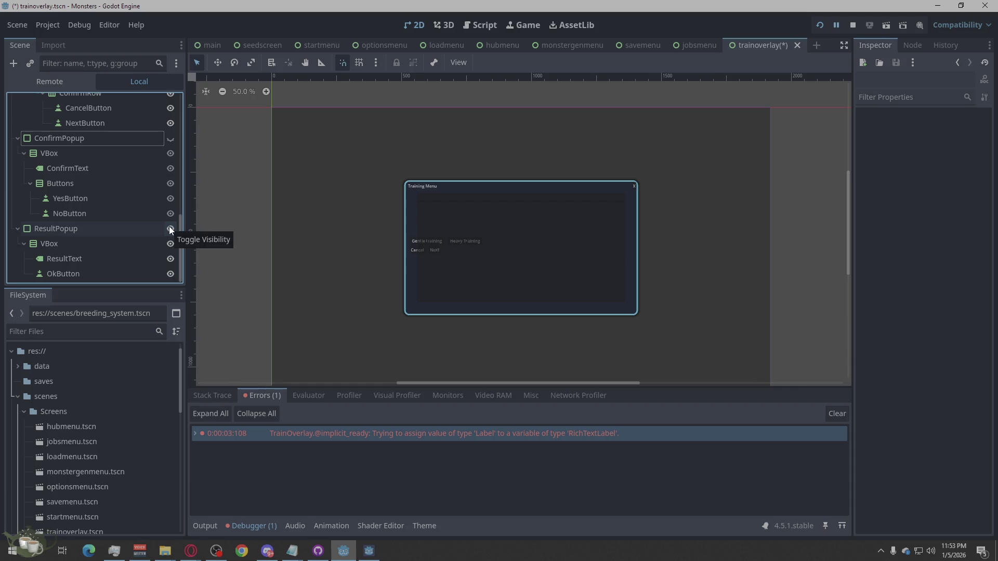
click(81, 228)
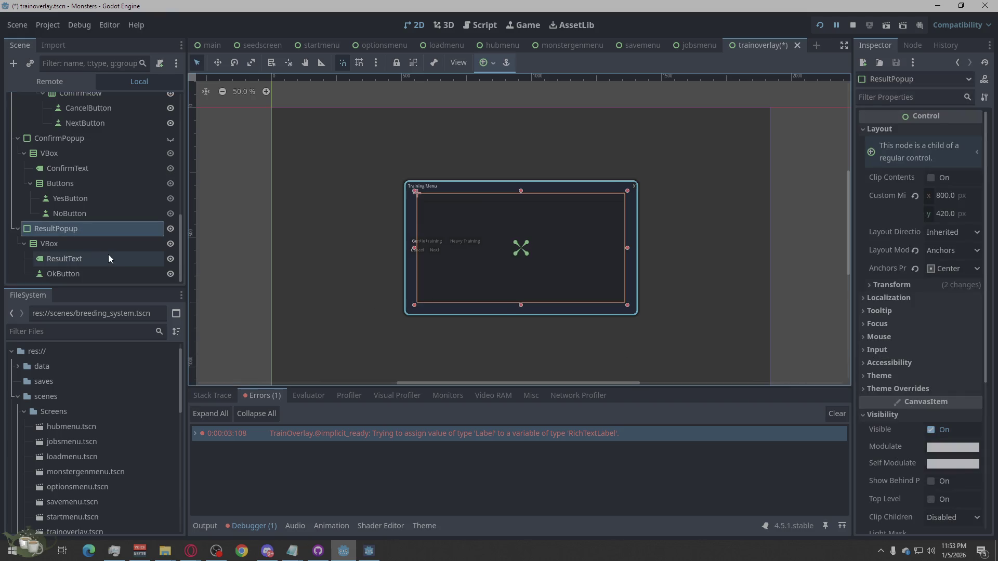
click(95, 262)
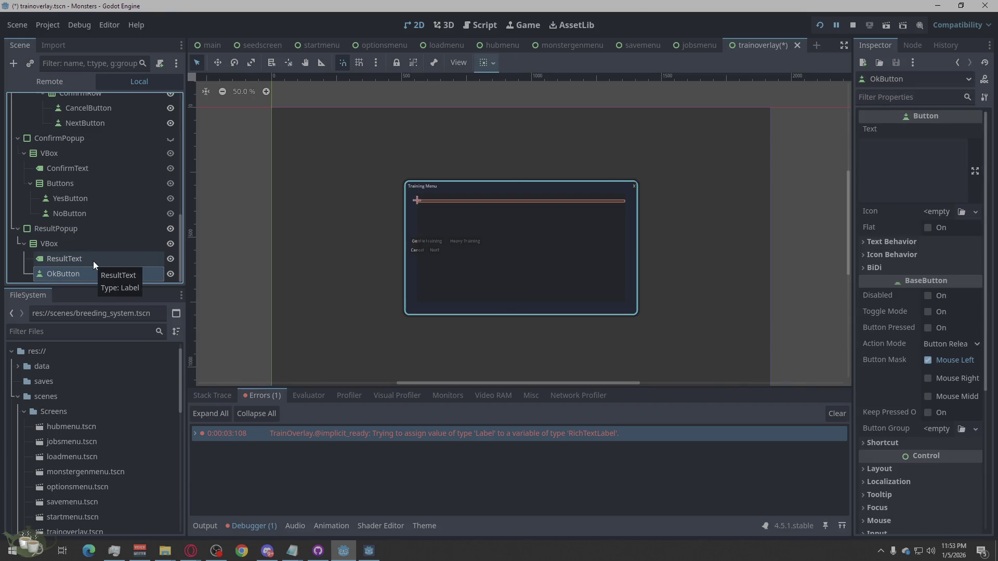
click(87, 274)
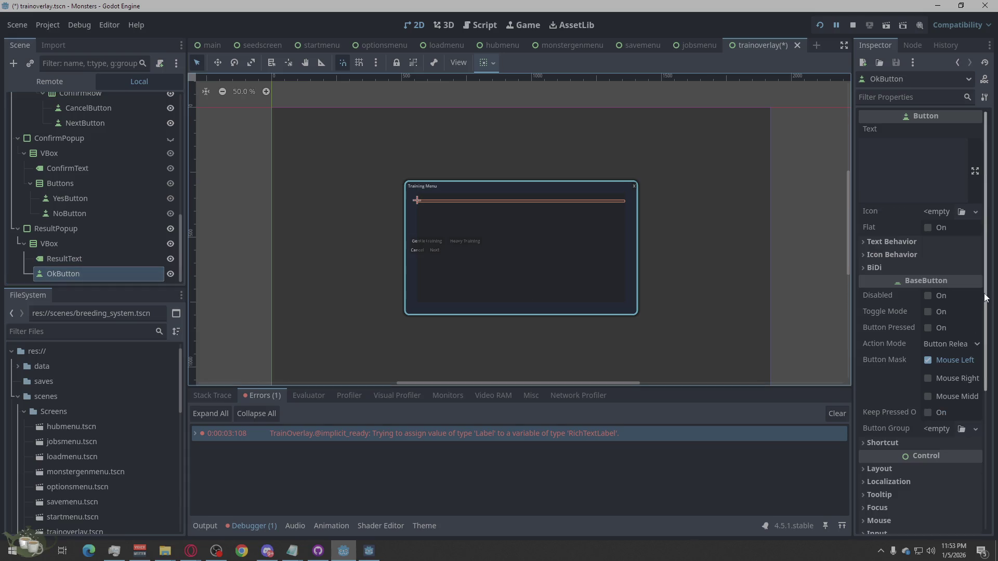
scroll(906, 332, down, 5)
click(893, 256)
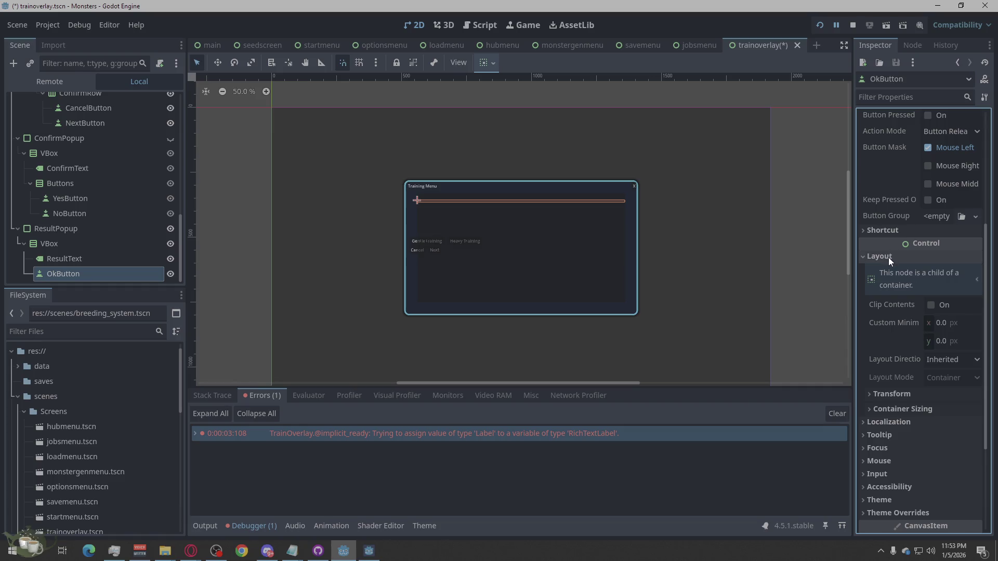
click(887, 257)
scroll(935, 210, up, 5)
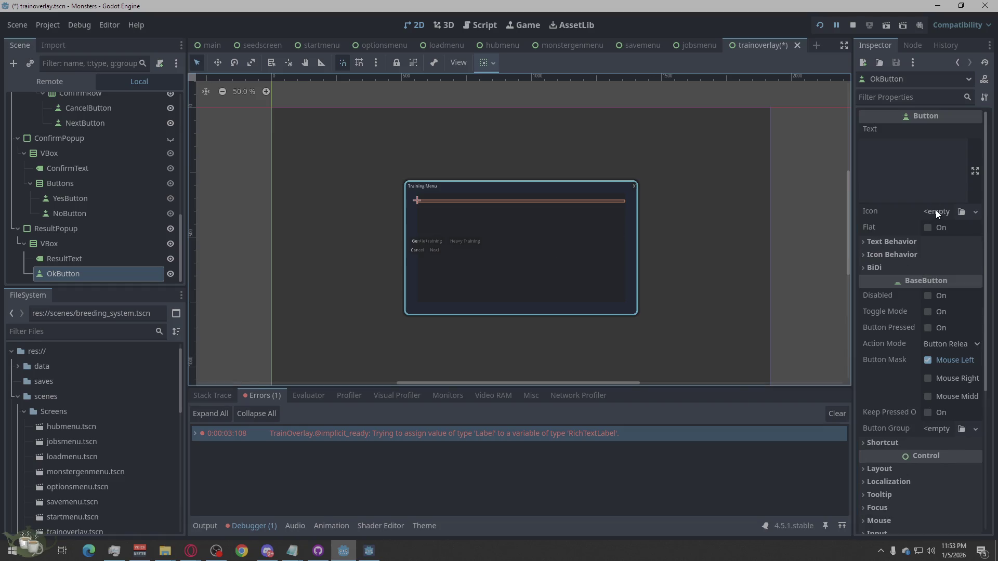
click(914, 175)
text(OK)
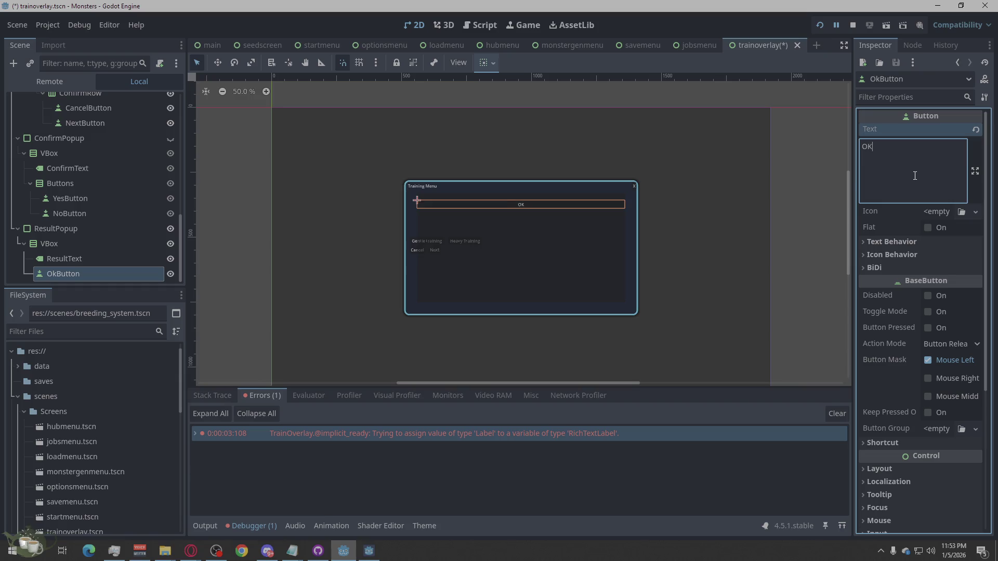
click(792, 213)
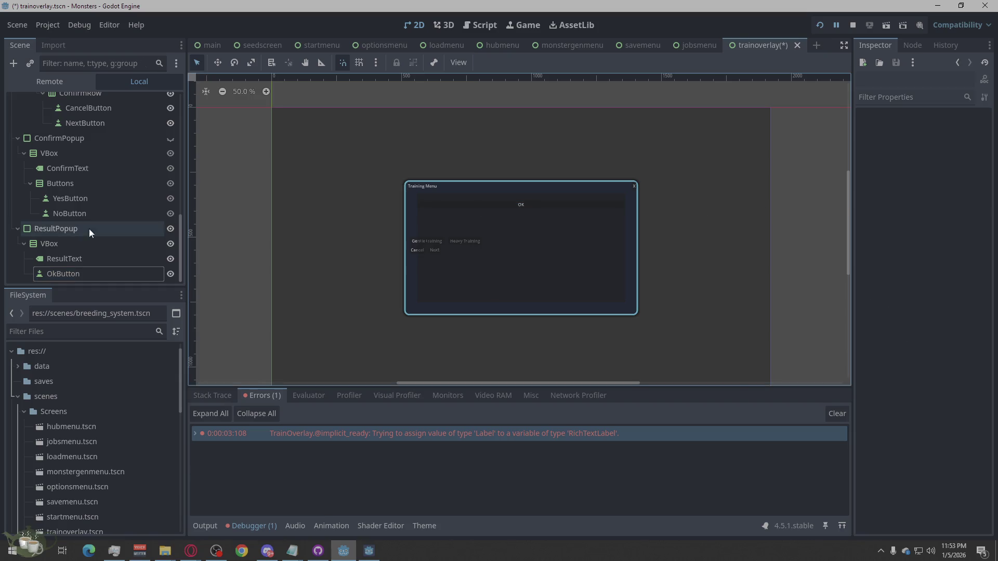
click(62, 258)
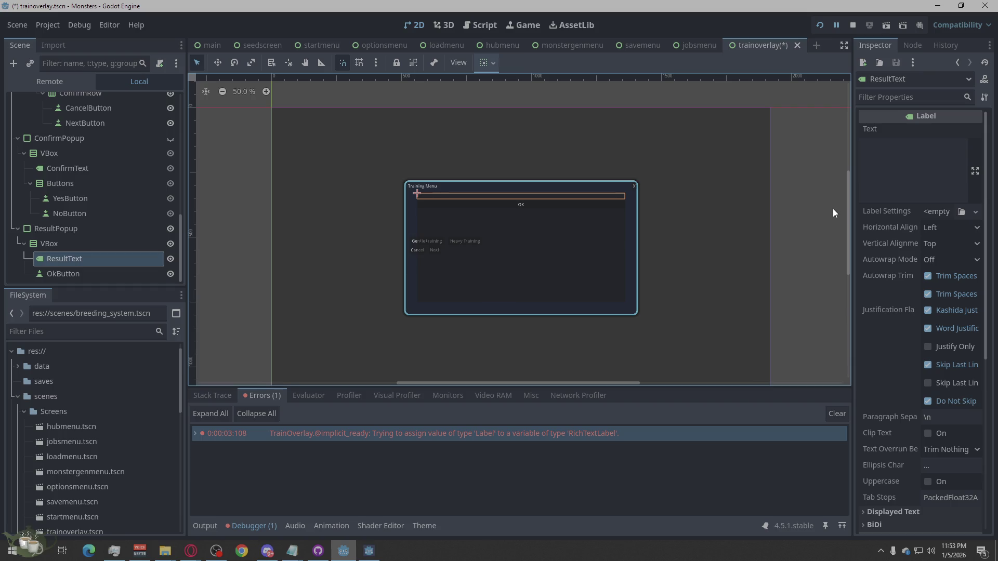
- Turn on Horizontal Expand in LeftCol's Container Sizing
scroll(62, 219, up, 5)
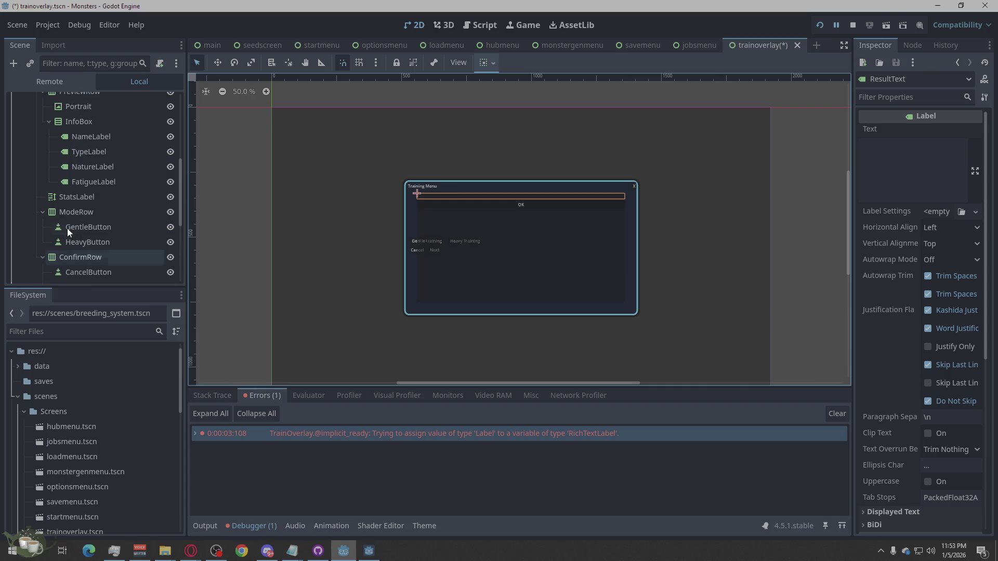
scroll(104, 195, up, 3)
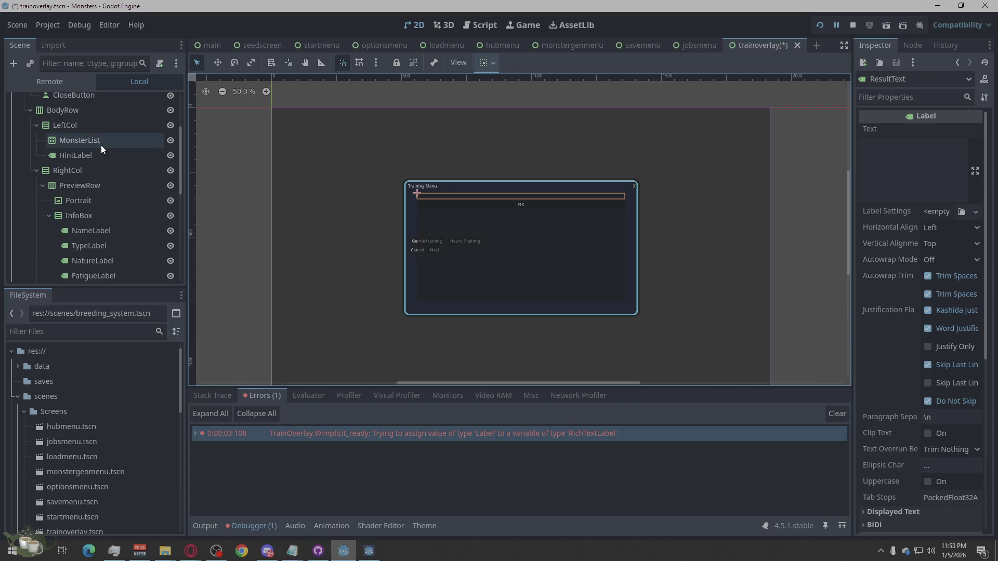
click(100, 145)
click(101, 151)
click(99, 143)
click(97, 126)
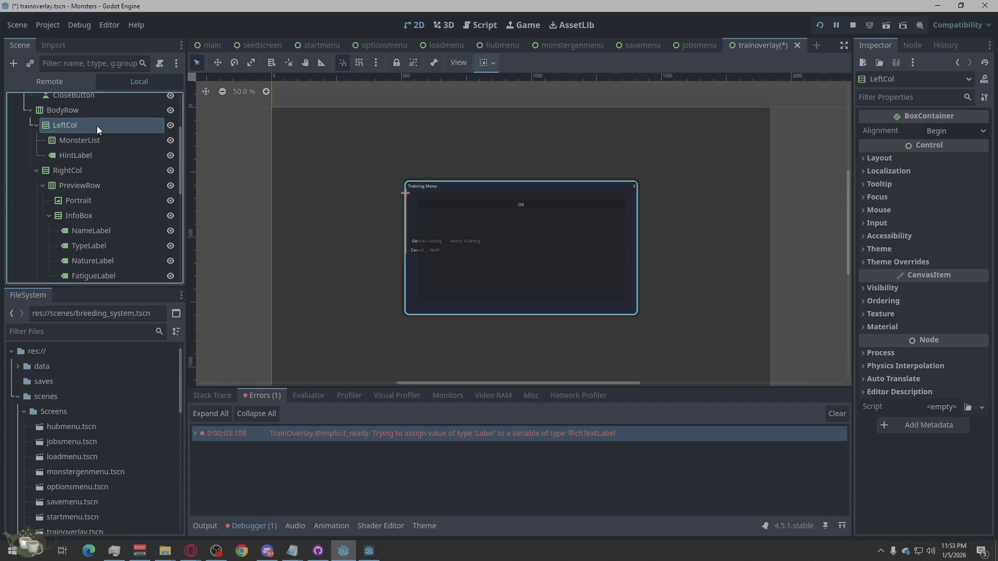
right_click(97, 126)
click(78, 121)
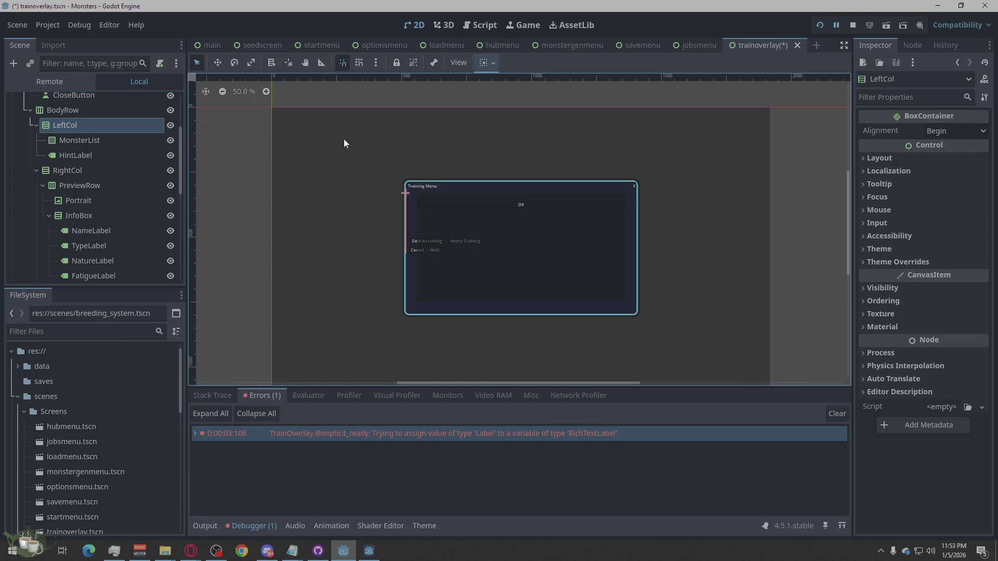
click(869, 156)
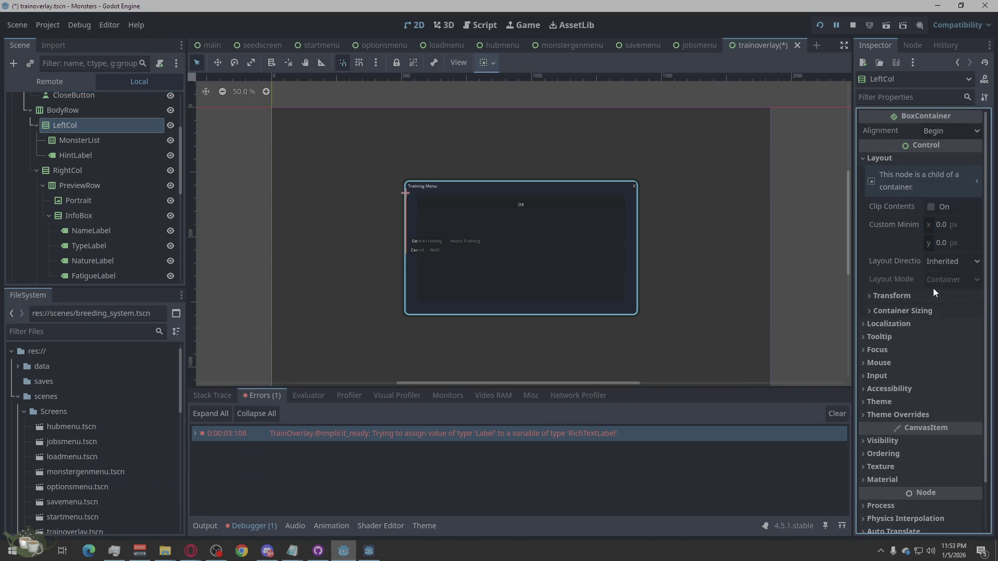
click(923, 311)
click(954, 345)
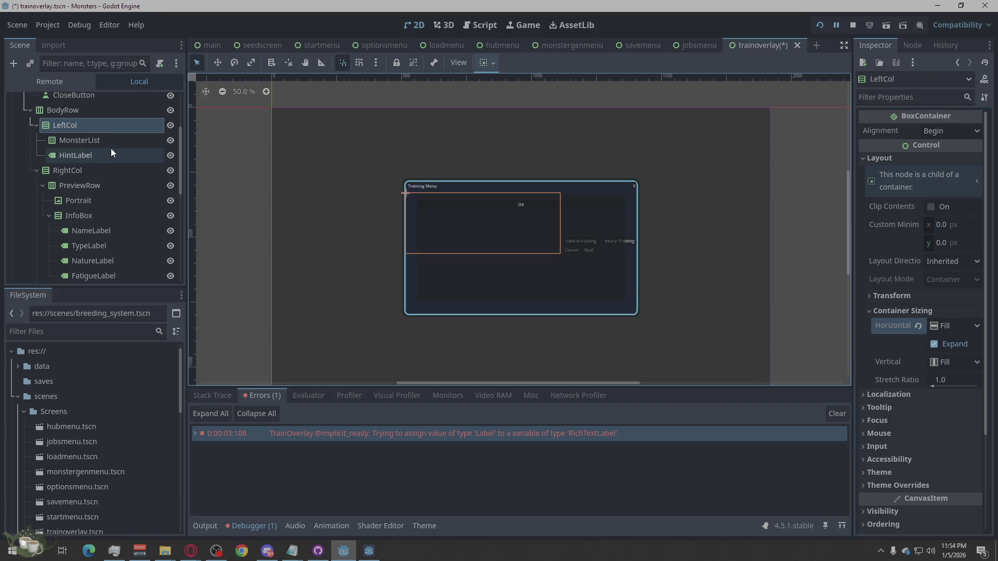
- Turn on Vertical Expand in MonsterList's Container Sizing
click(70, 176)
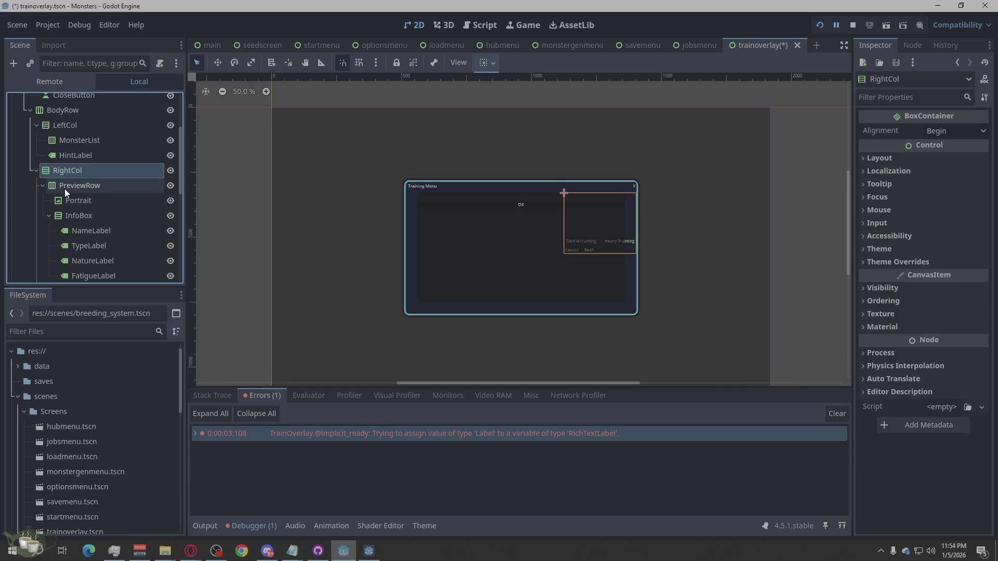
click(65, 187)
click(71, 202)
click(73, 215)
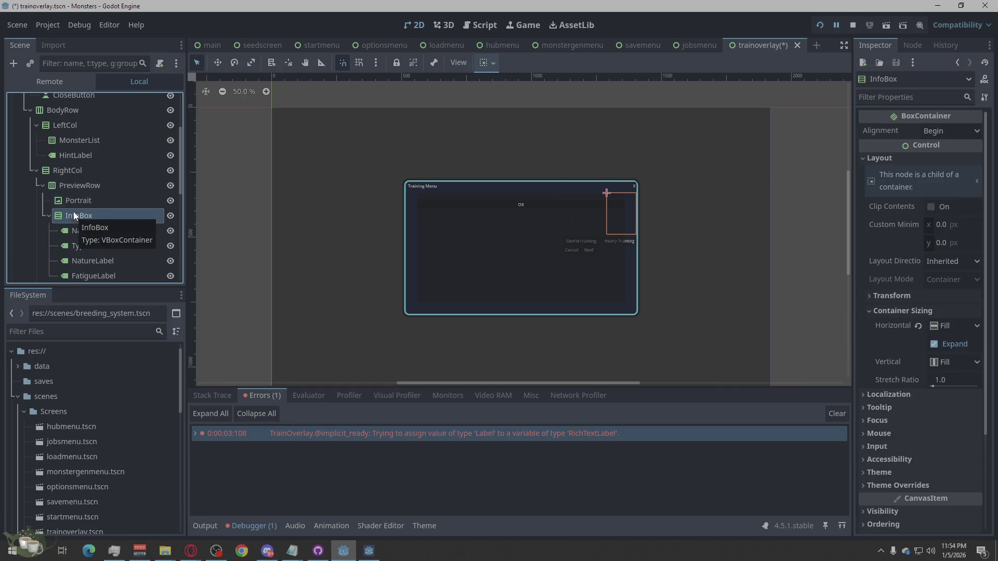
click(82, 141)
click(79, 126)
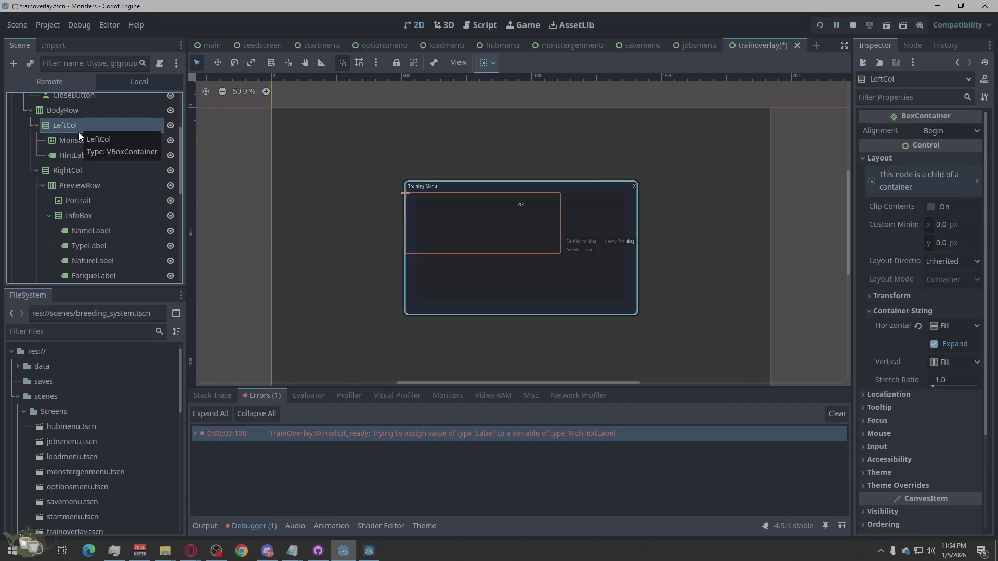
click(79, 134)
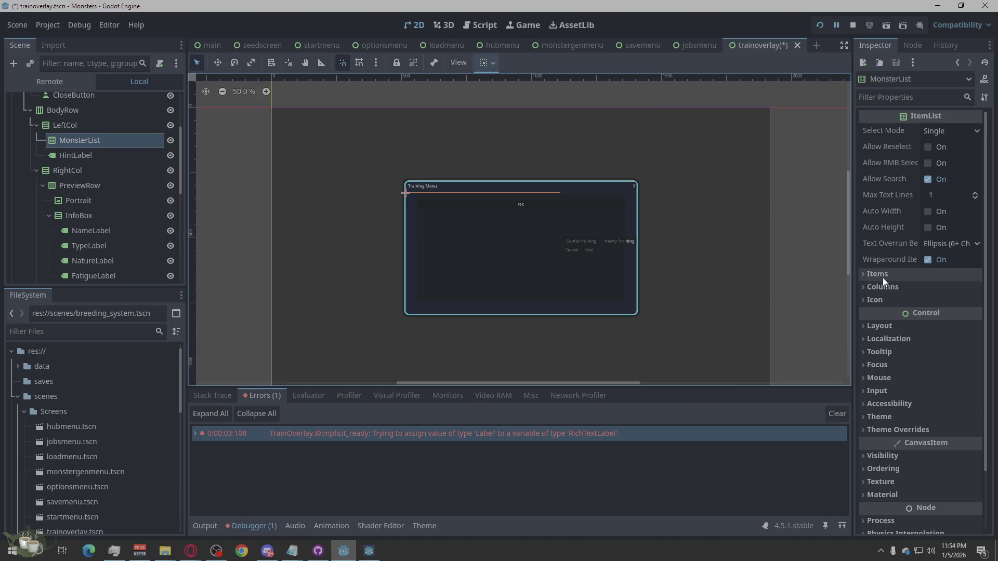
click(884, 326)
scroll(915, 338, down, 3)
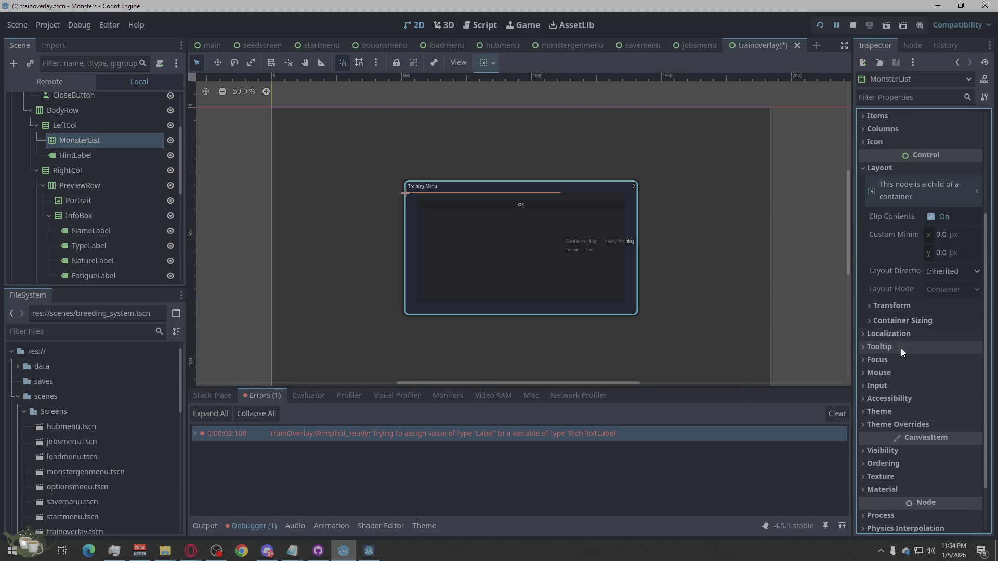
click(898, 321)
click(935, 372)
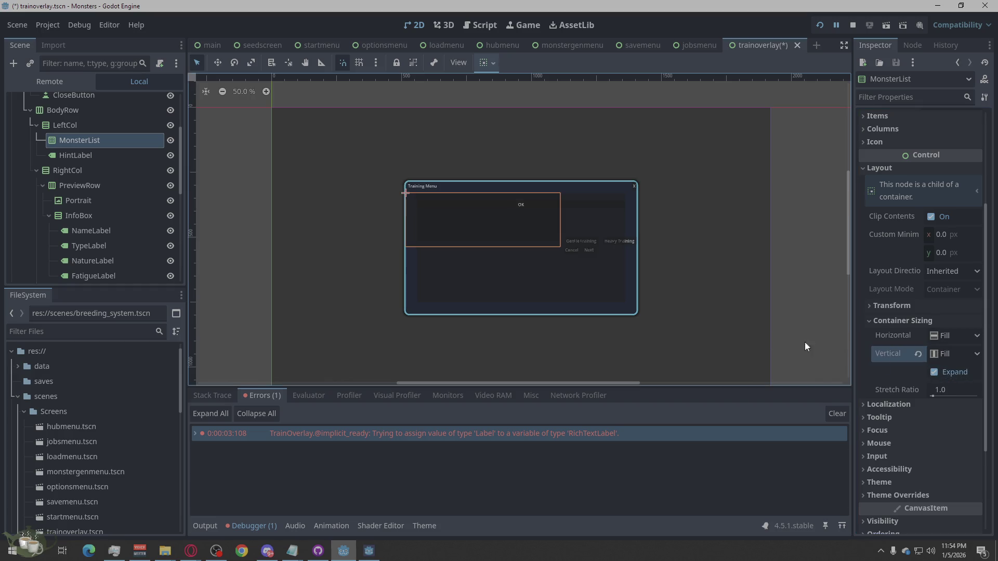
click(76, 157)
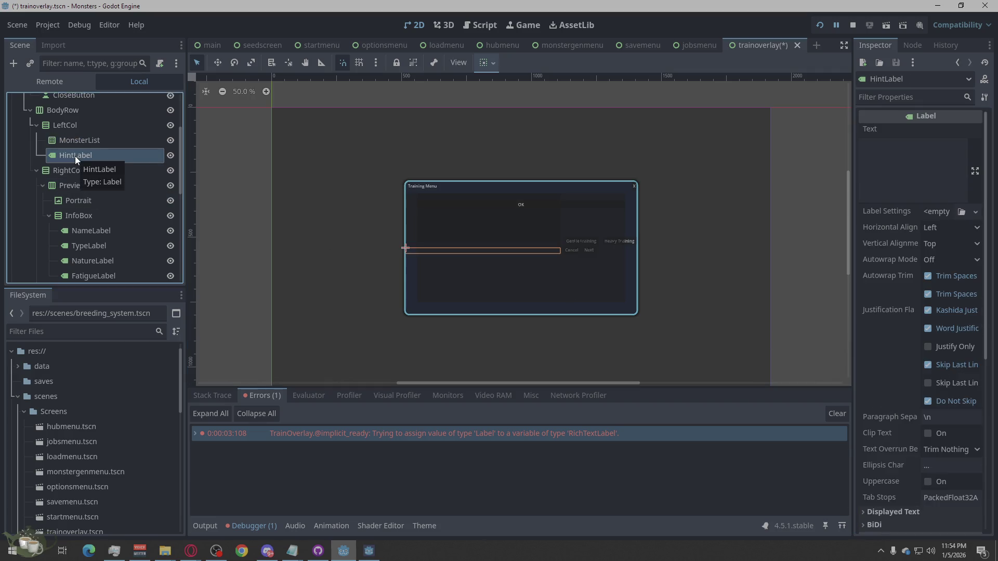
click(84, 140)
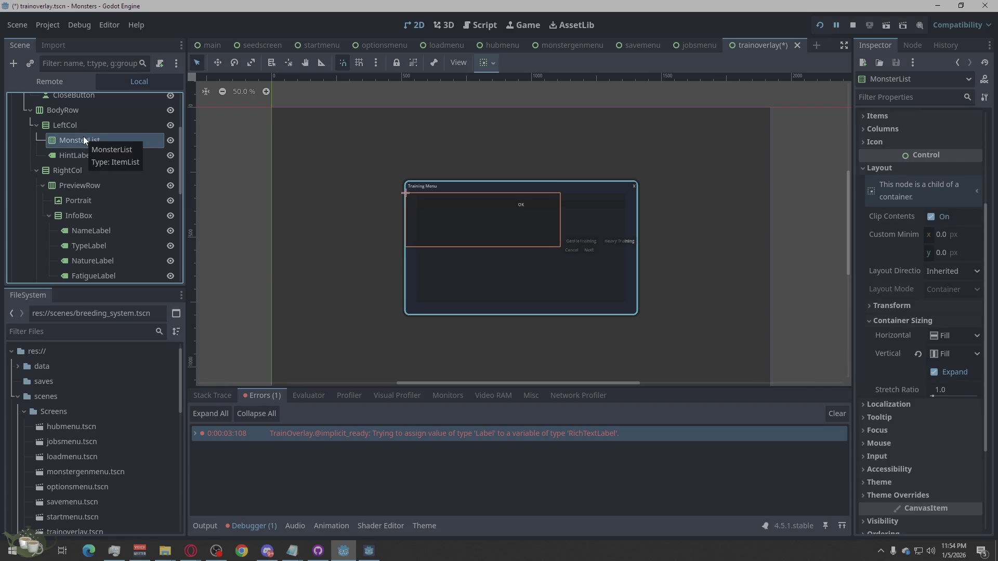
scroll(102, 182, down, 10)
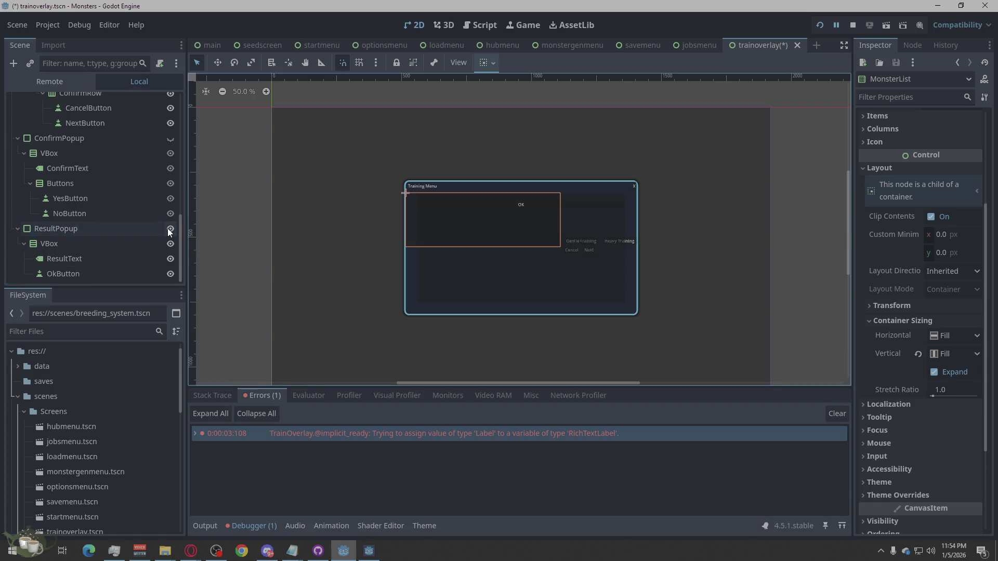
- Give the ResultPopup a Custom Minimum Size of 400 × 210
click(127, 230)
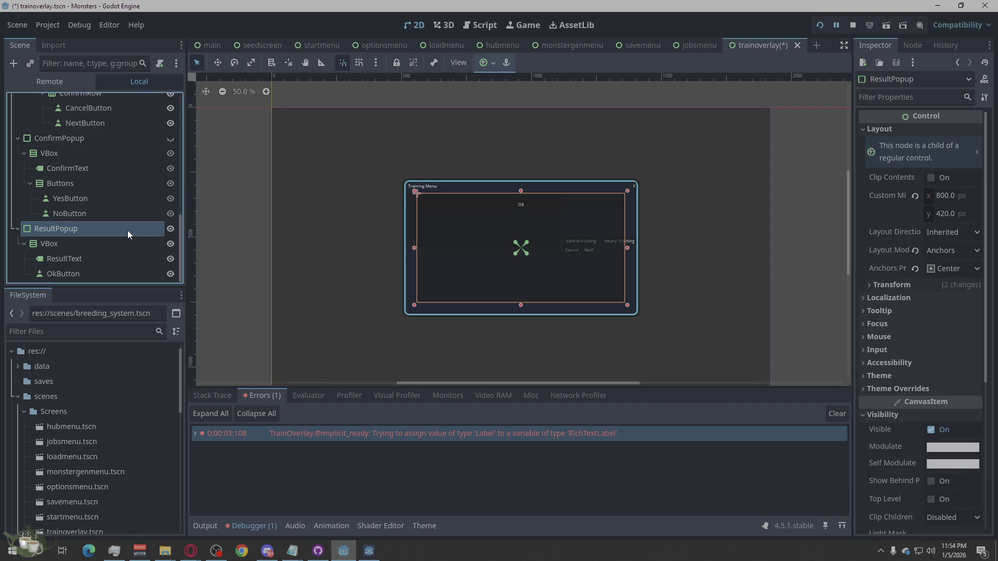
scroll(541, 262, up, 4)
scroll(515, 256, down, 2)
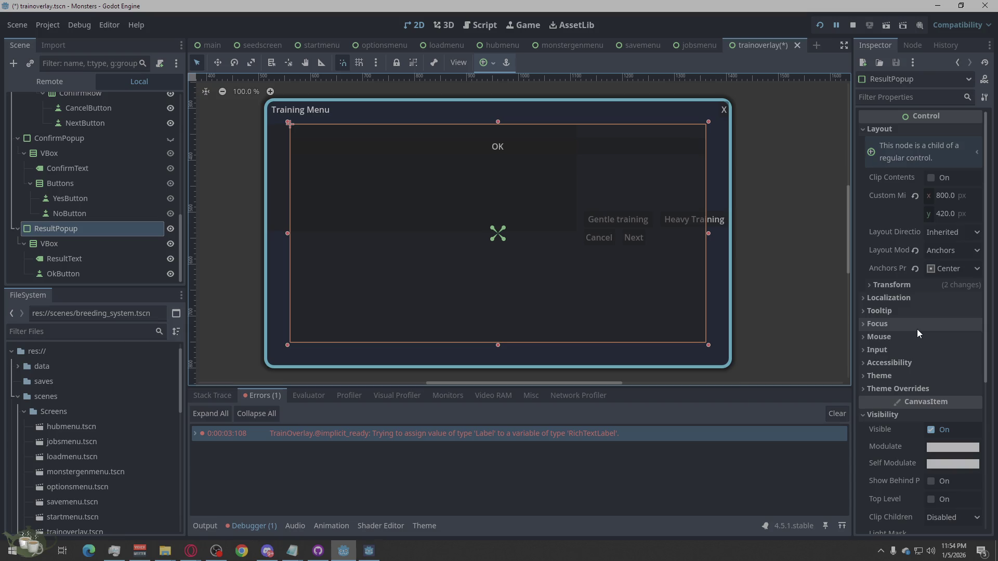
click(946, 196)
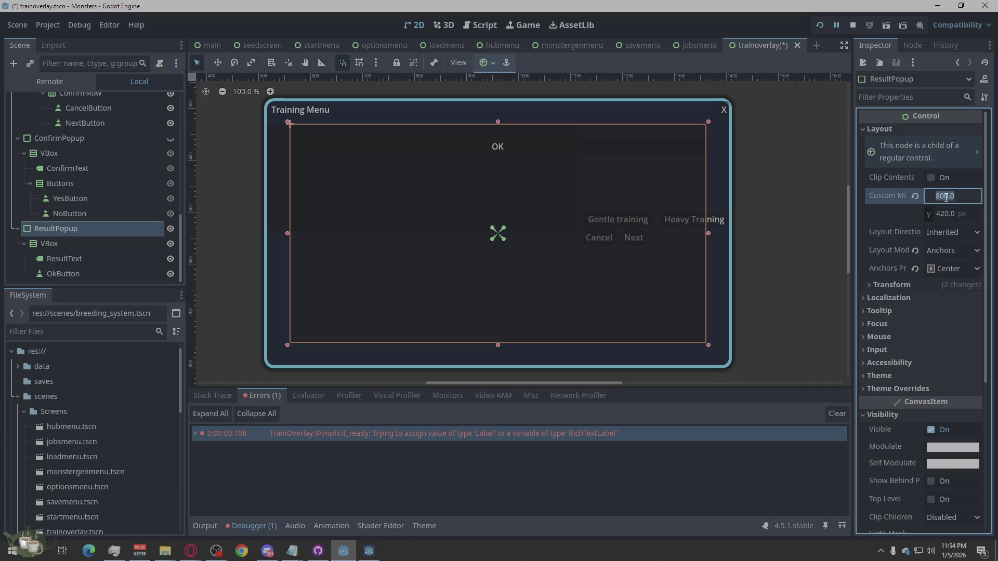
text(400)
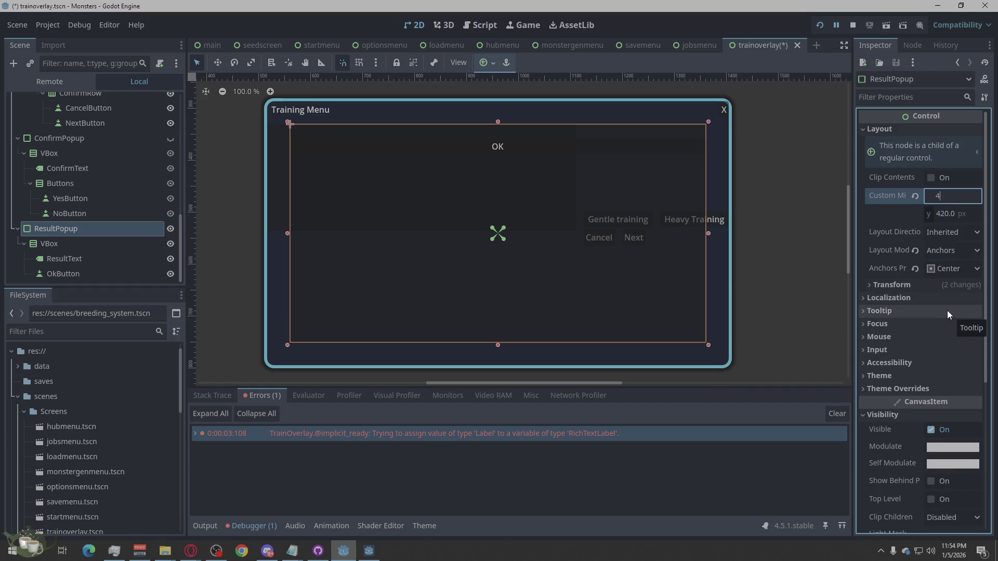
click(942, 218)
text(210)
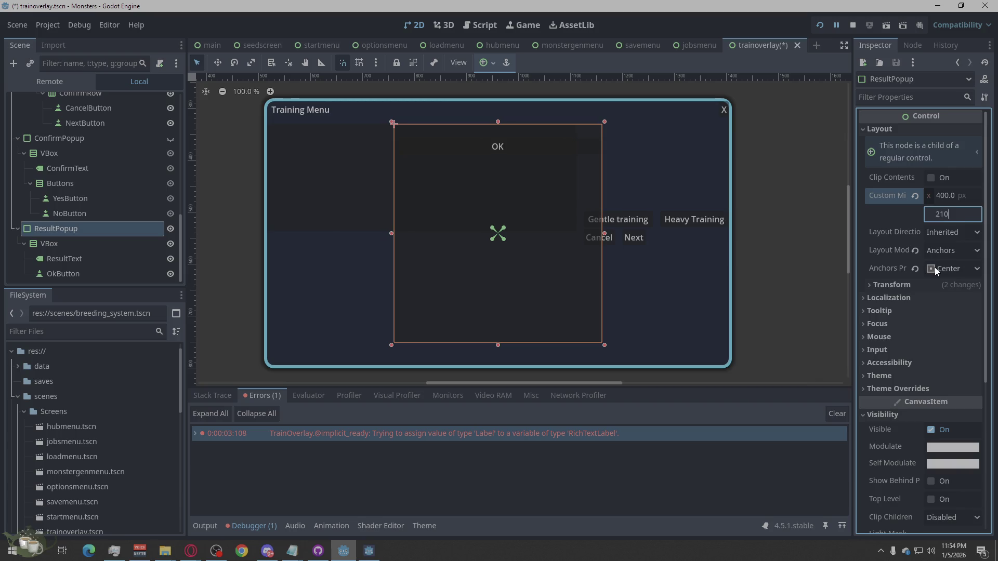
key(Return)
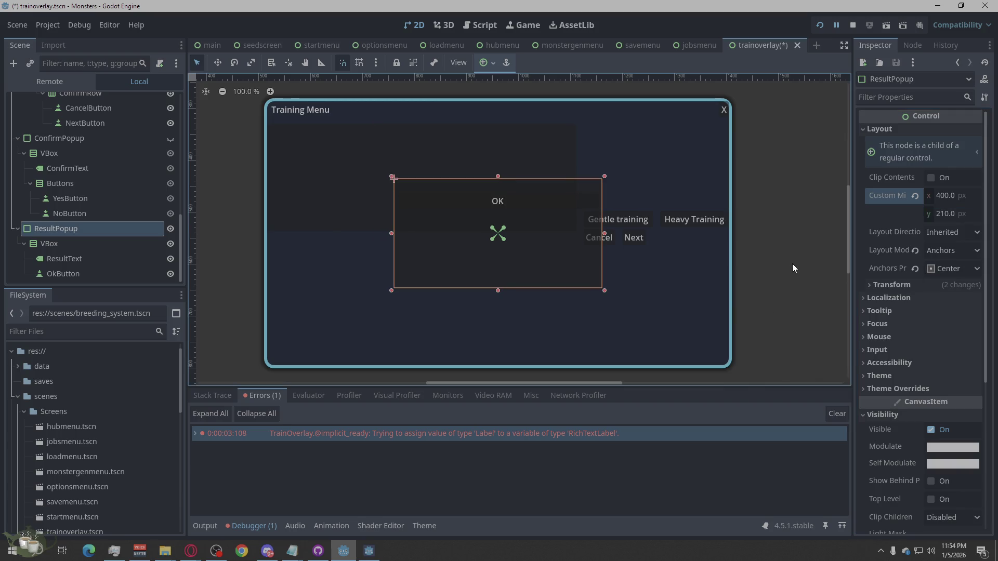
click(793, 265)
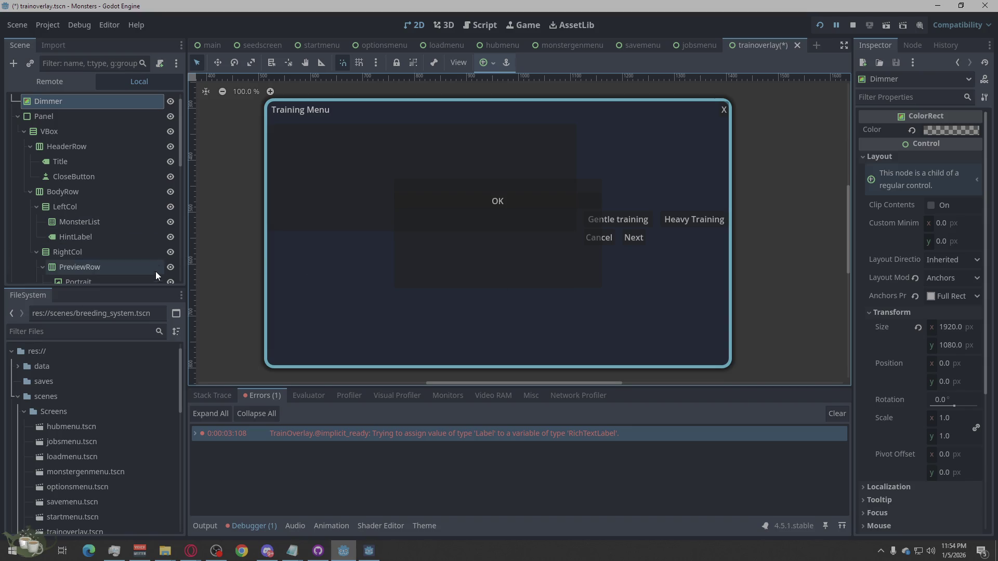
- Hide the ResultPopup, then select the ConfirmPopup and make it visible again
scroll(152, 253, down, 5)
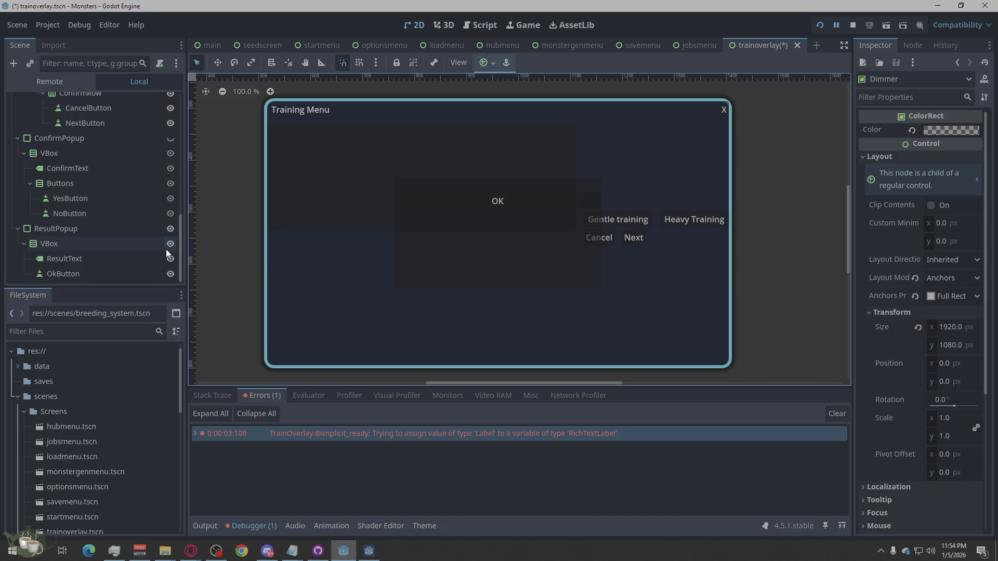
click(171, 138)
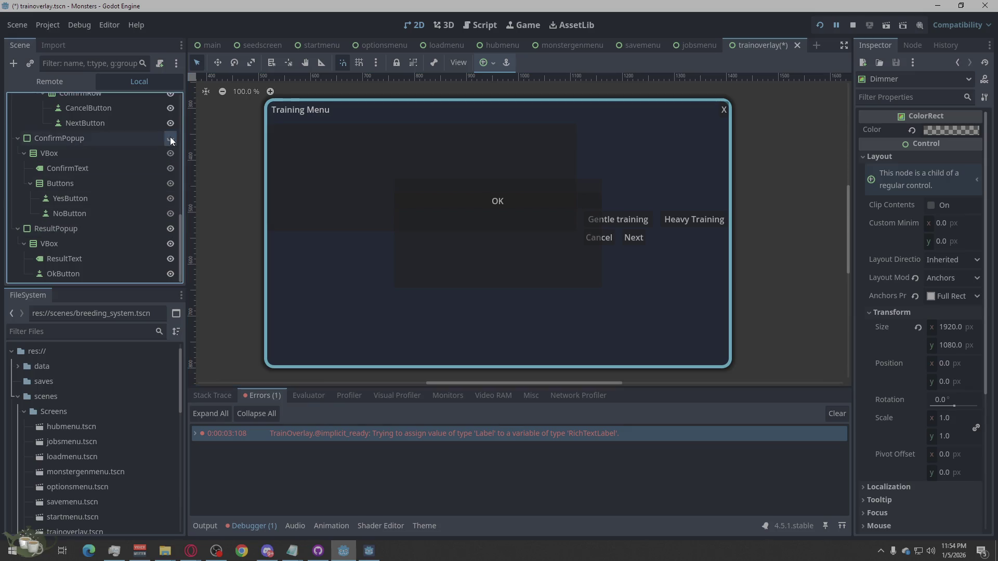
click(170, 139)
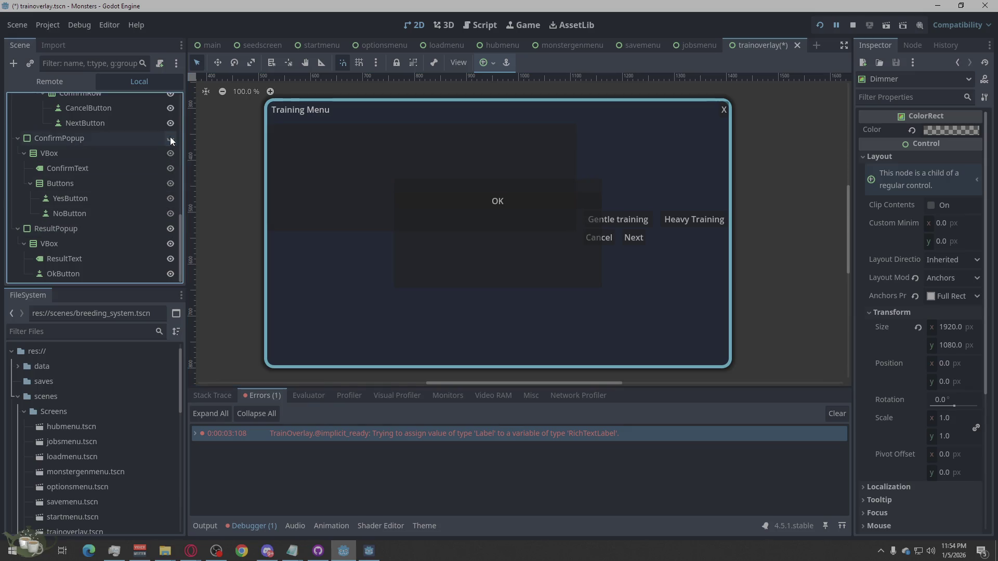
click(168, 229)
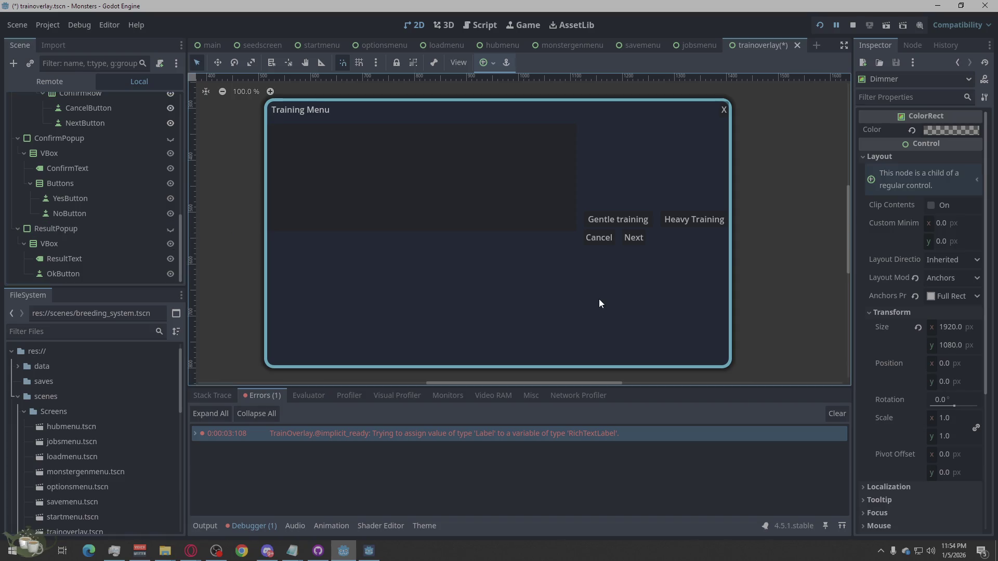
click(112, 138)
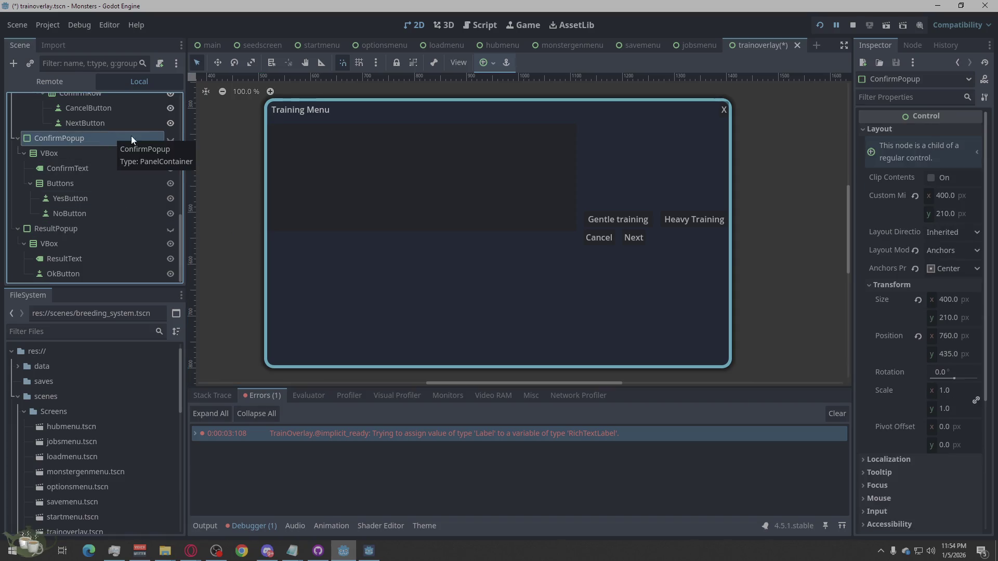
click(170, 138)
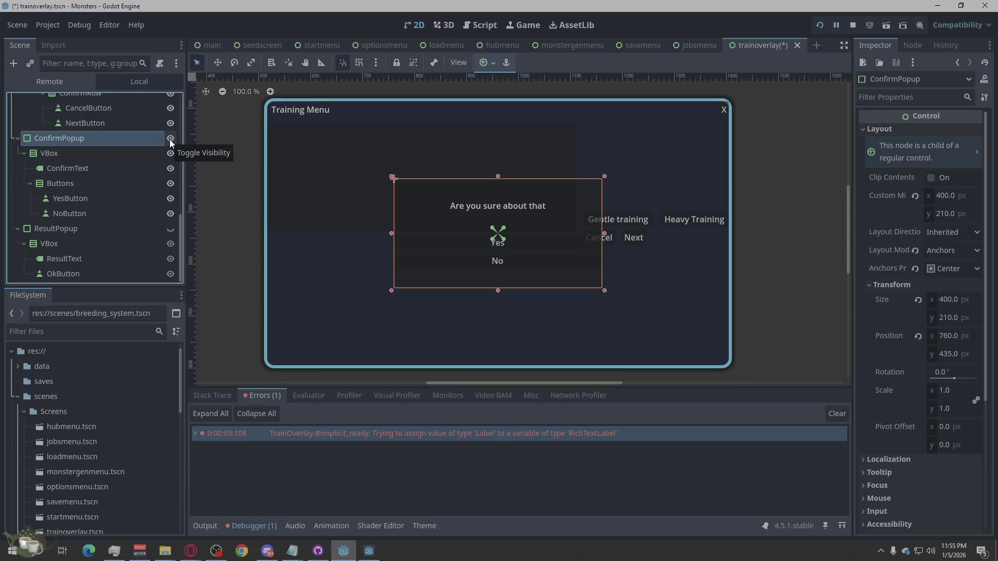
scroll(930, 291, down, 4)
- Assign a New StyleBoxFlat to the ConfirmPopup's Theme Overrides > Styles > Panel
click(916, 360)
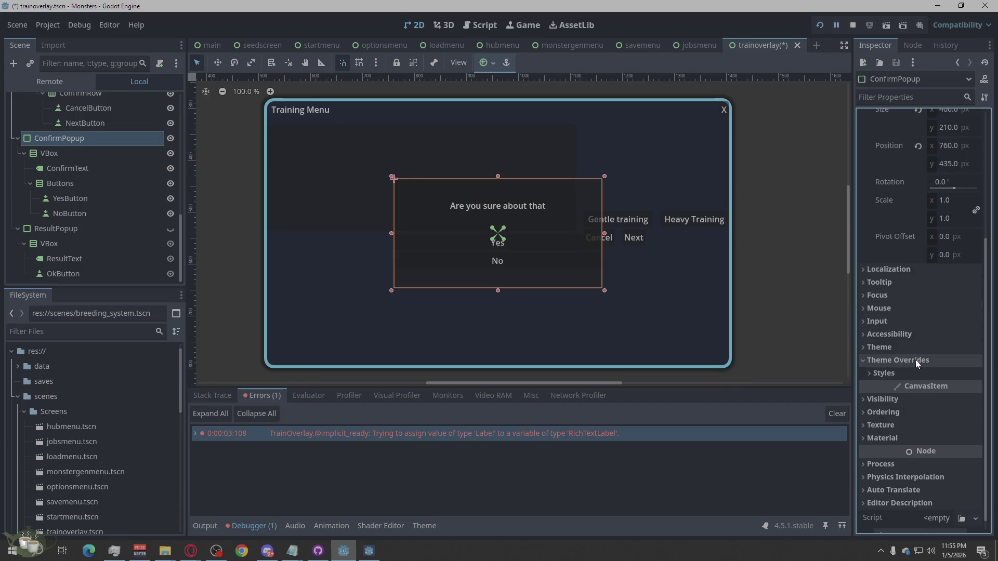
click(893, 374)
click(975, 390)
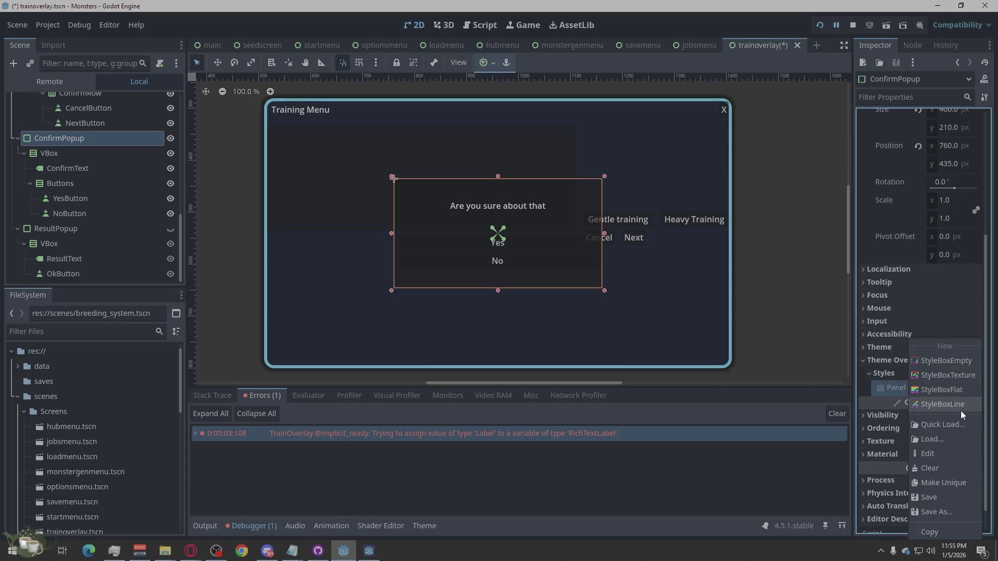
click(954, 390)
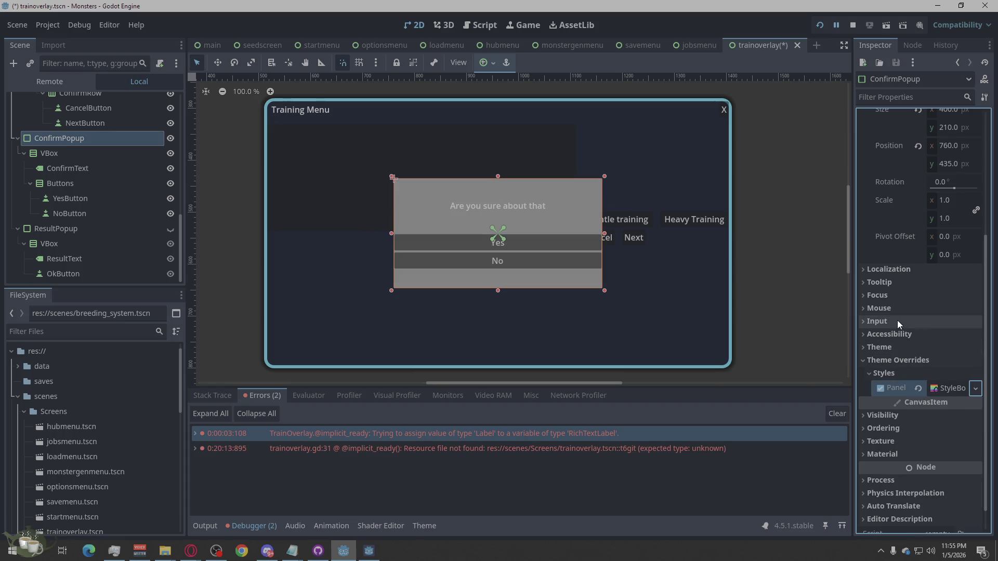
scroll(476, 276, down, 1)
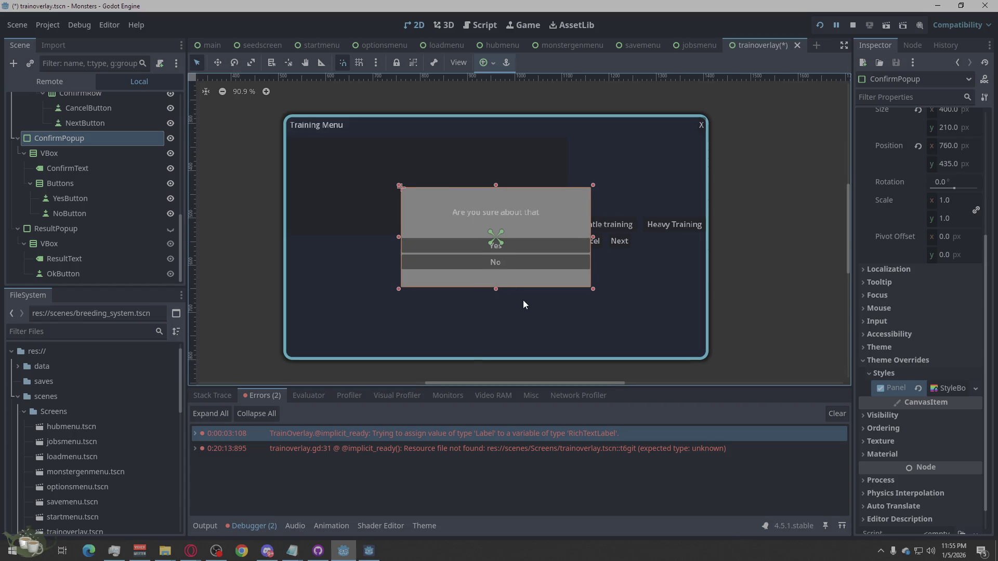
scroll(525, 313, up, 1)
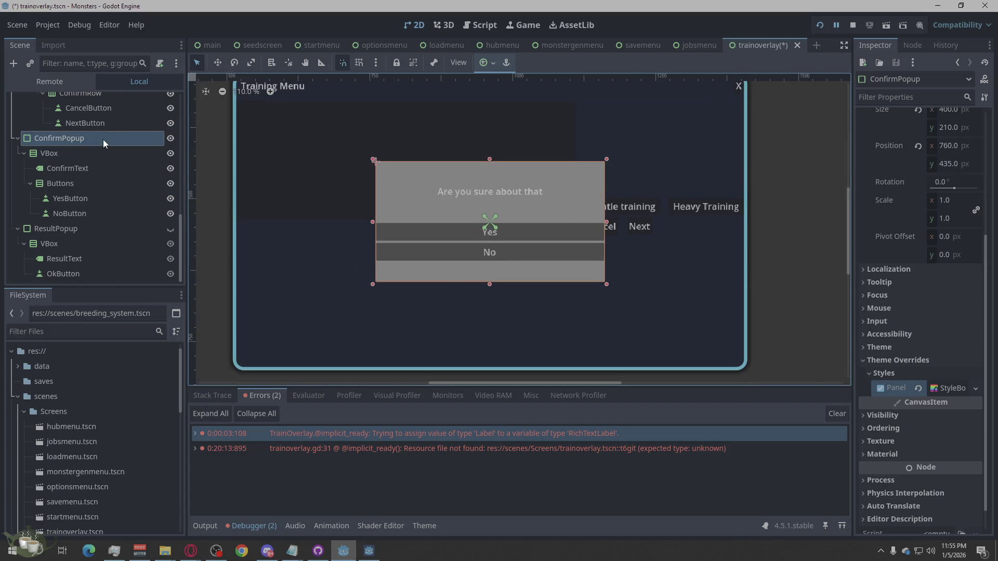
click(974, 390)
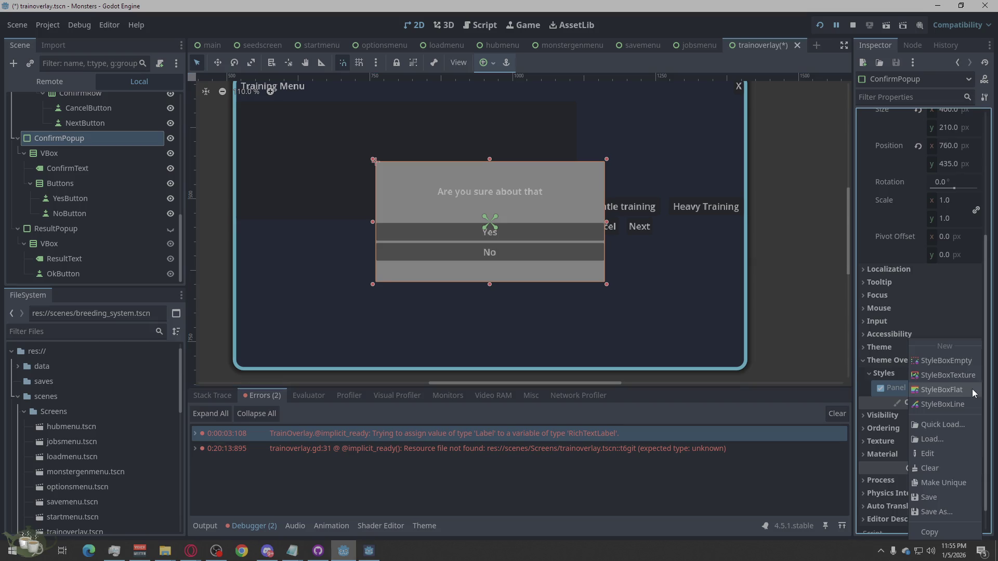
click(861, 390)
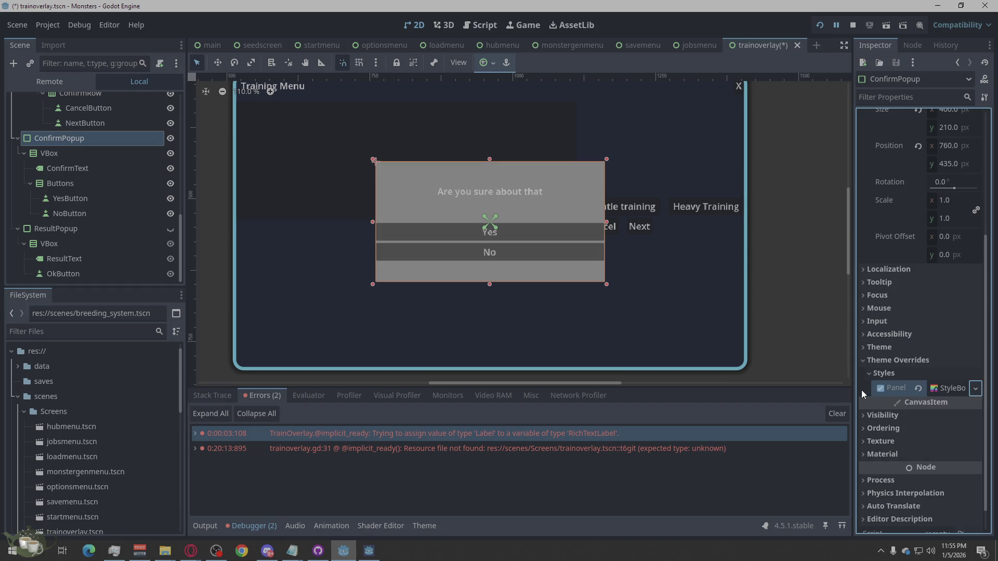
- Expand the new StyleBoxFlat and open its Border section
click(949, 389)
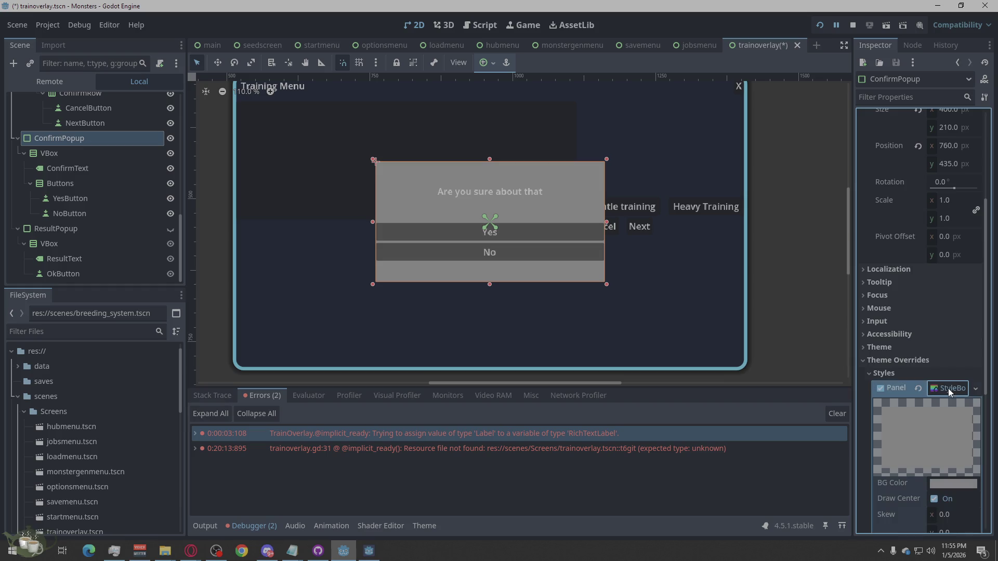
scroll(900, 291, down, 5)
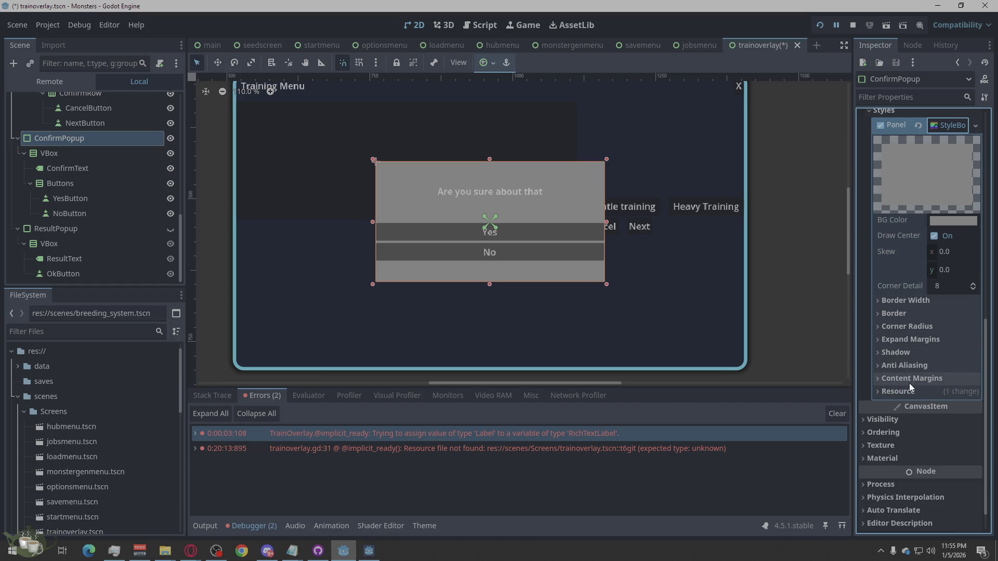
click(911, 313)
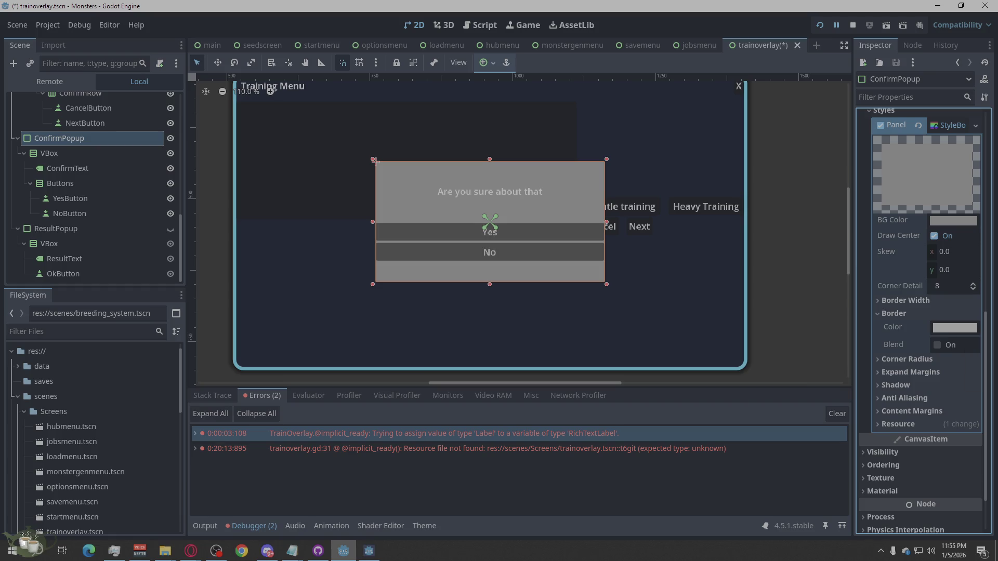
key(alt+Tab)
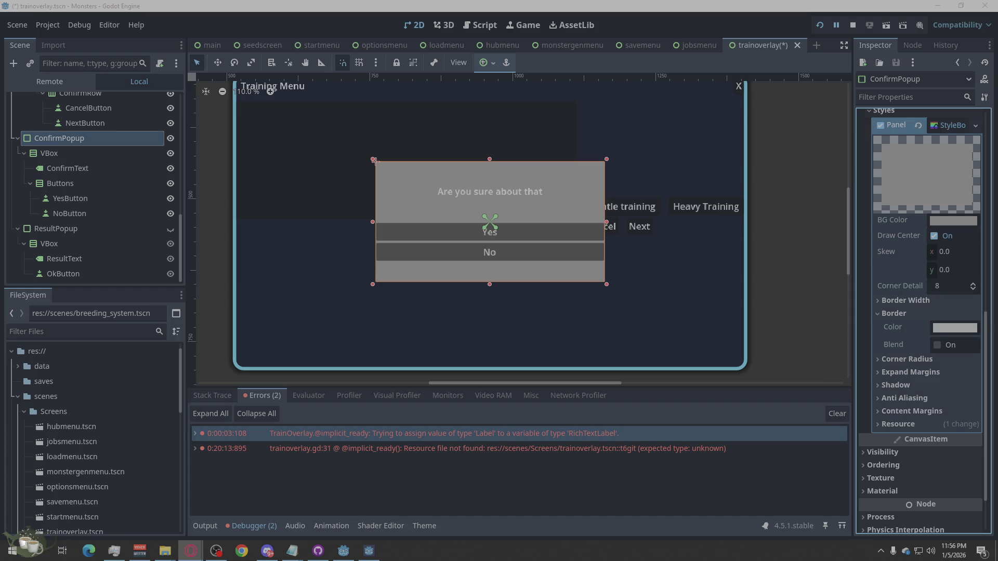
- Collapse InfoBox, PreviewRow, ModeRow and ConfirmRow, then select StatsLabel to inspect it
scroll(120, 210, up, 5)
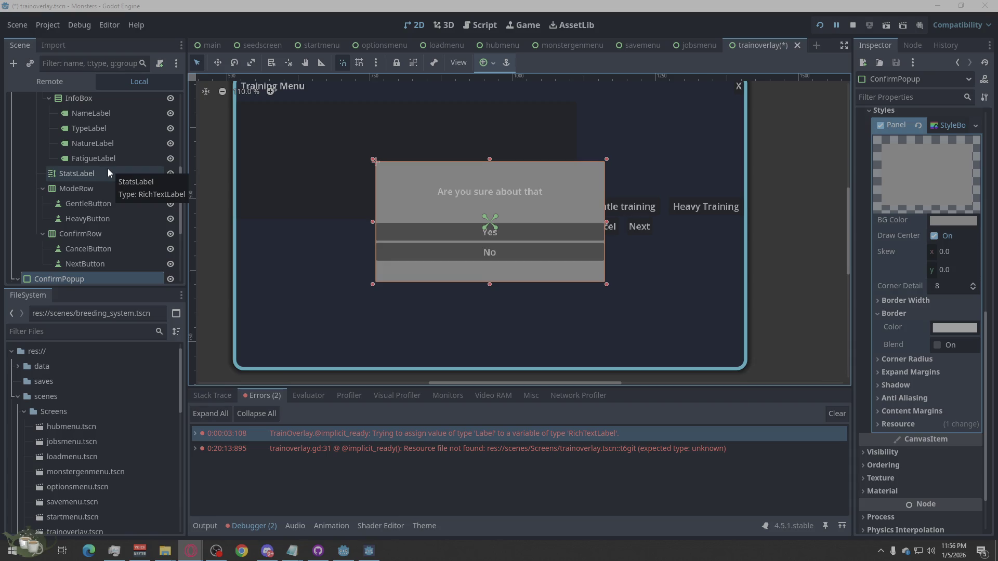
scroll(112, 171, up, 1)
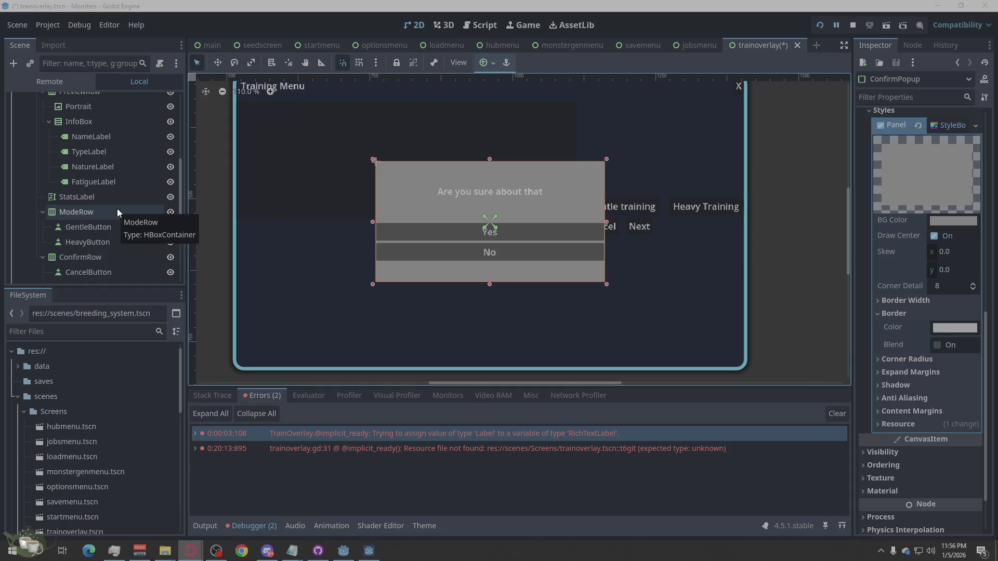
scroll(117, 209, up, 1)
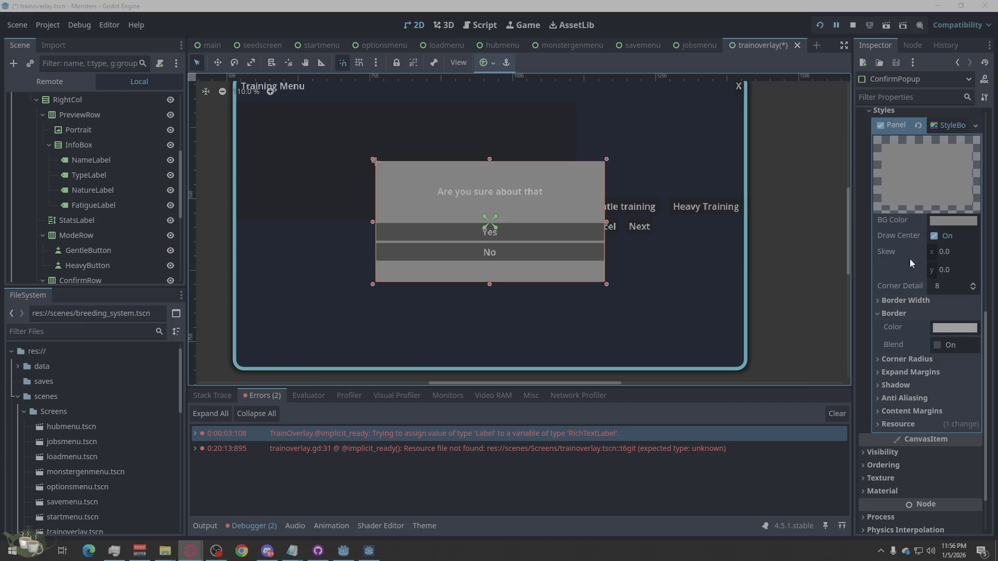
click(49, 145)
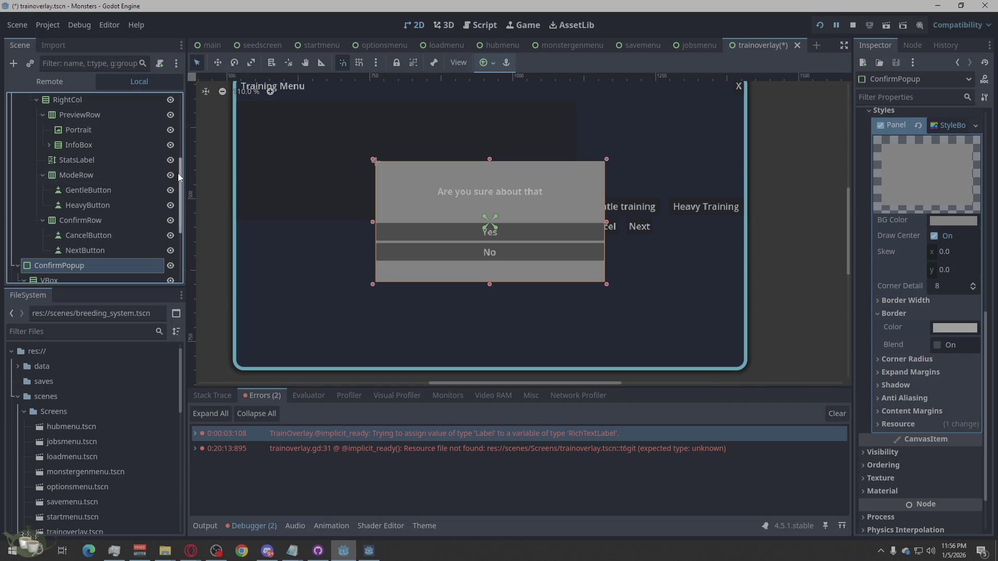
click(42, 116)
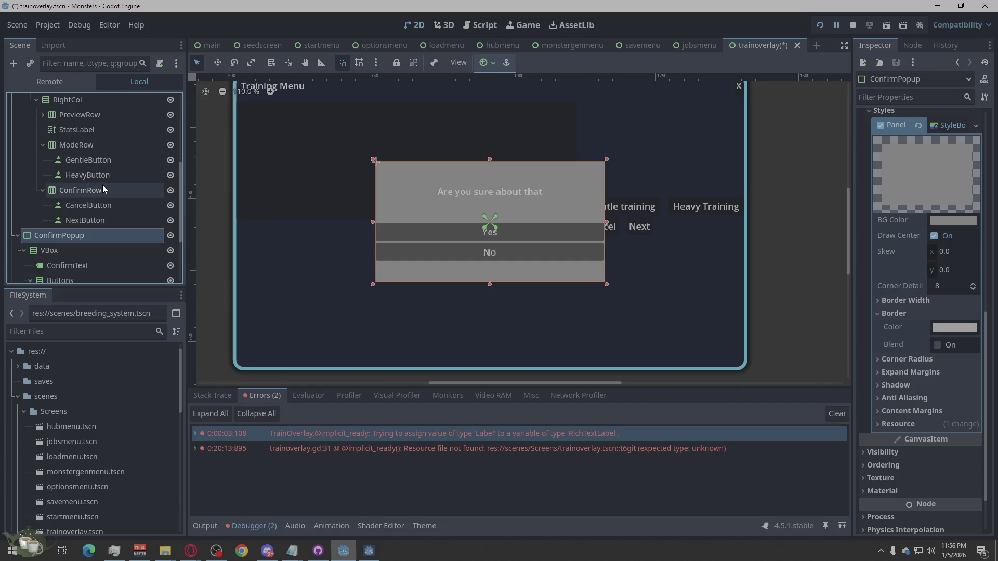
click(42, 144)
click(42, 159)
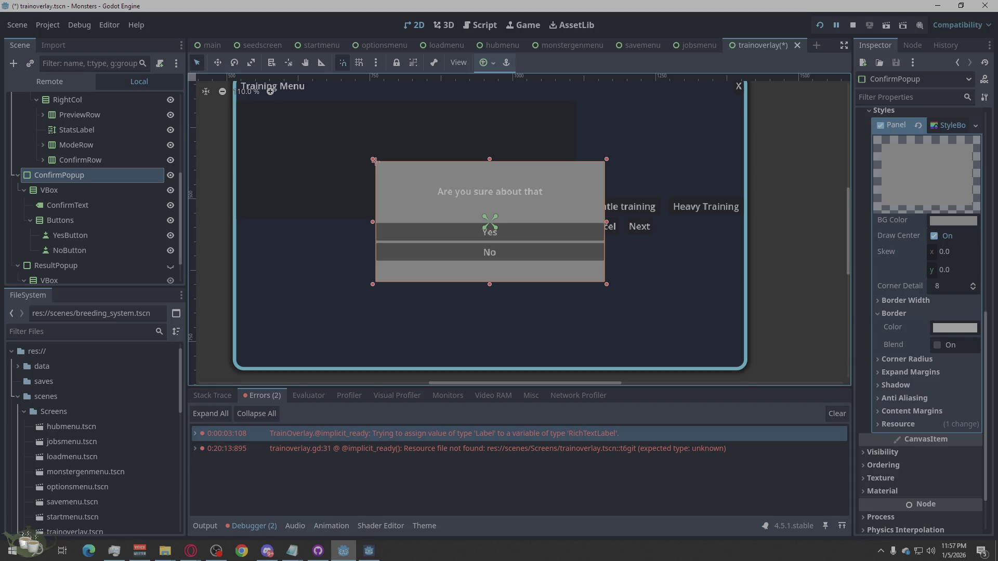
click(88, 134)
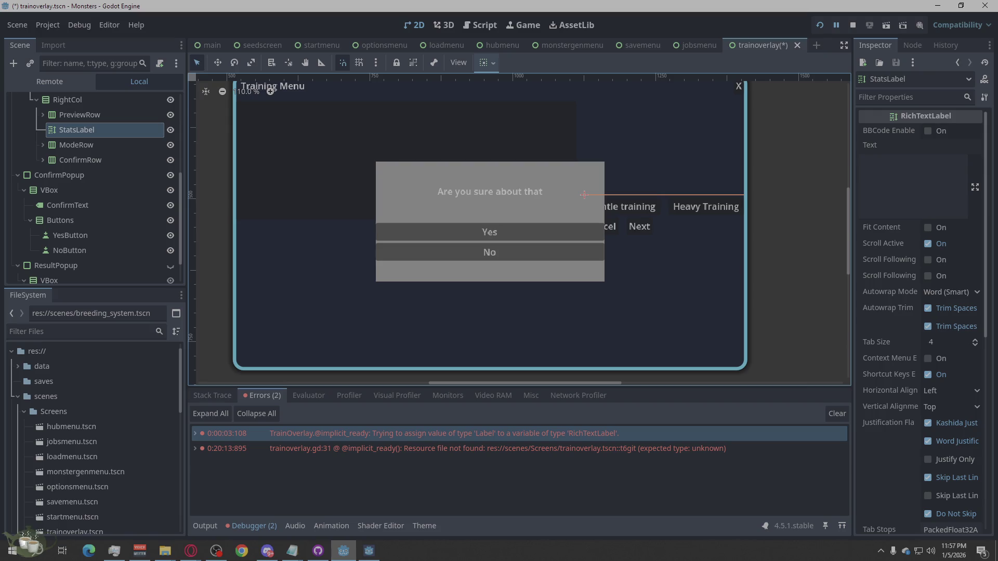
key(alt+Tab)
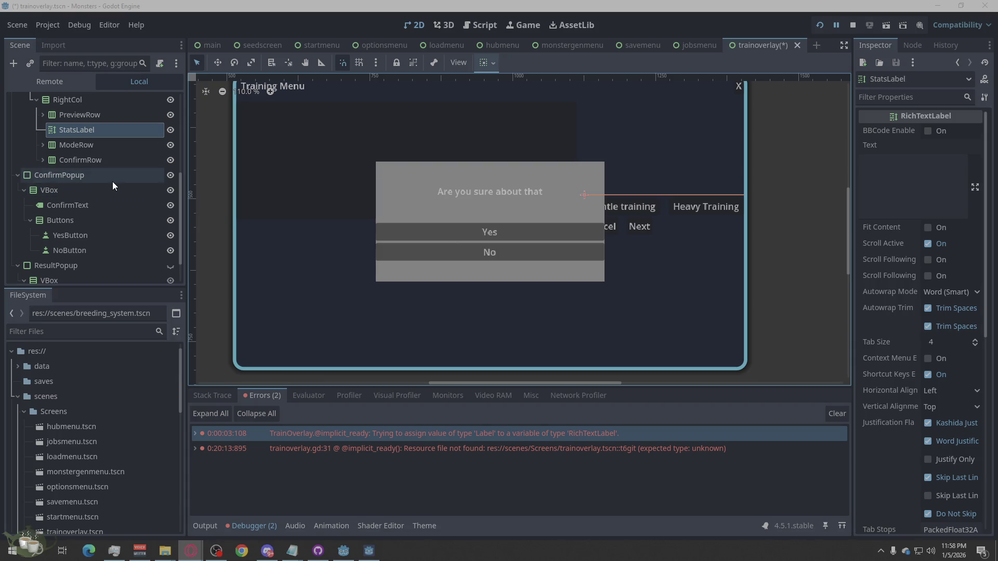
scroll(114, 180, up, 5)
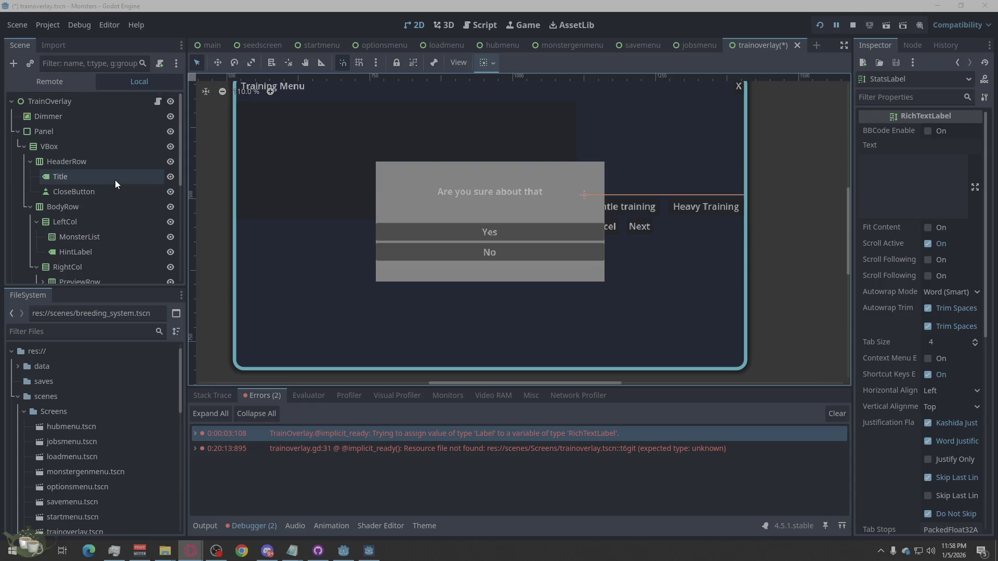
scroll(114, 188, down, 3)
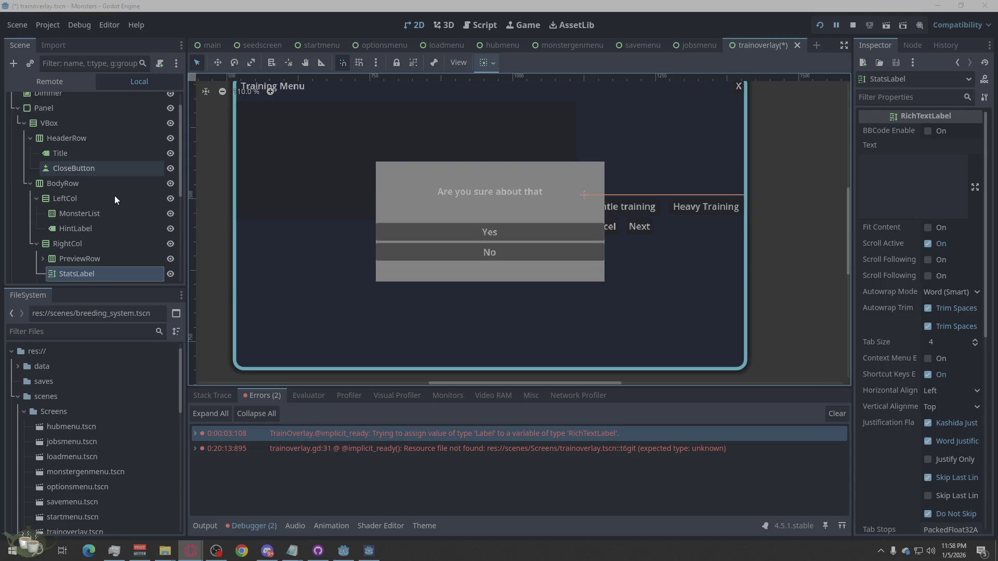
scroll(122, 191, down, 4)
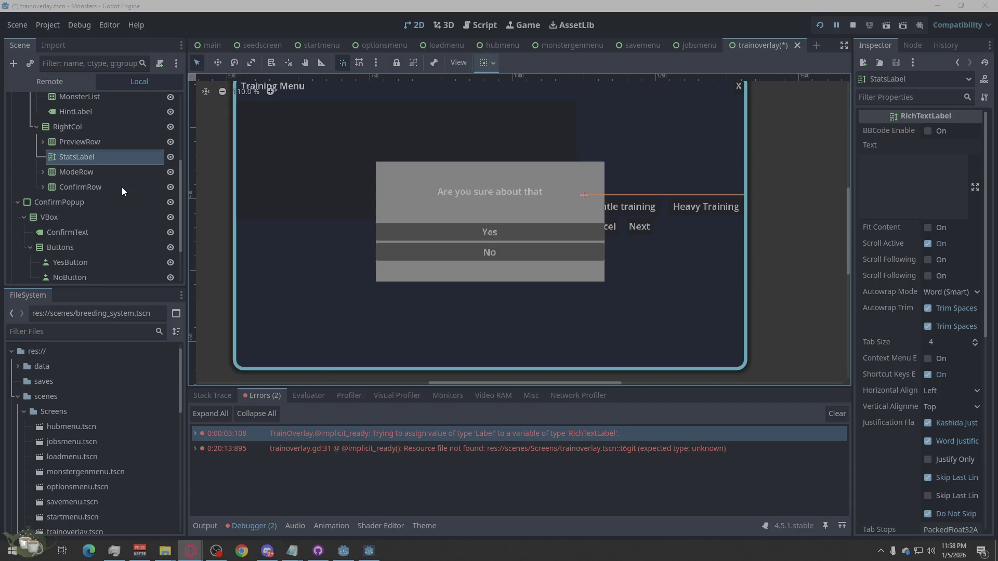